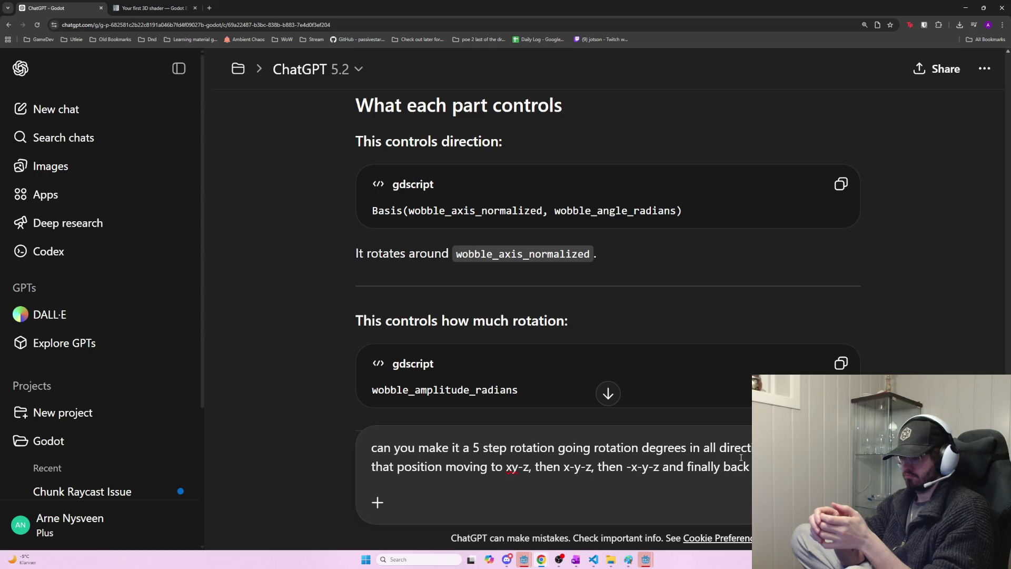
- Switch from ChatGPT to the Godot editor and show the 3D scene view
key(alt+Tab)
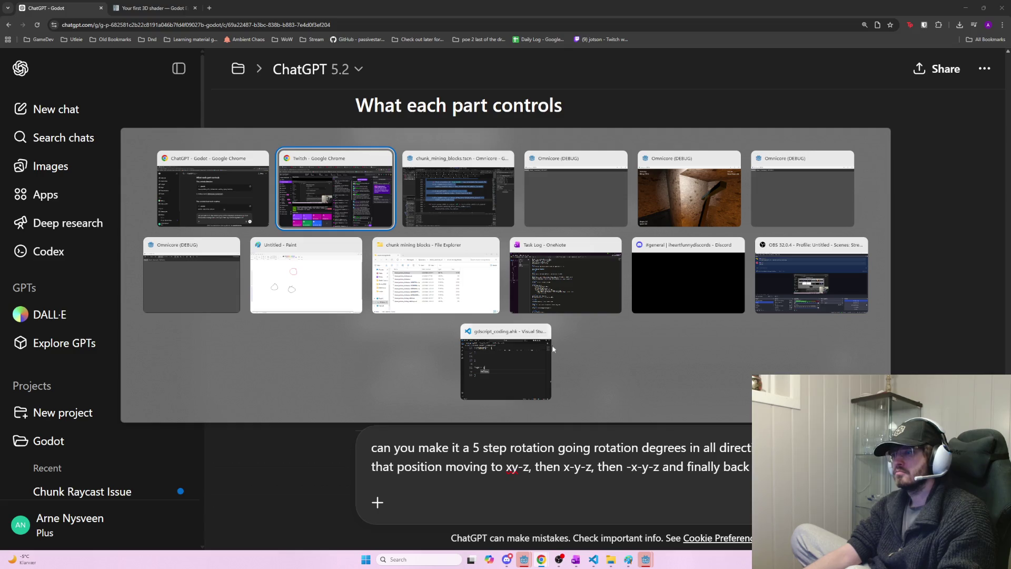
key(Tab)
click(461, 17)
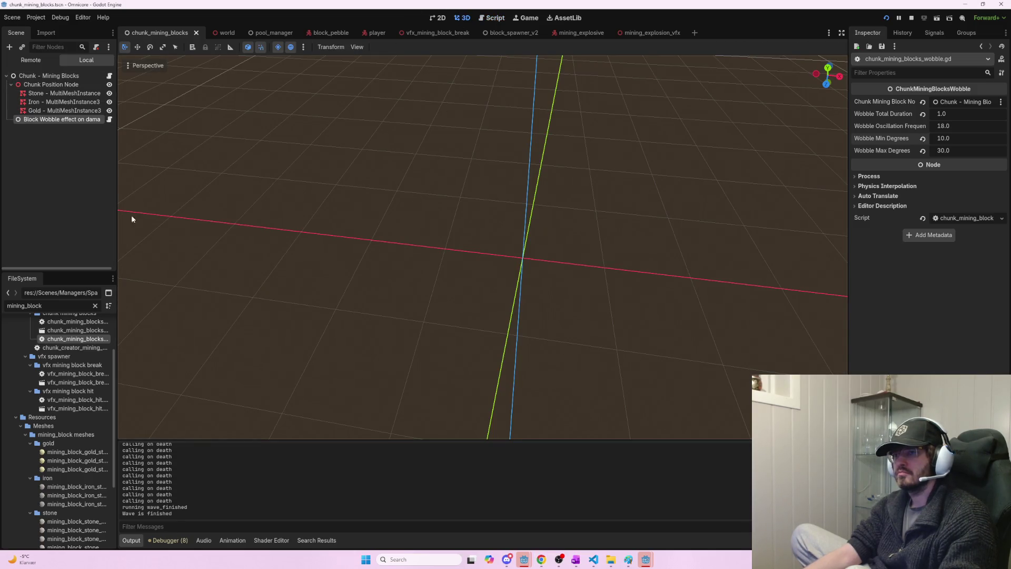
- Add a MeshInstance2D child to the Chunk - Mining Blocks root by mistake, then undo it
click(47, 163)
click(30, 76)
key(ctrl+a)
text(meshinstance2d)
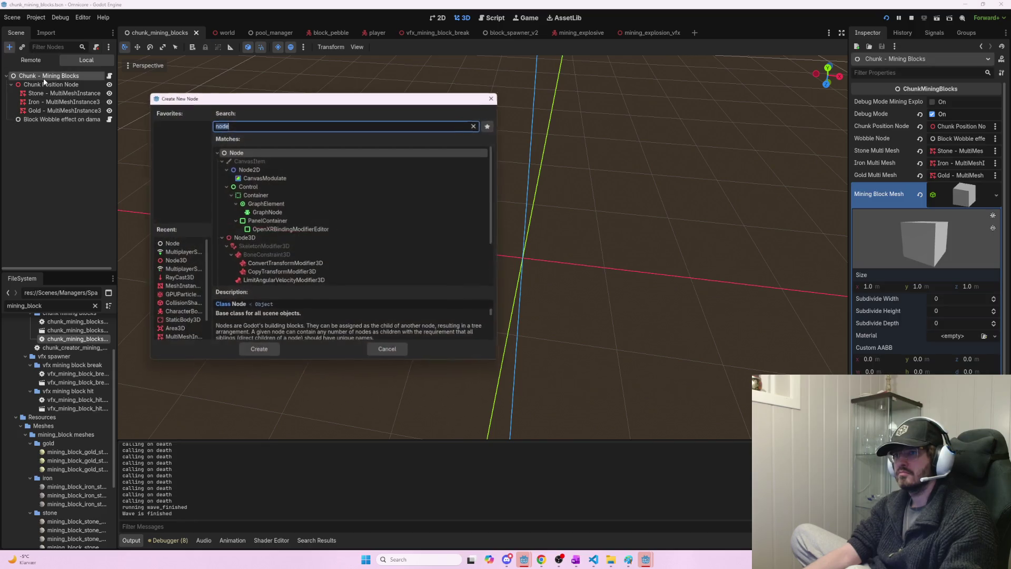
key(Return)
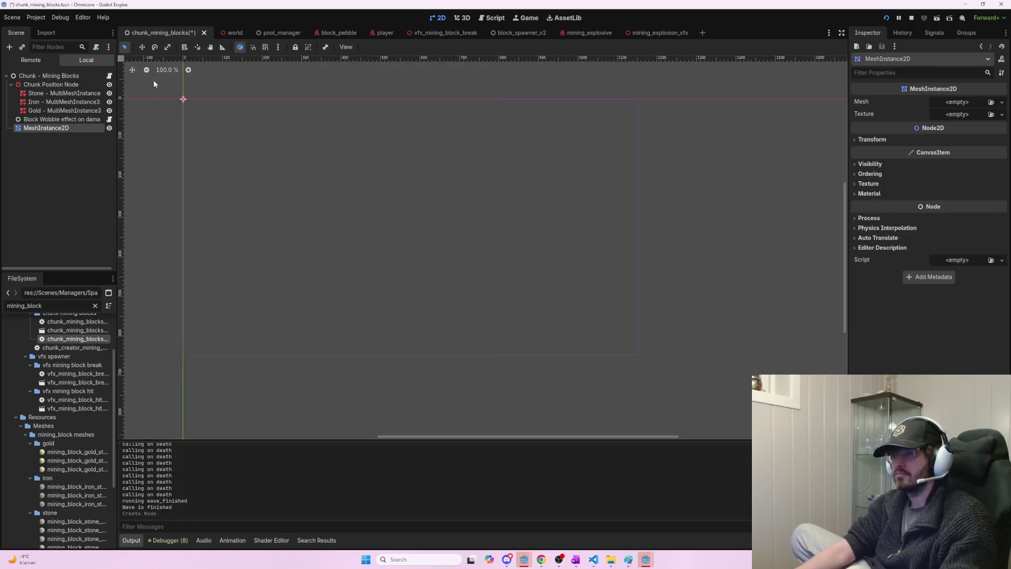
key(ctrl+z)
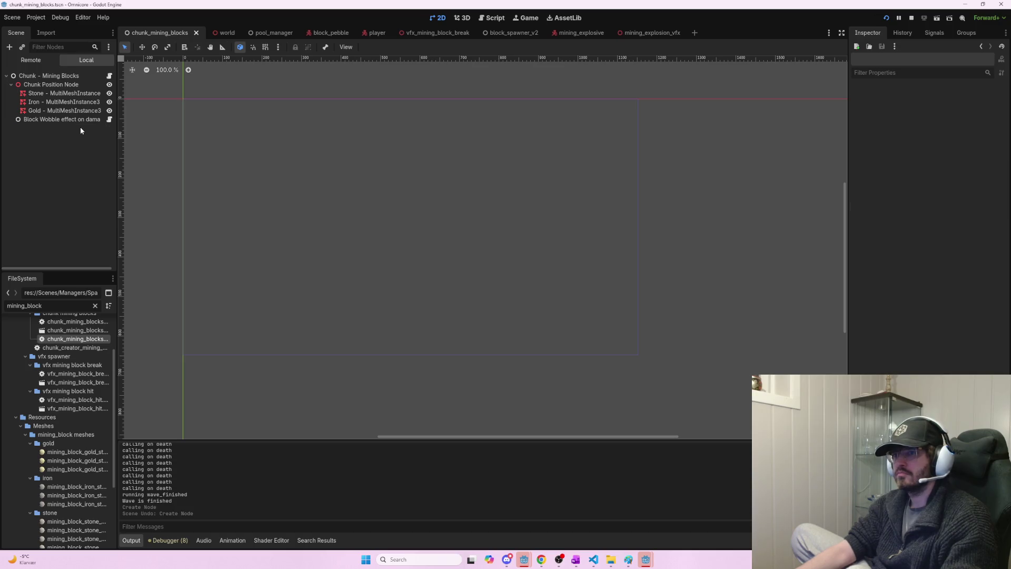
- Add a MeshInstance3D child with a New BoxMesh and frame the cube in view
key(ctrl+a)
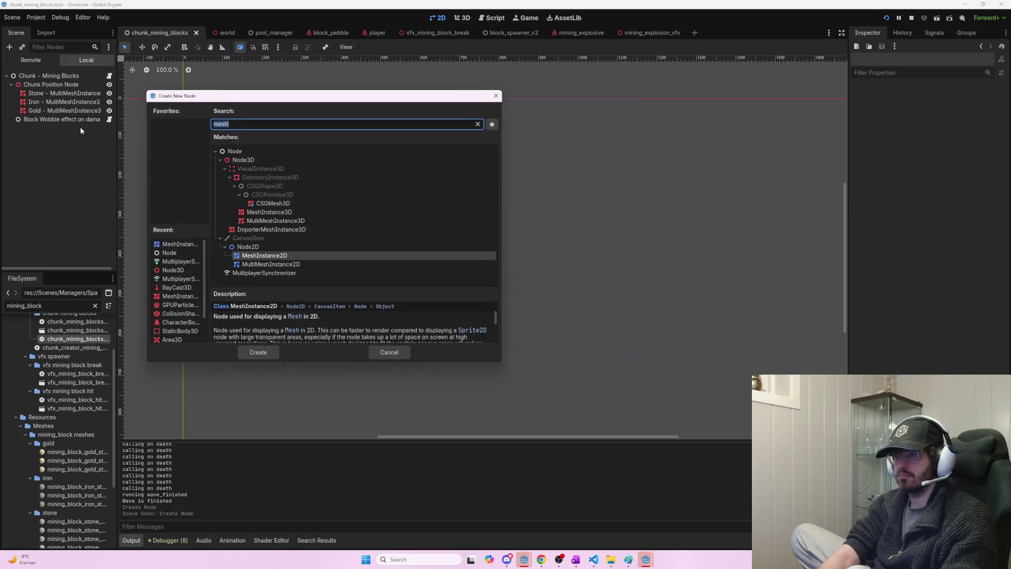
double_click(287, 212)
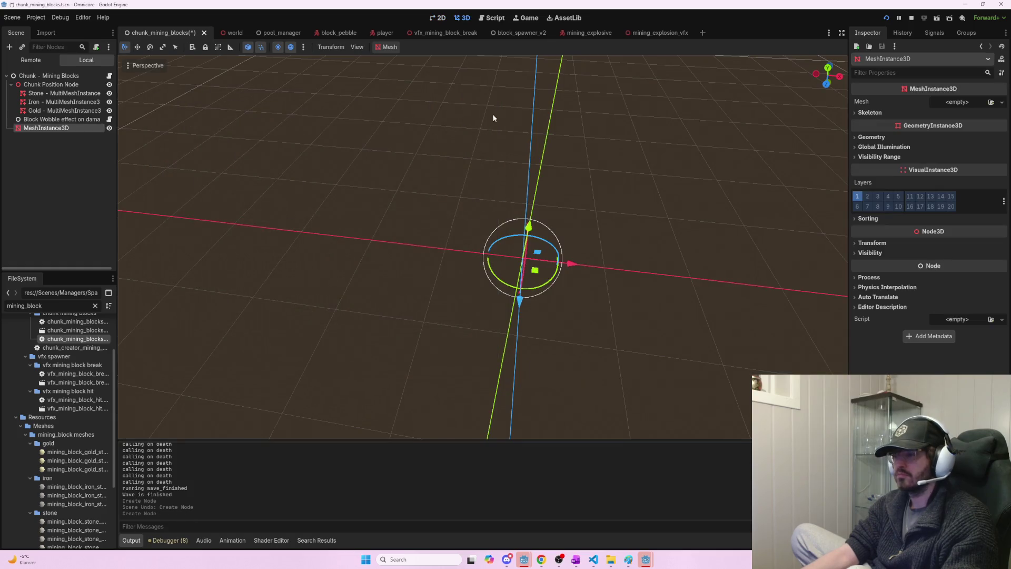
click(1001, 102)
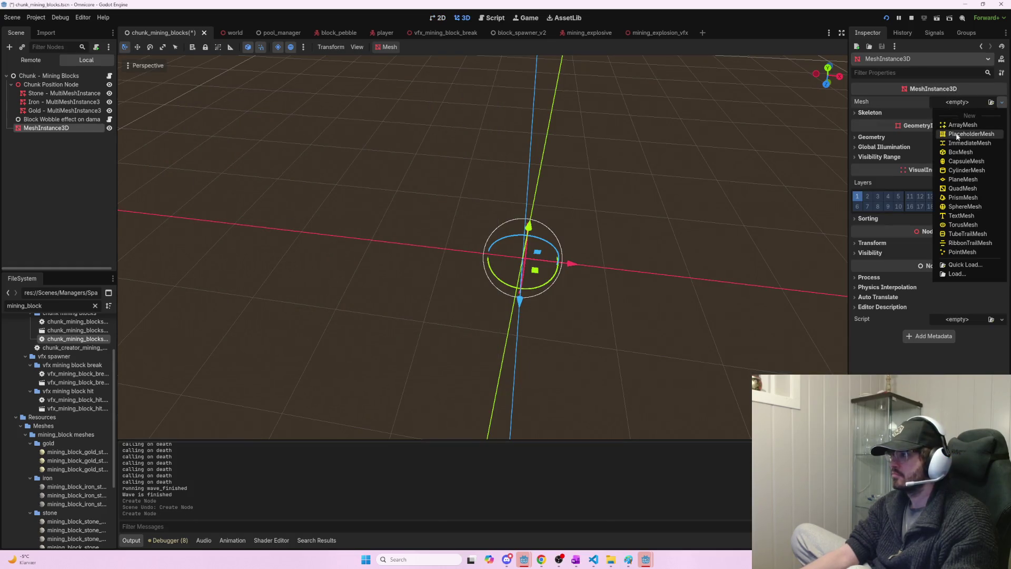
click(959, 152)
scroll(591, 256, up, 5)
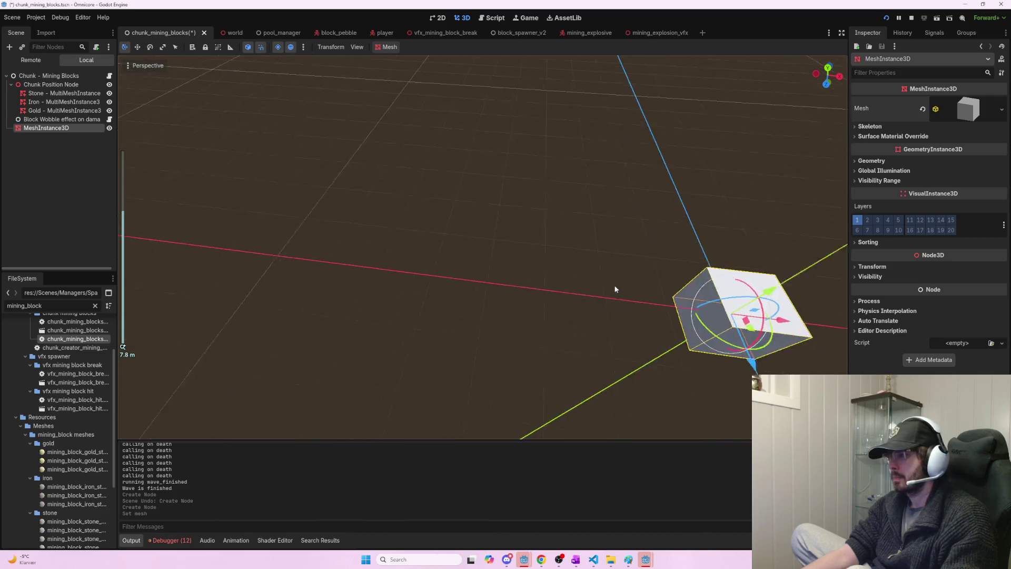
key(f)
scroll(539, 247, up, 3)
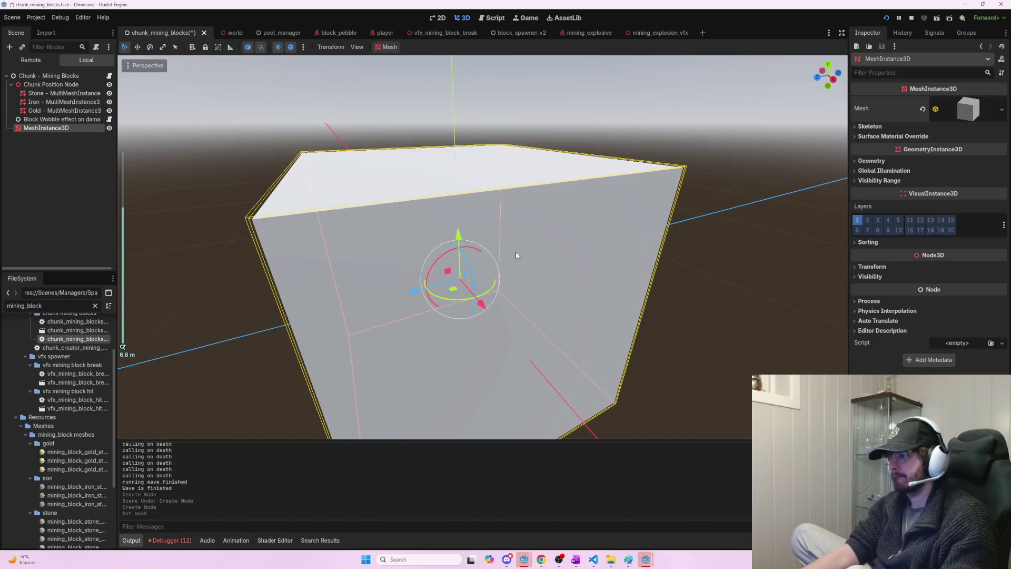
mouse_move(448, 254)
mouse_down()
mouse_move(440, 263)
mouse_move(448, 255)
mouse_move(468, 266)
mouse_move(477, 298)
mouse_move(465, 287)
mouse_move(468, 271)
mouse_move(437, 267)
mouse_move(444, 287)
mouse_move(468, 284)
mouse_up()
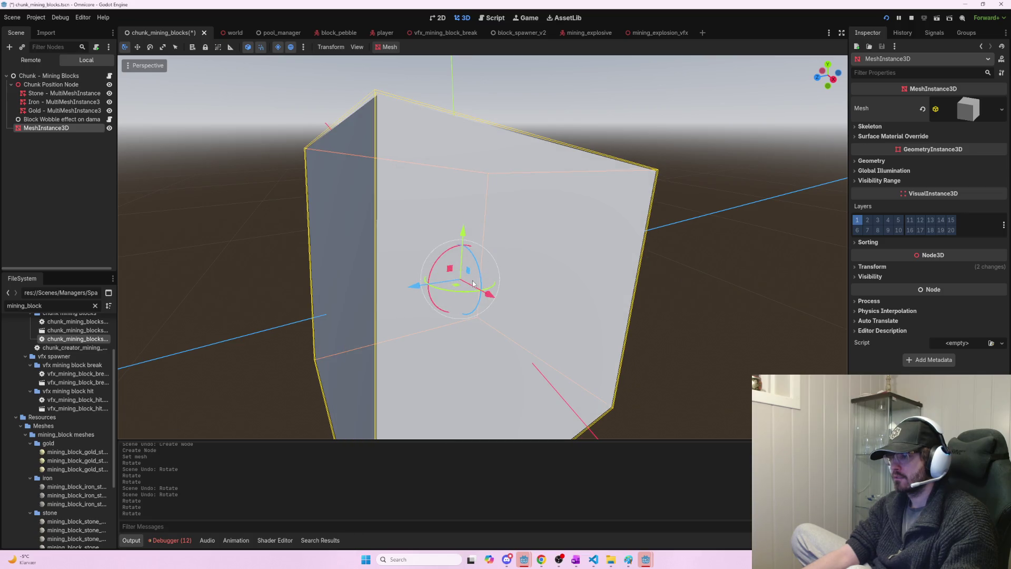
drag(470, 292, 462, 294)
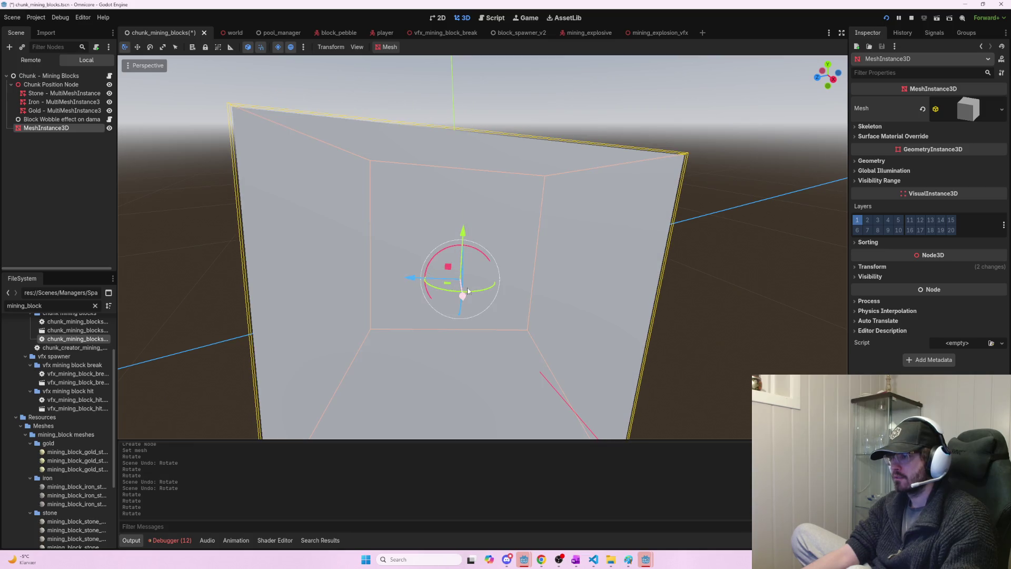
scroll(474, 295, down, 5)
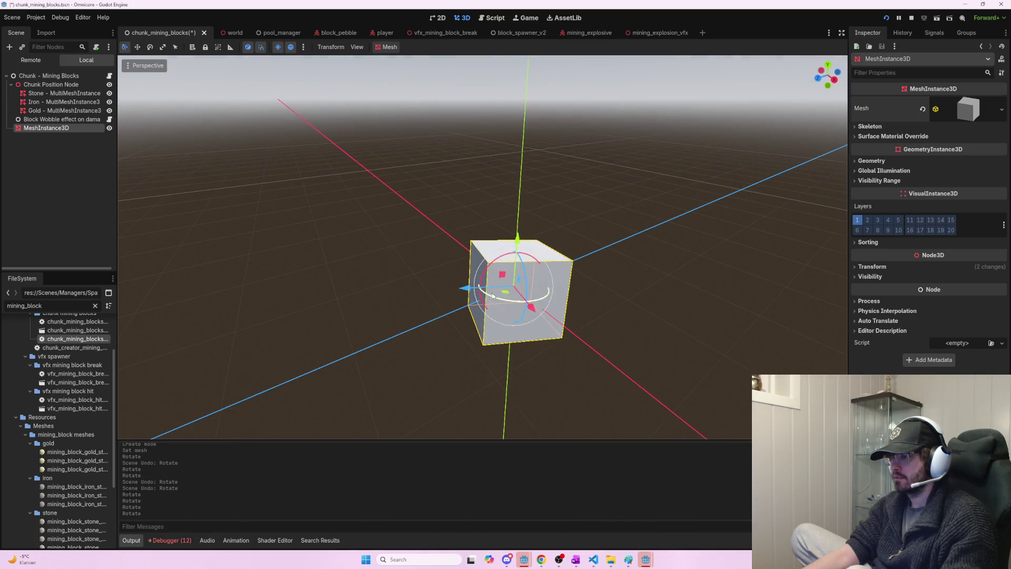
mouse_move(516, 256)
mouse_down()
mouse_move(504, 256)
mouse_move(522, 266)
mouse_up()
key(ctrl+z)
key(ctrl+z)
key(ctrl+z)
key(ctrl+z)
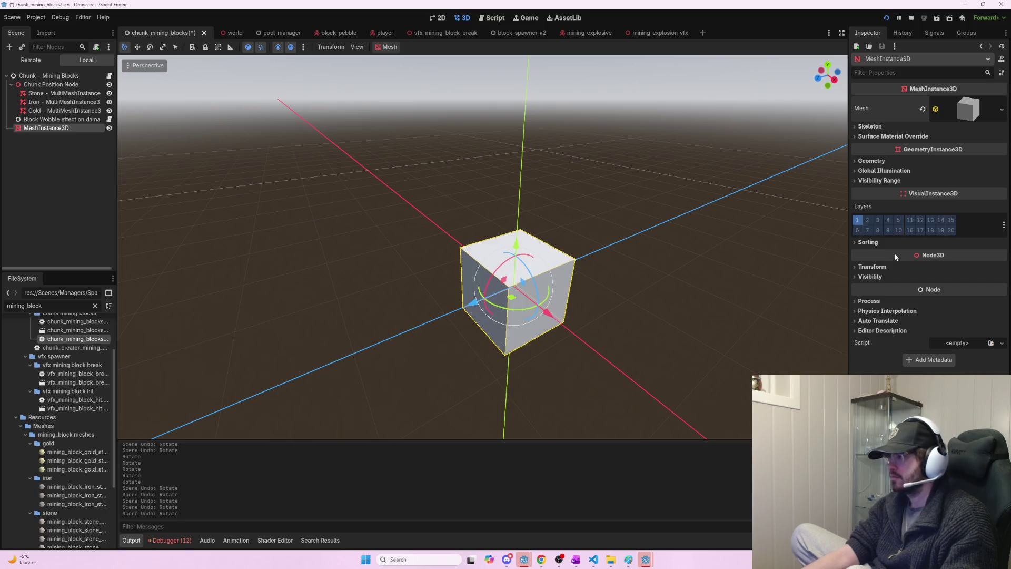
click(872, 266)
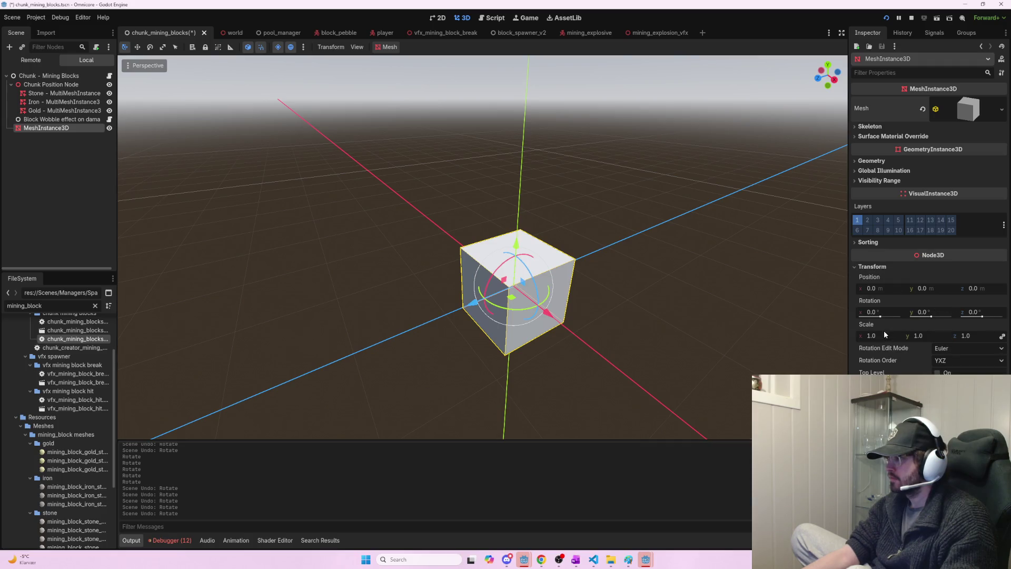
- Set the cube's X, Y and Z rotation to 5 degrees each
click(881, 310)
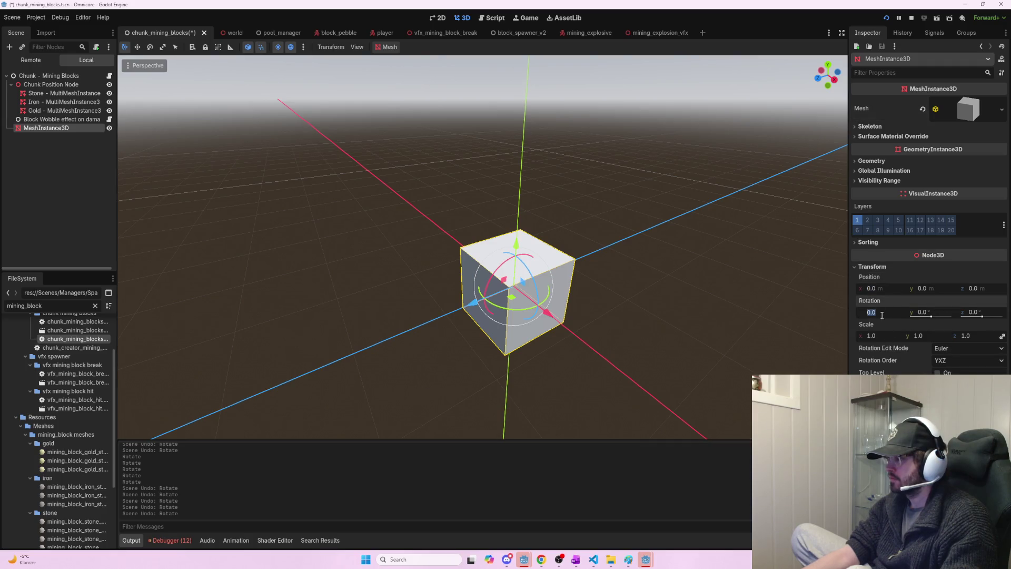
text(5)
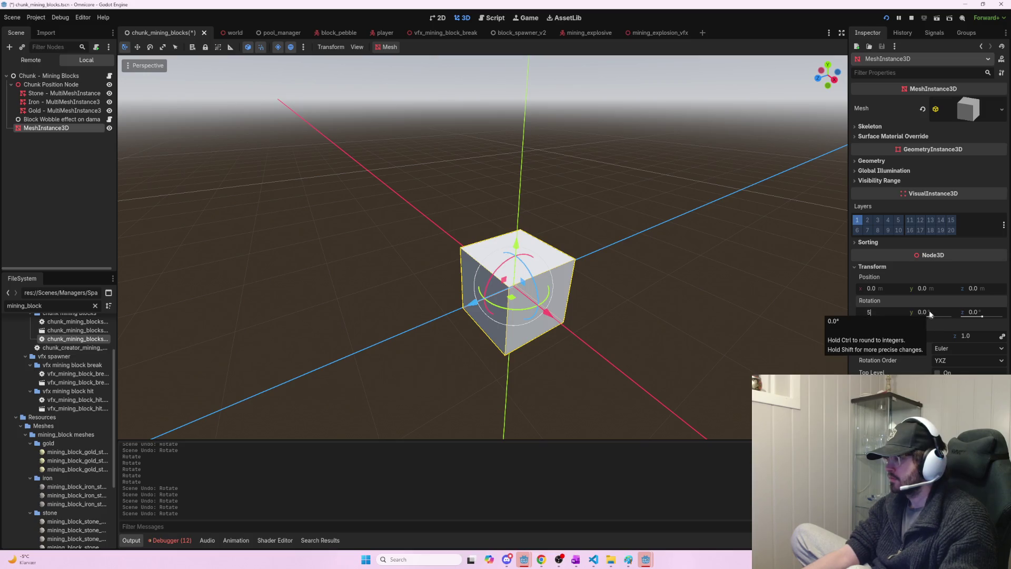
click(928, 312)
text(5)
click(978, 311)
text(5)
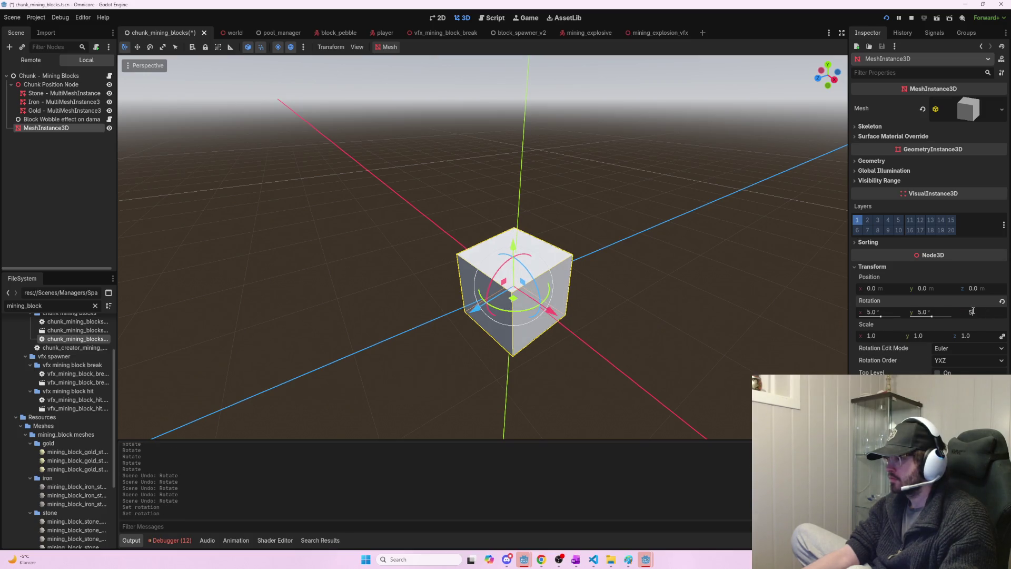
click(942, 291)
scroll(632, 267, up, 5)
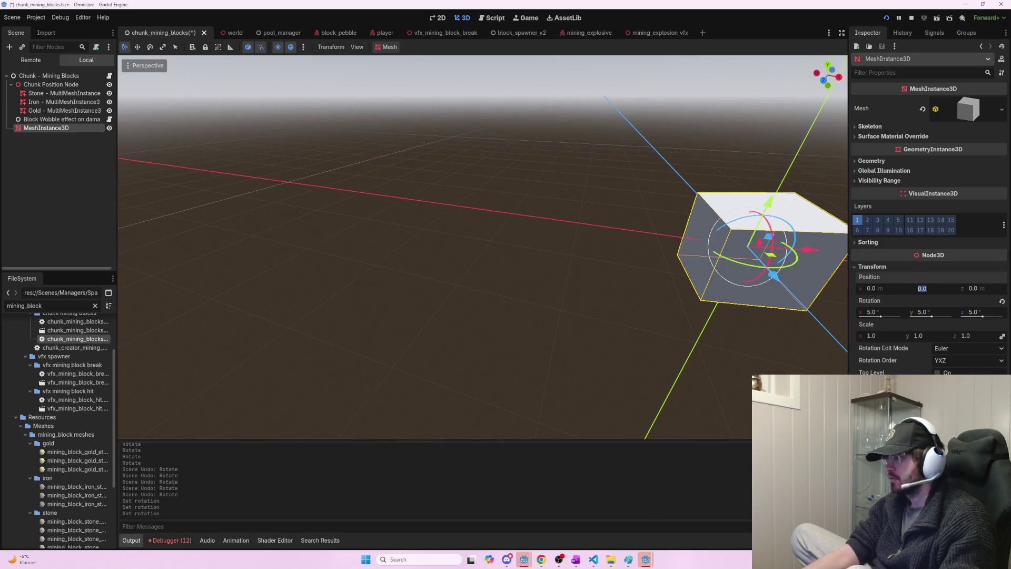
scroll(728, 264, up, 5)
scroll(754, 278, down, 5)
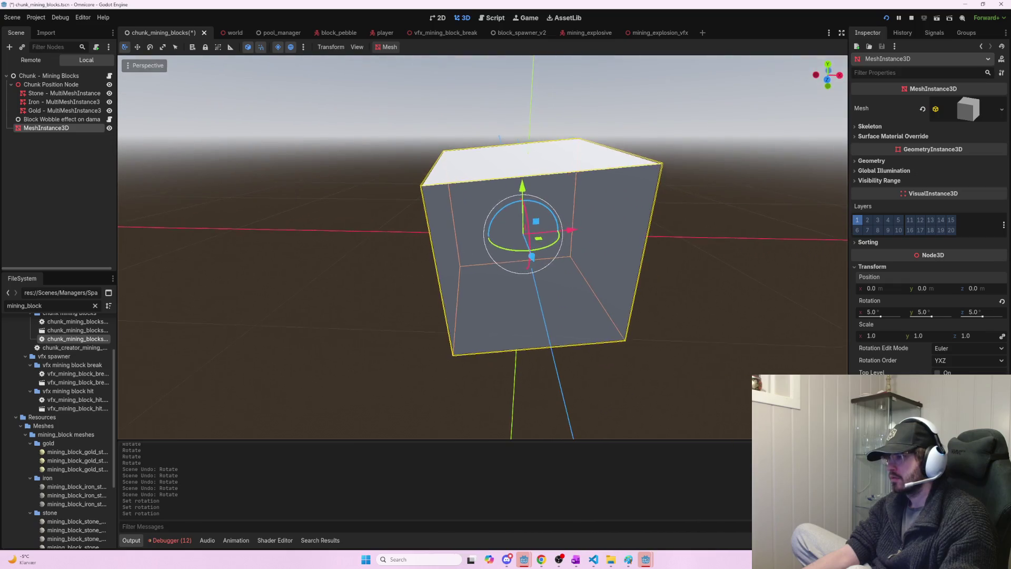
scroll(754, 277, up, 5)
scroll(754, 277, down, 5)
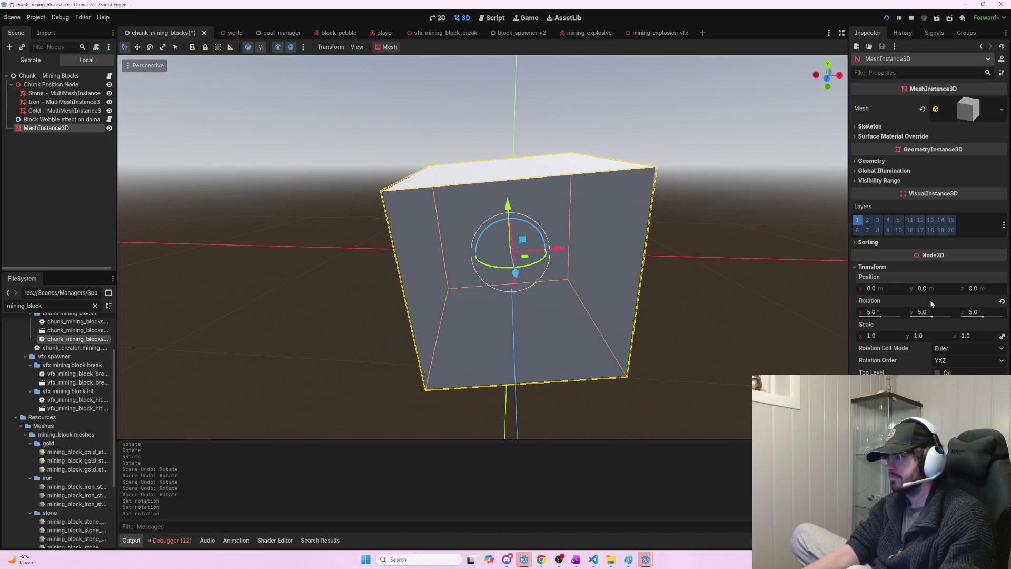
- Try -5 degrees on the cube's Z, Y and X rotation
click(879, 311)
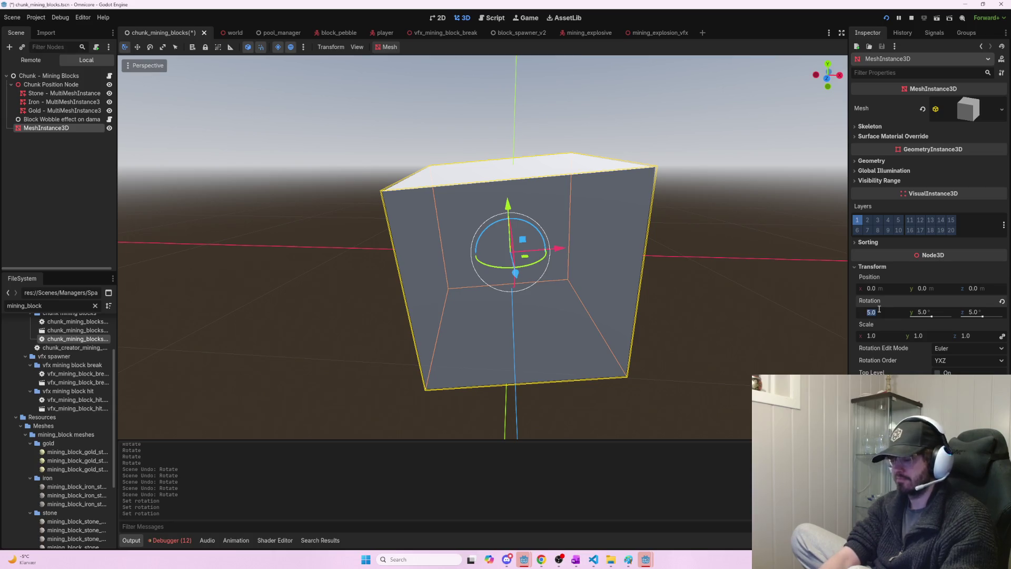
click(975, 311)
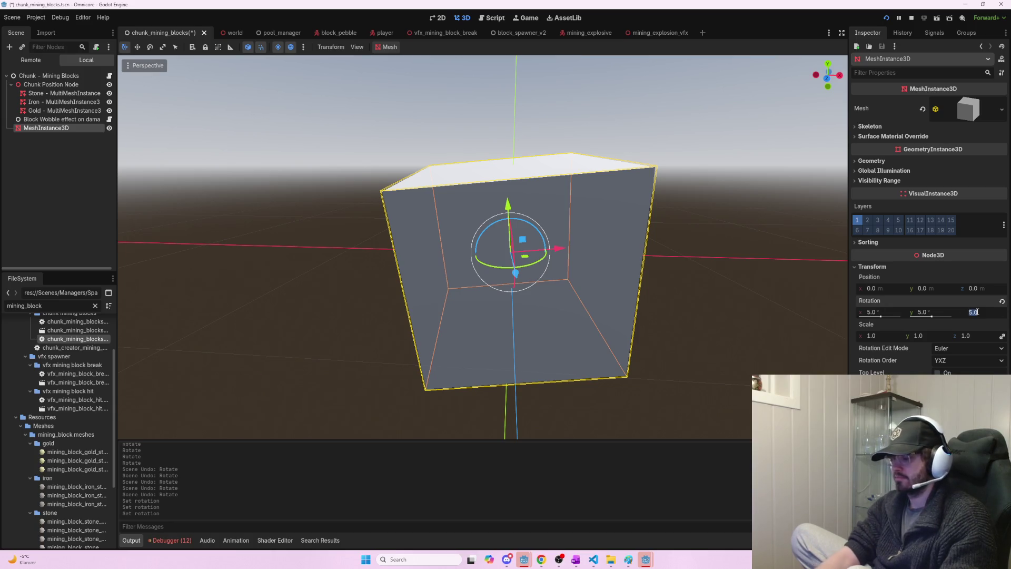
text(-5)
key(Return)
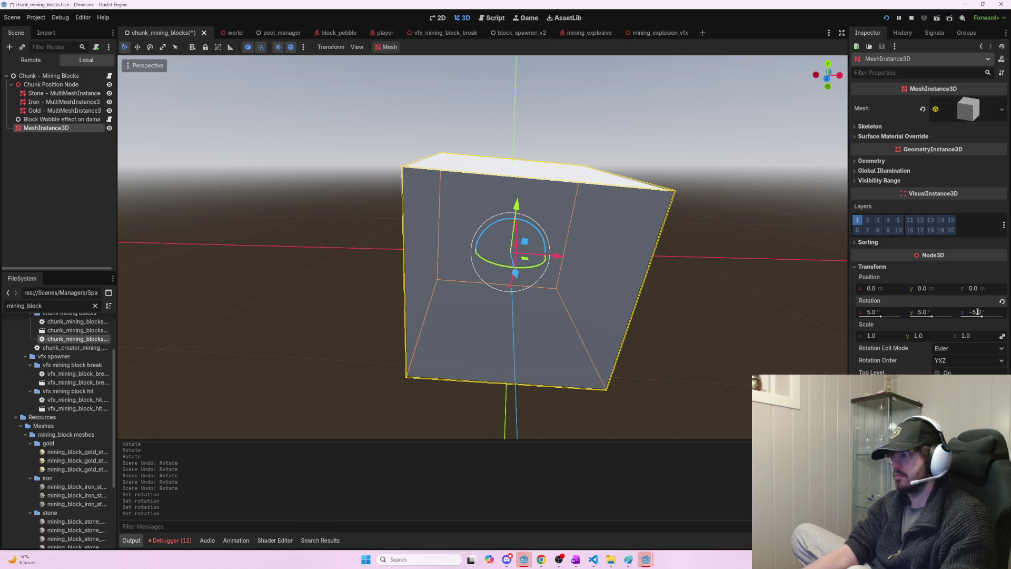
click(939, 311)
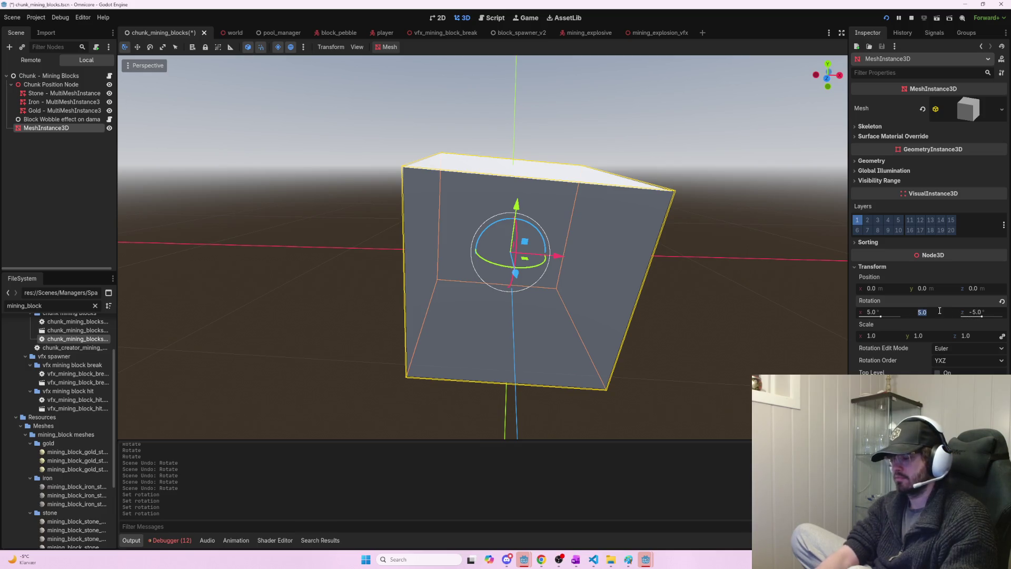
text(-5)
key(Return)
click(886, 311)
text(-5)
key(Return)
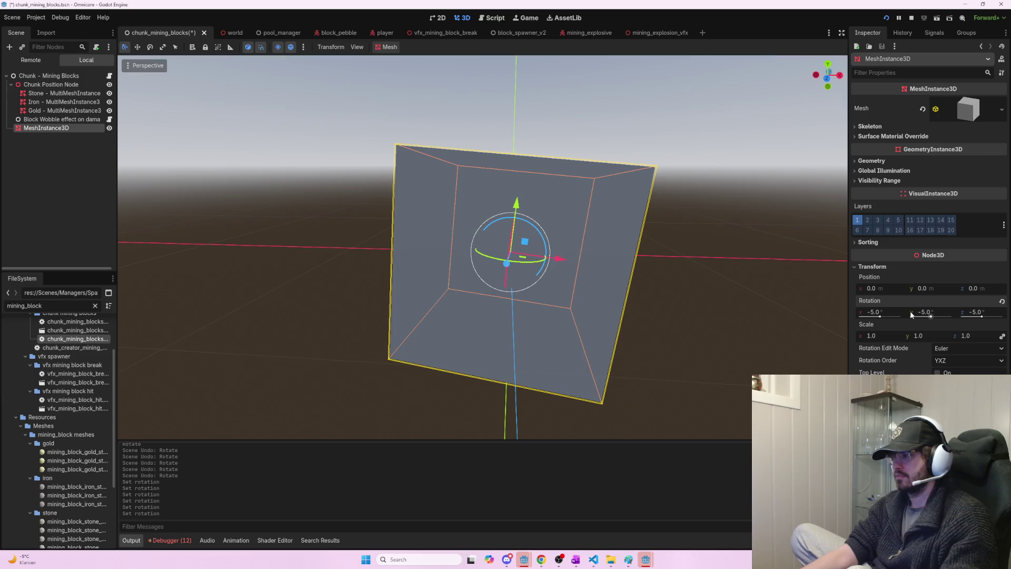
- Return the cube's Z, Y and X rotation to 5 degrees
click(984, 311)
text(5)
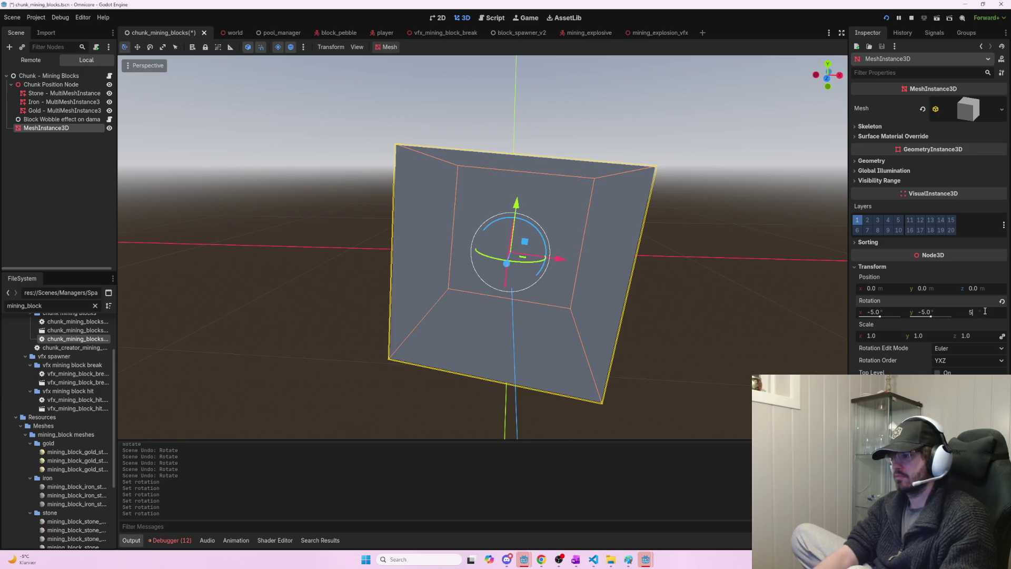
key(Return)
click(926, 311)
text(5)
key(Return)
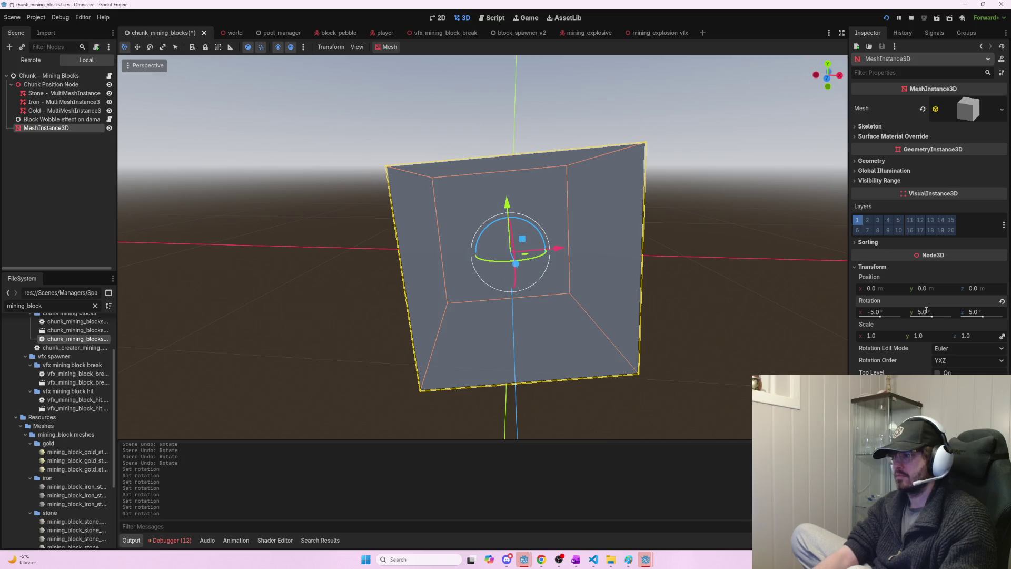
click(880, 312)
text(5)
key(Return)
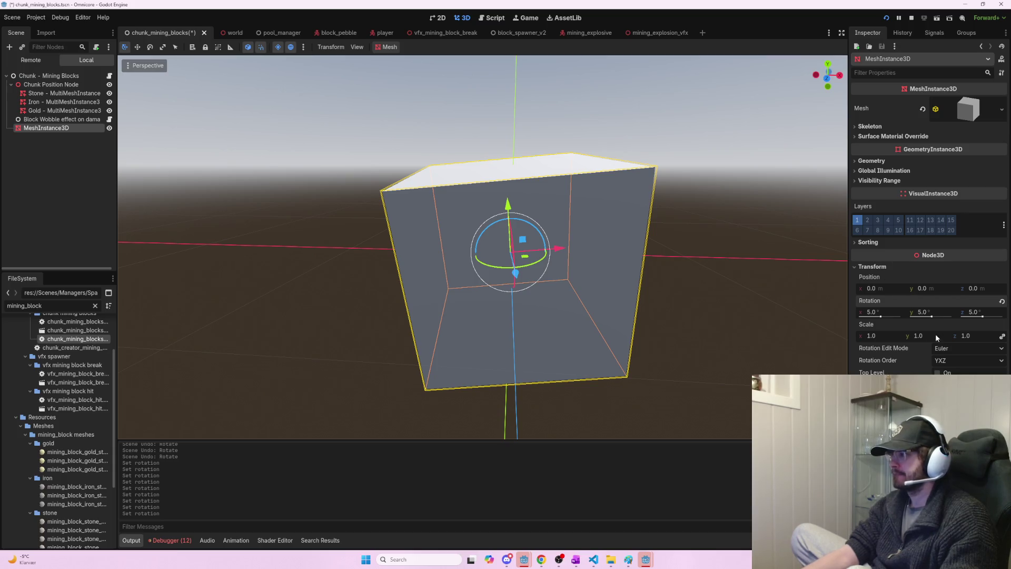
- Set the test cube's X, Y and Z rotation to -5 degrees, then switch to ChatGPT
click(888, 312)
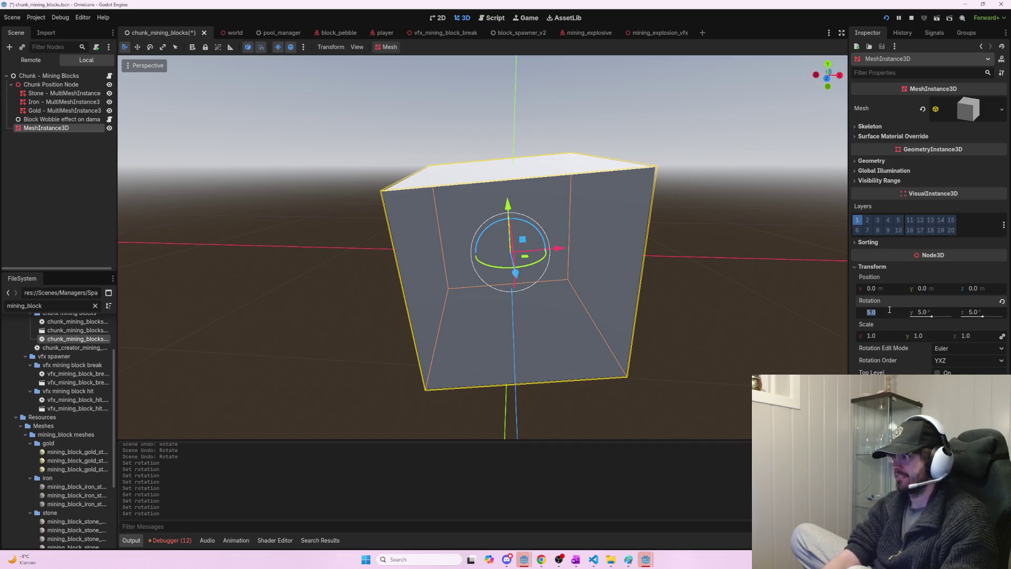
text(-)
click(927, 312)
text(-5)
key(Return)
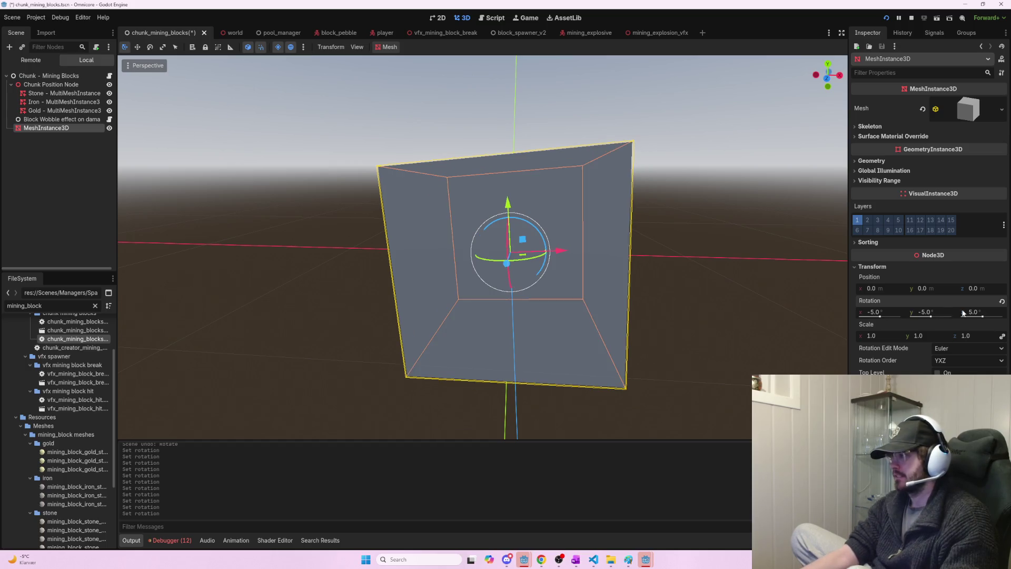
click(989, 312)
text(-5)
key(Return)
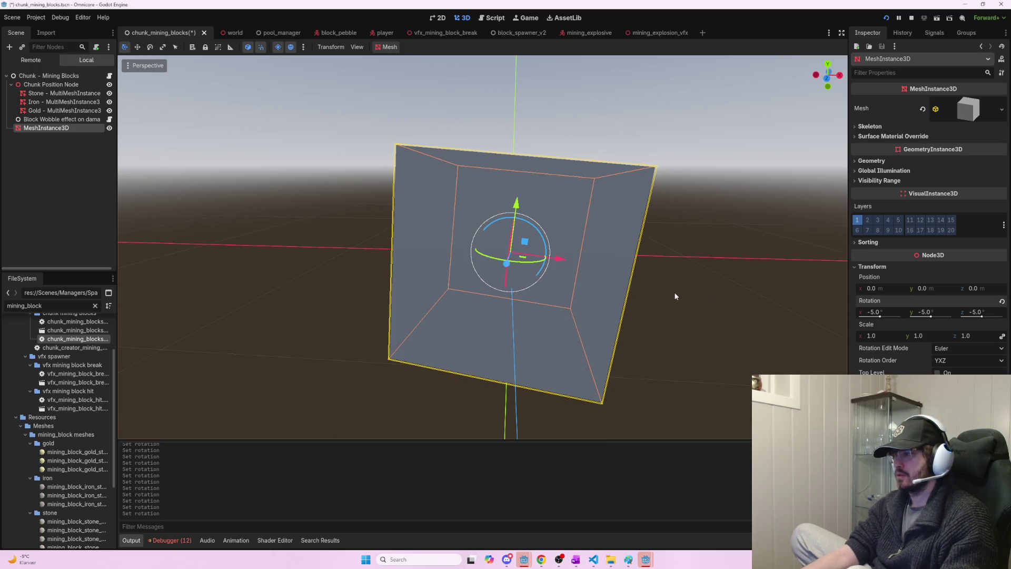
key(alt+Tab)
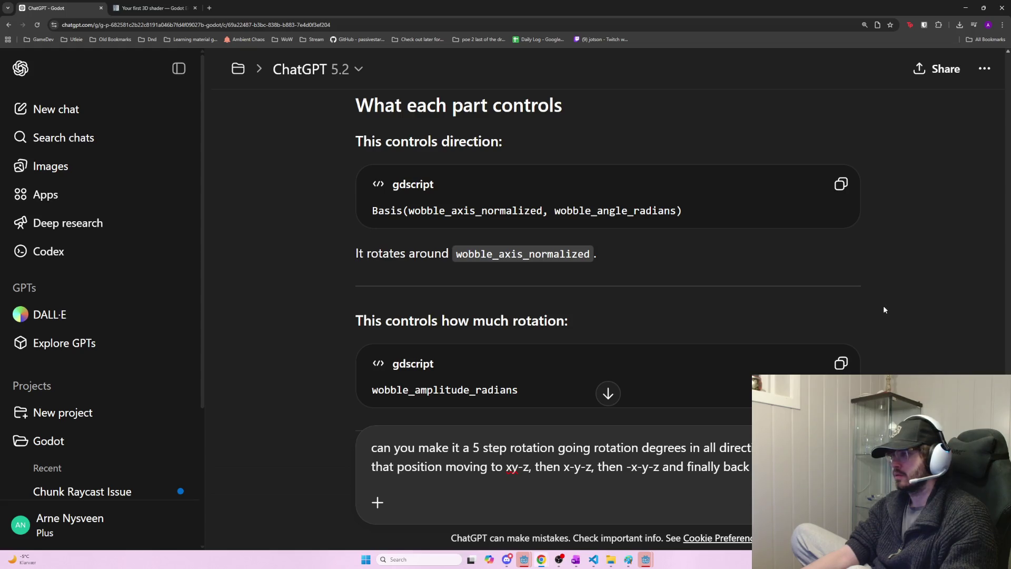
- Replace '5' with 'multi' in the draft prompt and delete its second line
key(alt+Tab)
key(alt+Tab)
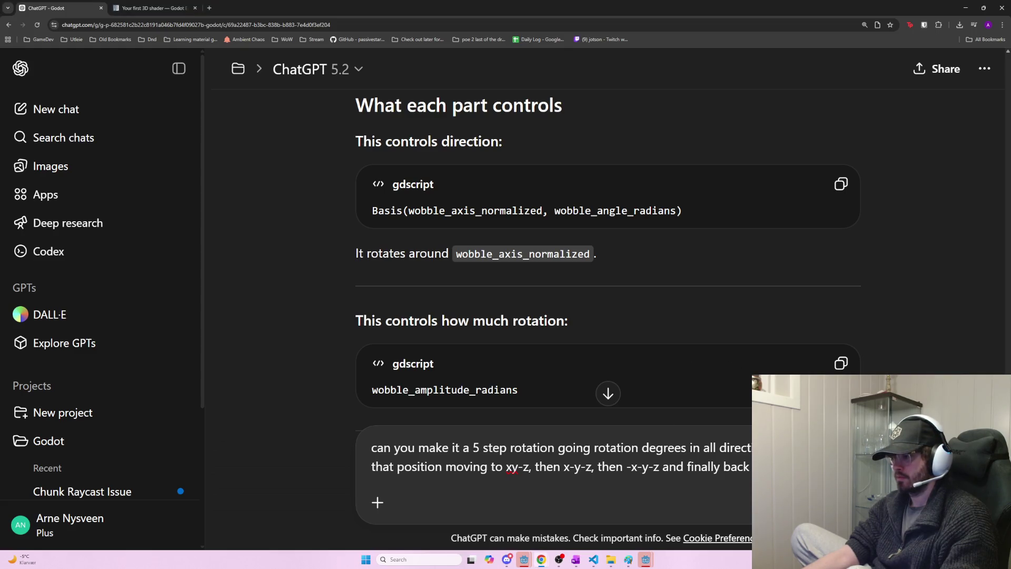
drag(790, 466, 482, 448)
double_click(473, 448)
double_click(476, 446)
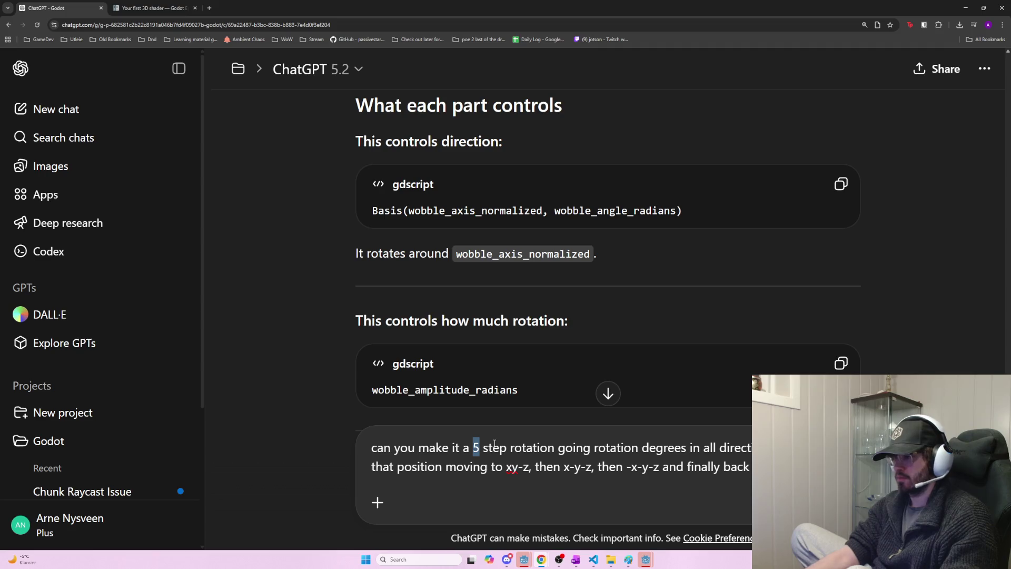
text(multi)
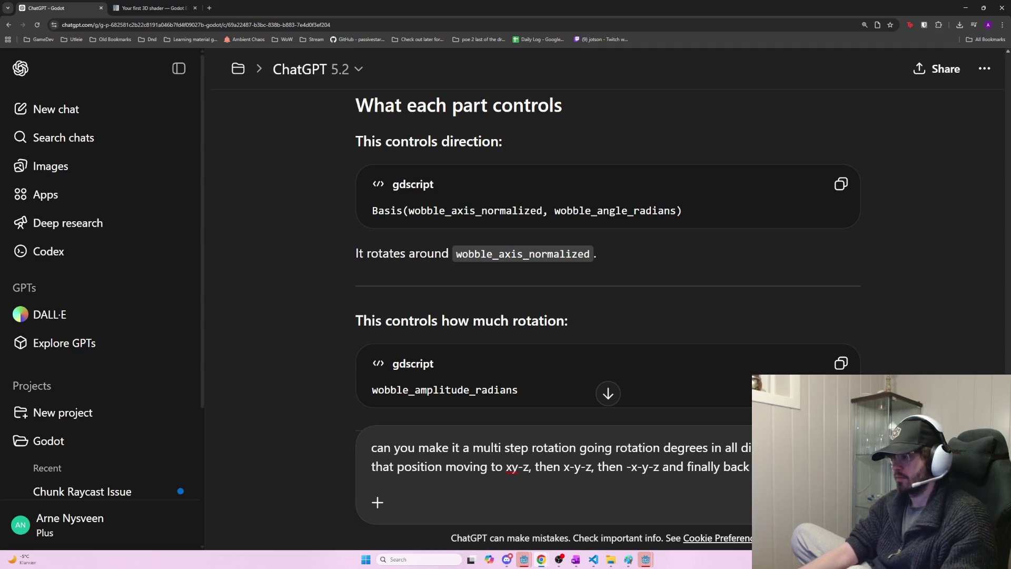
triple_click(558, 467)
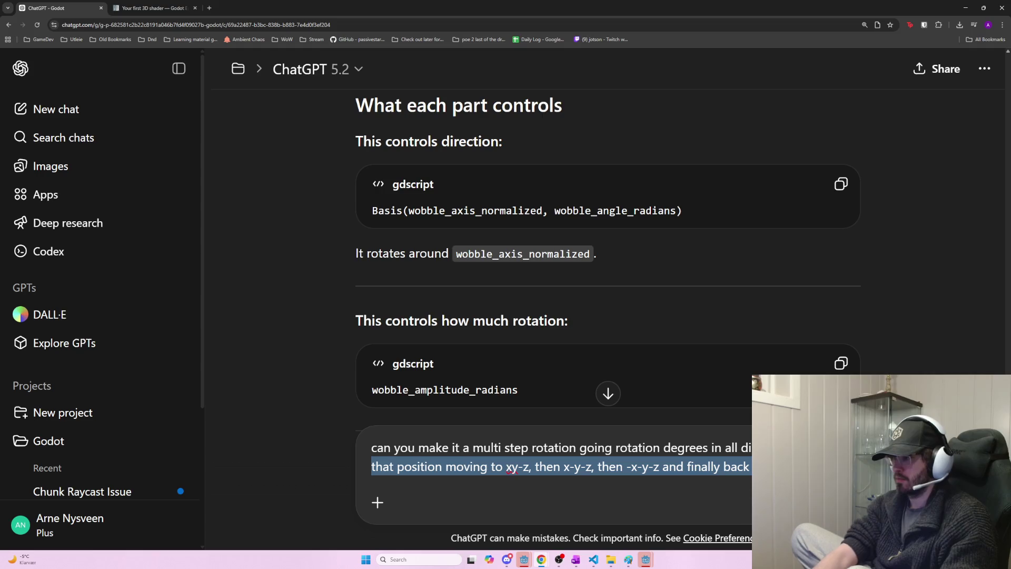
key(BackSpace)
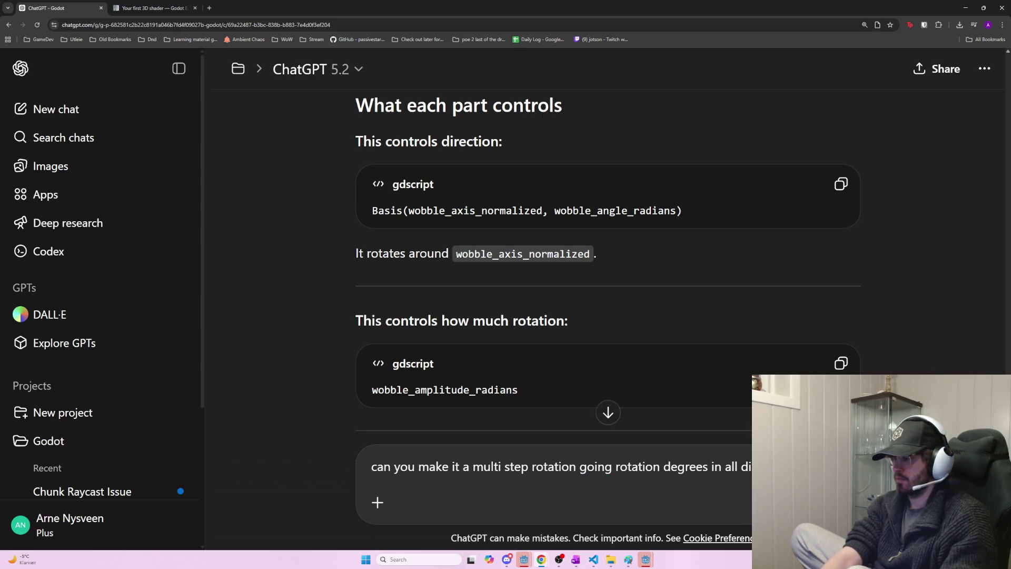
- Add a 'this:' line and start the step list: (x, y, z), (x, y, -z), (x, -y, -z), (-x, -y, -z)
key(shift+Return)
text(this:)
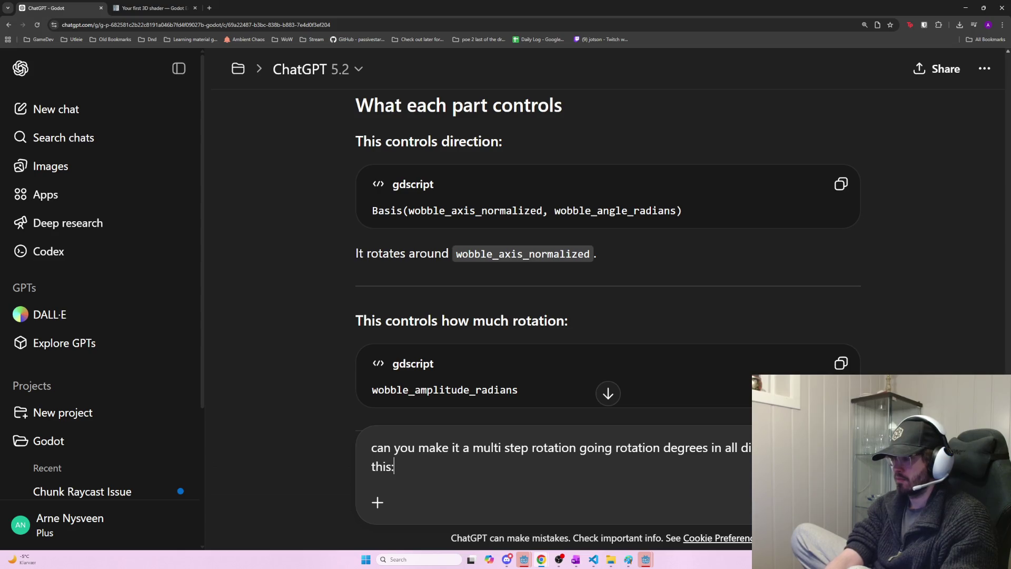
key(shift+Return)
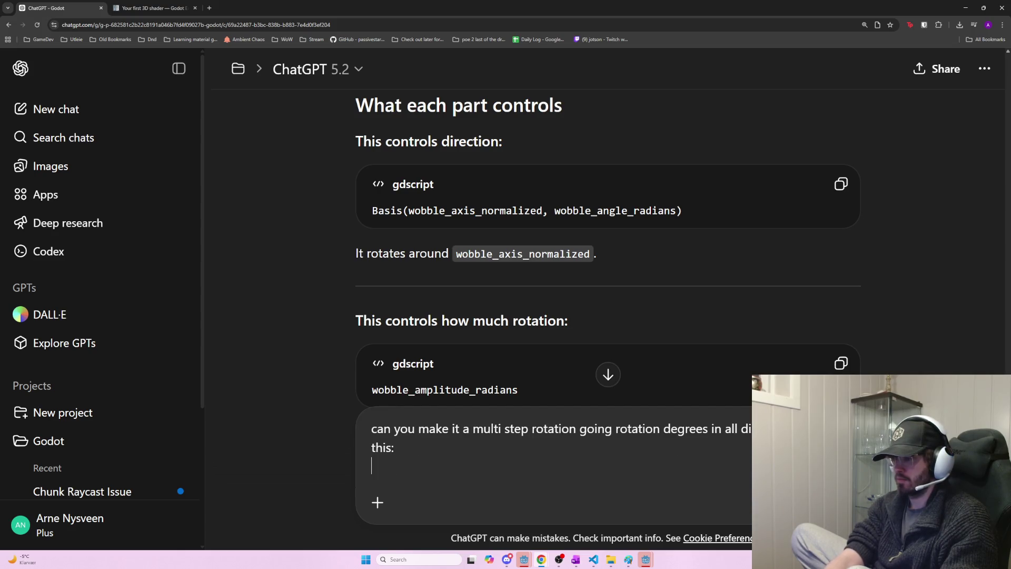
text((x, y, z), )
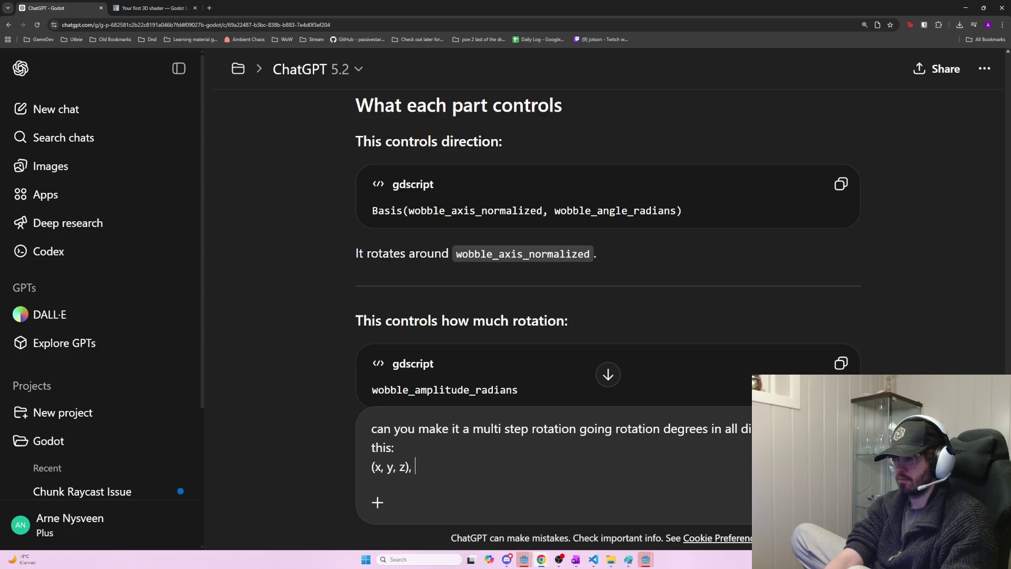
text(x,)
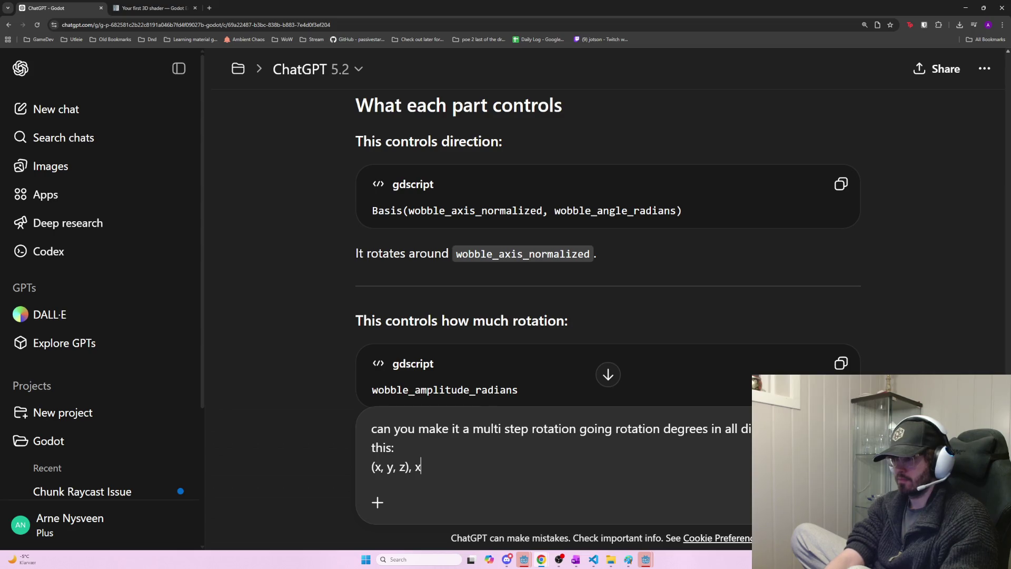
key(BackSpace)
key(BackSpace)
key(BackSpace)
key(BackSpace)
key(BackSpace)
text((x, y, z), (x, y, z)
key(BackSpace)
text(-z), (x, y)
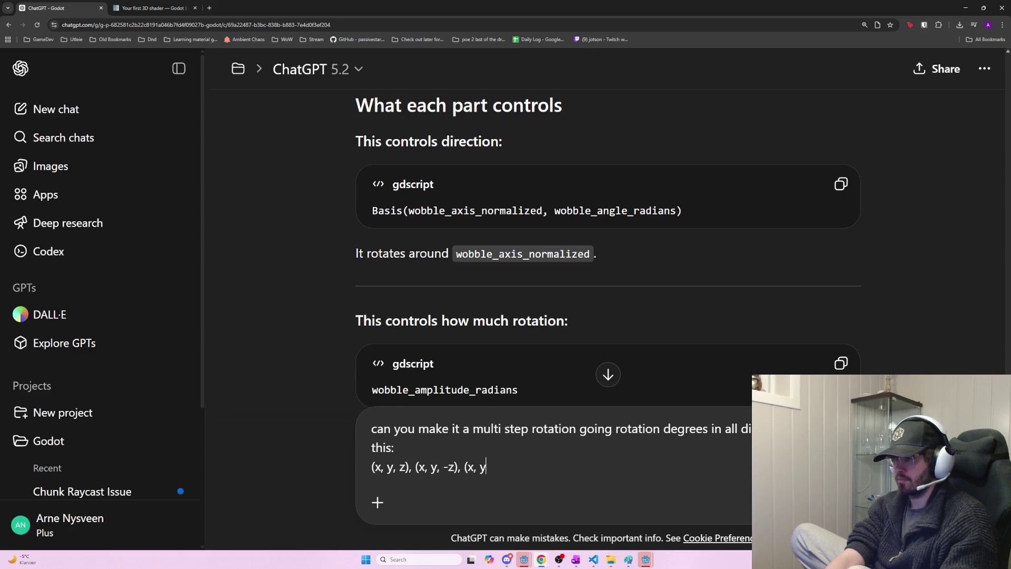
key(BackSpace)
text(-y, -)
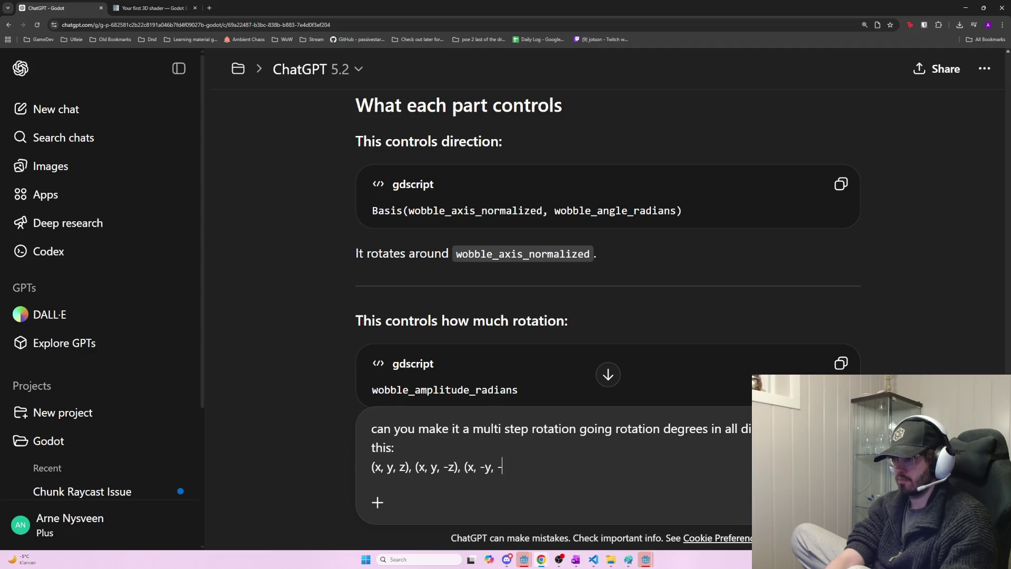
text(z), )
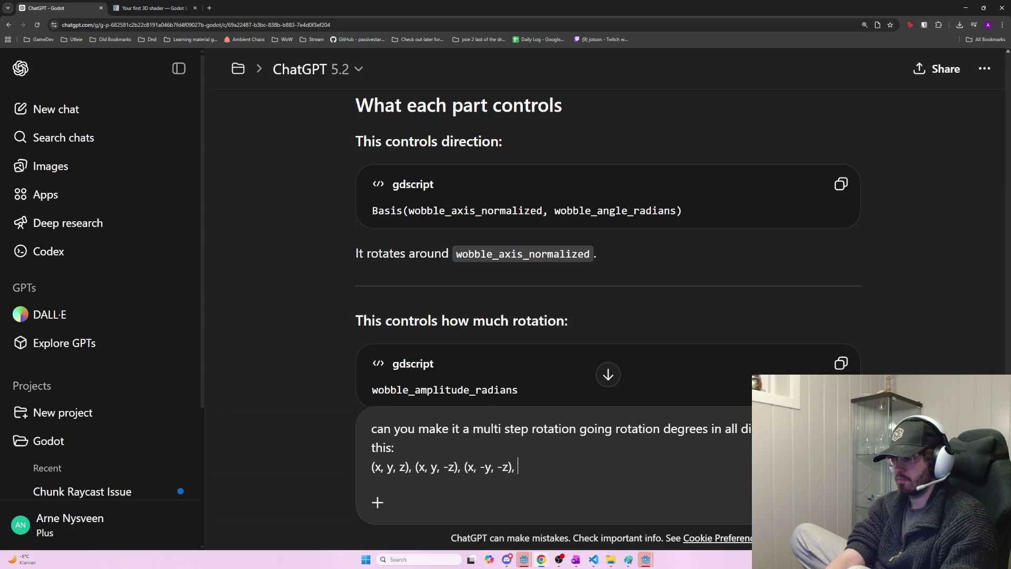
text((-x, -y, -z),)
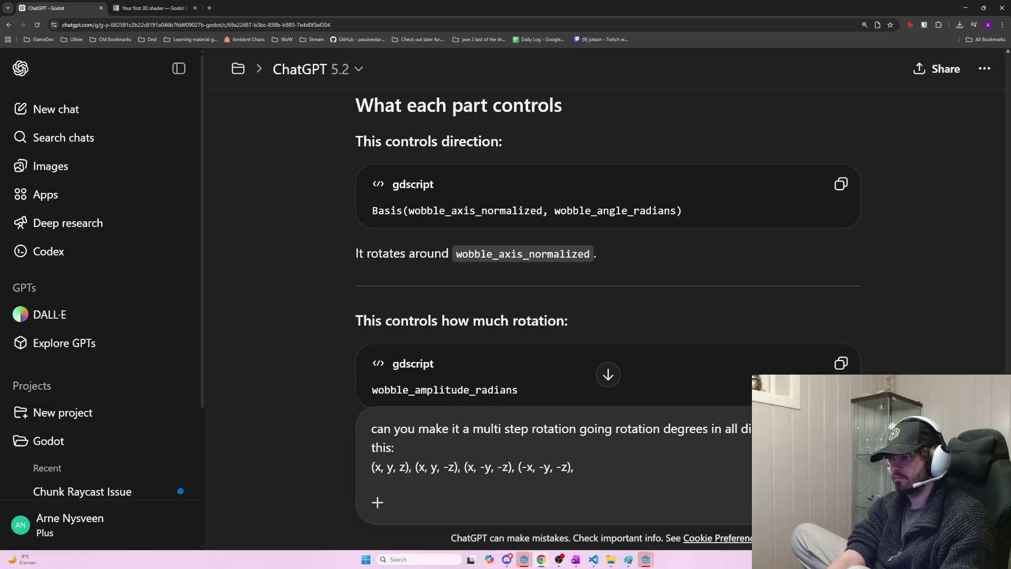
- Continue the list with (-x, -y, z), (-x, y, z), back to (x, y, z), then 0.5x
text(()
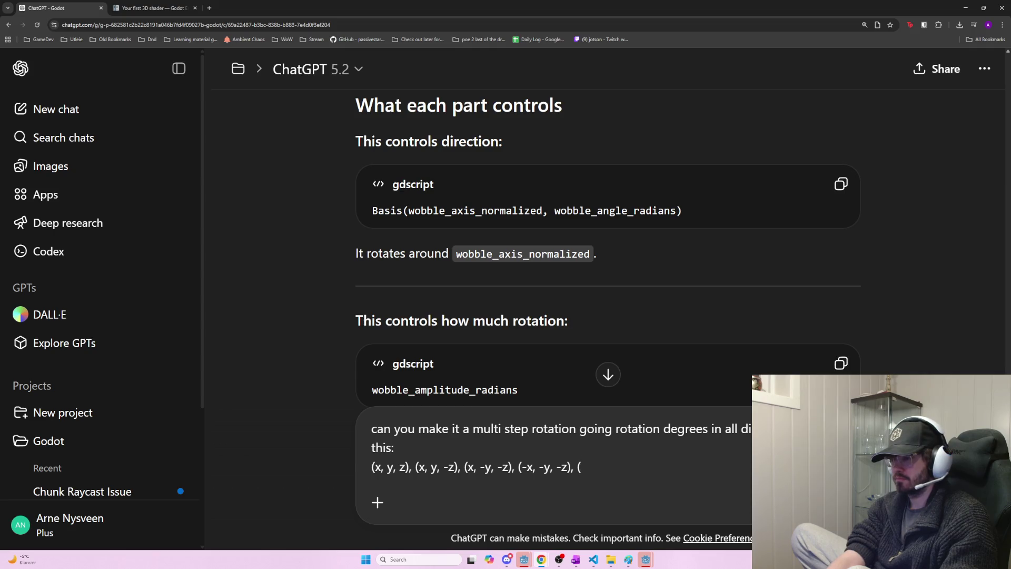
text(-x, -y, z)
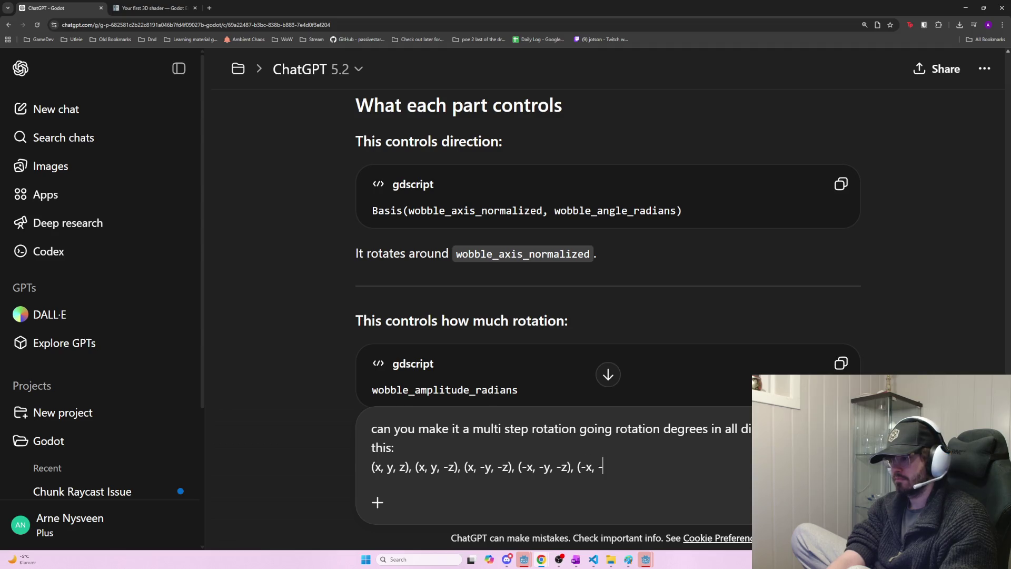
text(), )
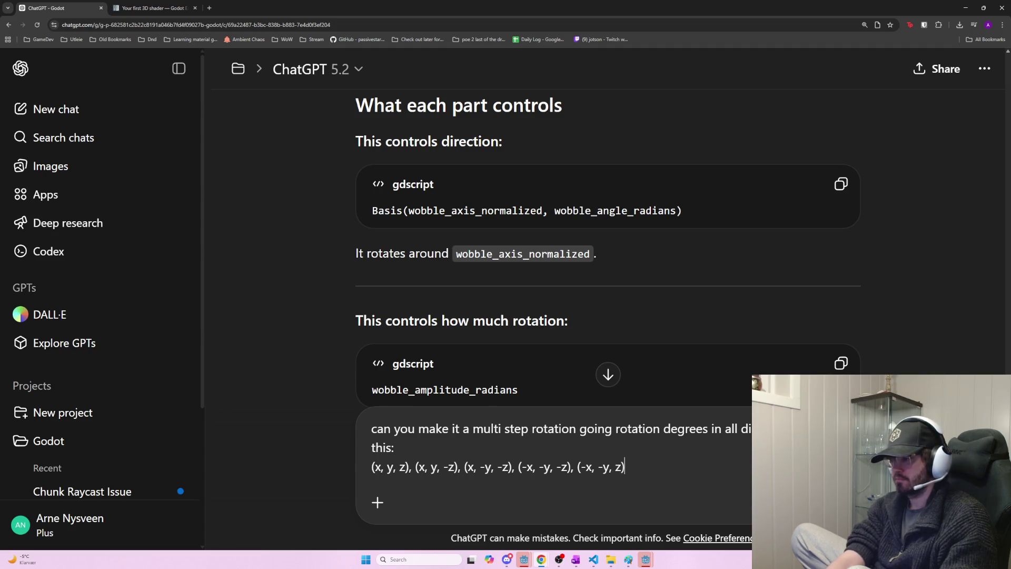
text((-)
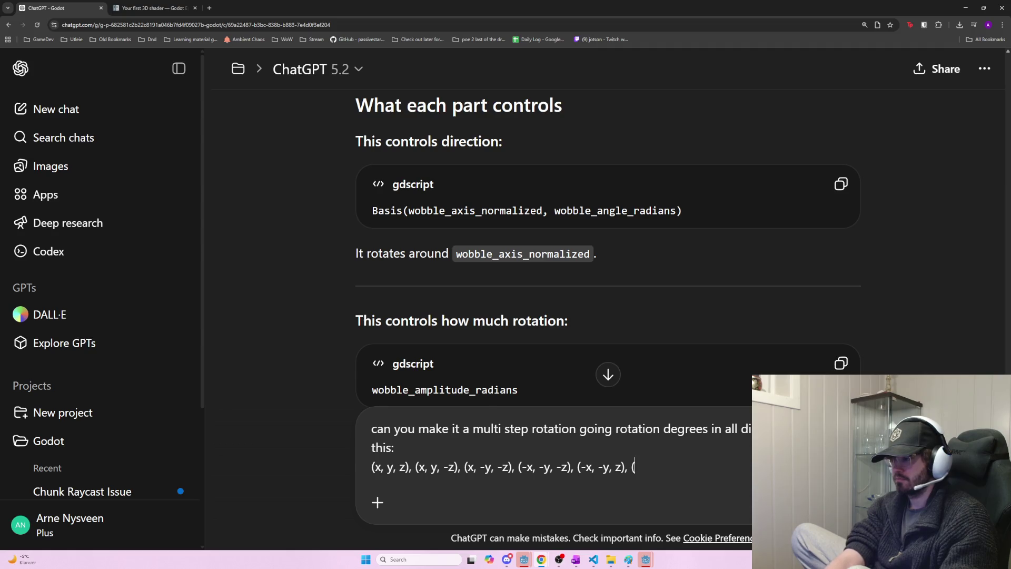
text(x, )
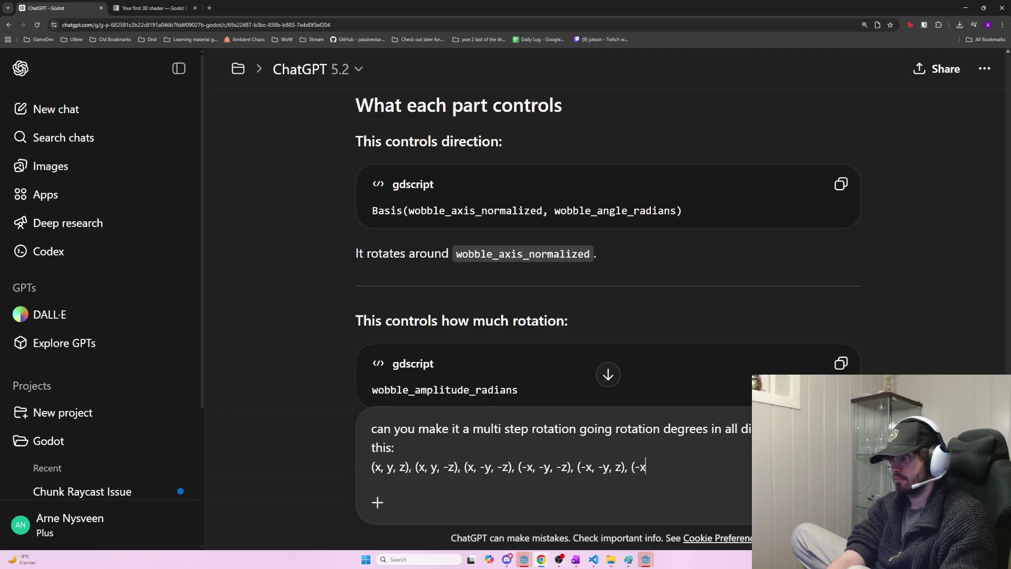
text(y, z)
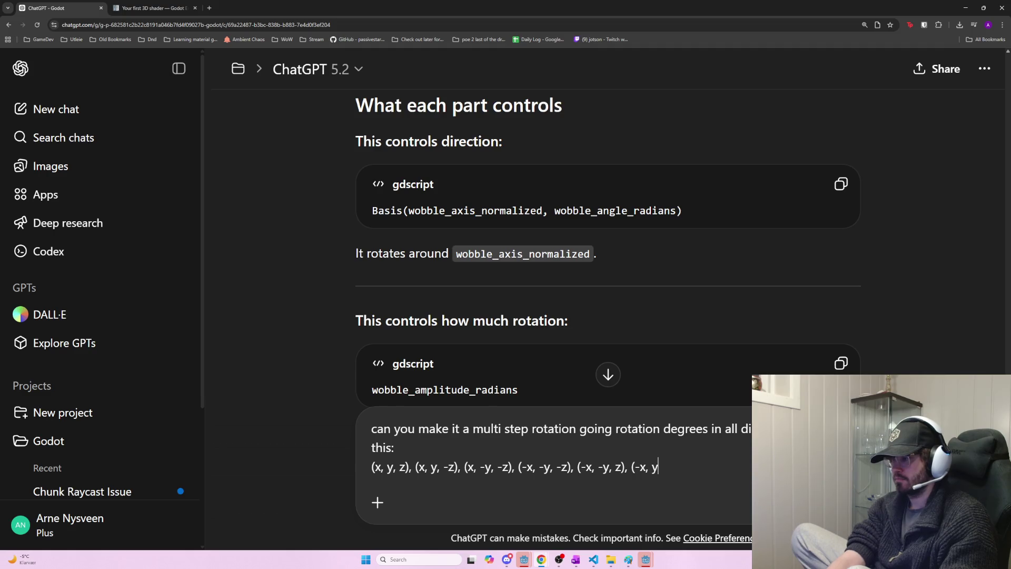
text())
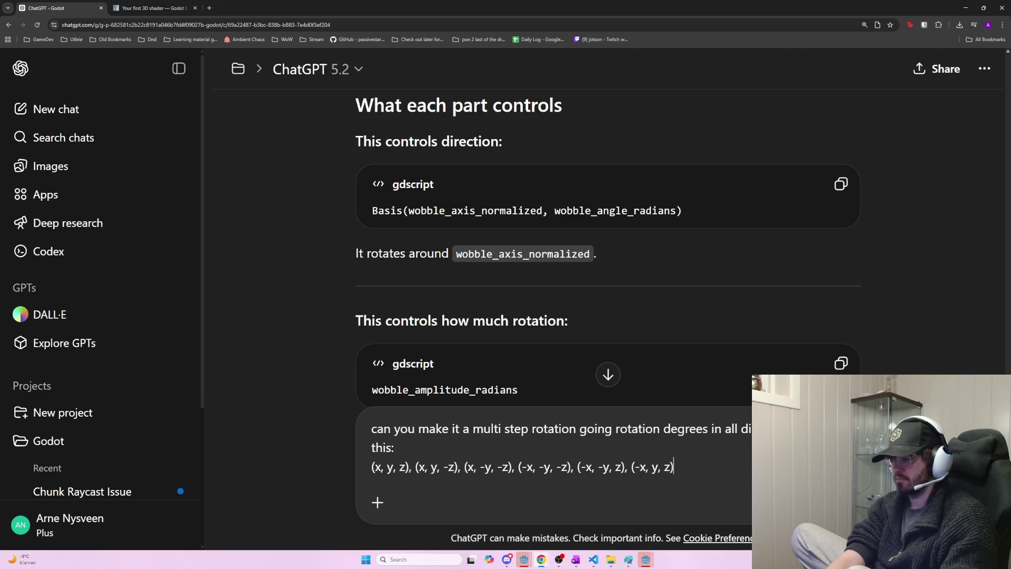
text(, (x)
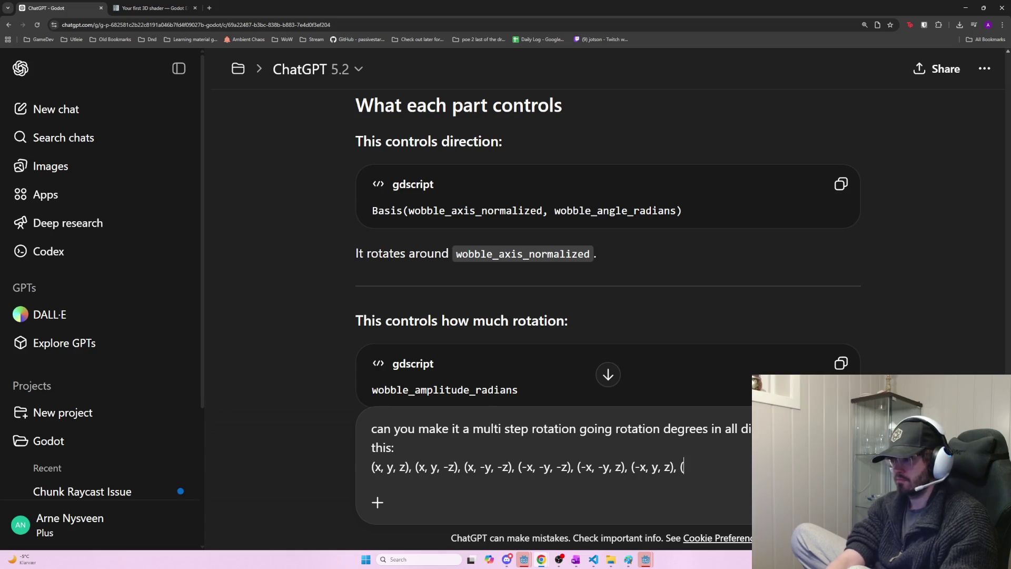
text(, y, z), )
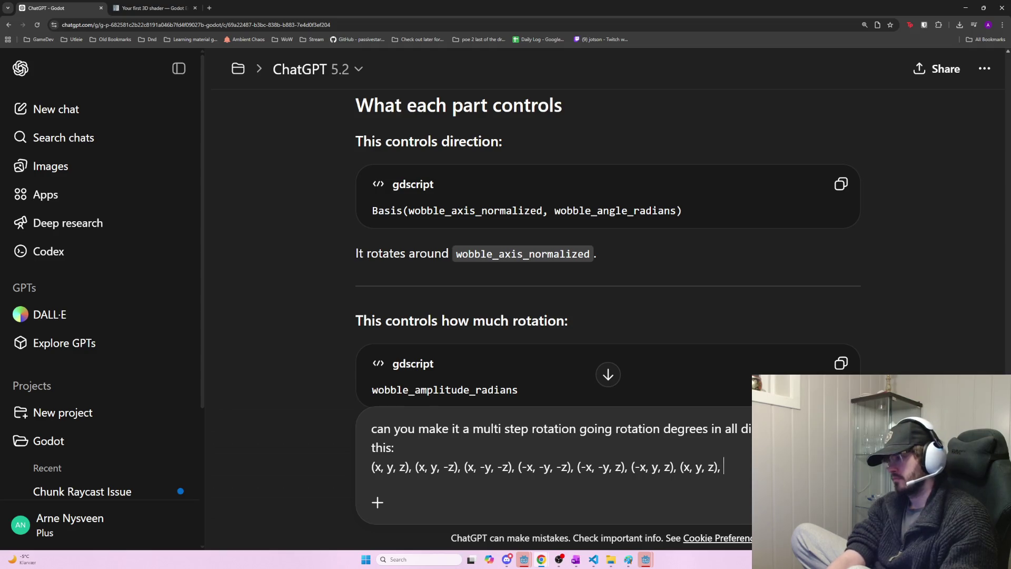
text(()
text(1/2)
key(BackSpace)
key(BackSpace)
key(BackSpace)
text(0.5)
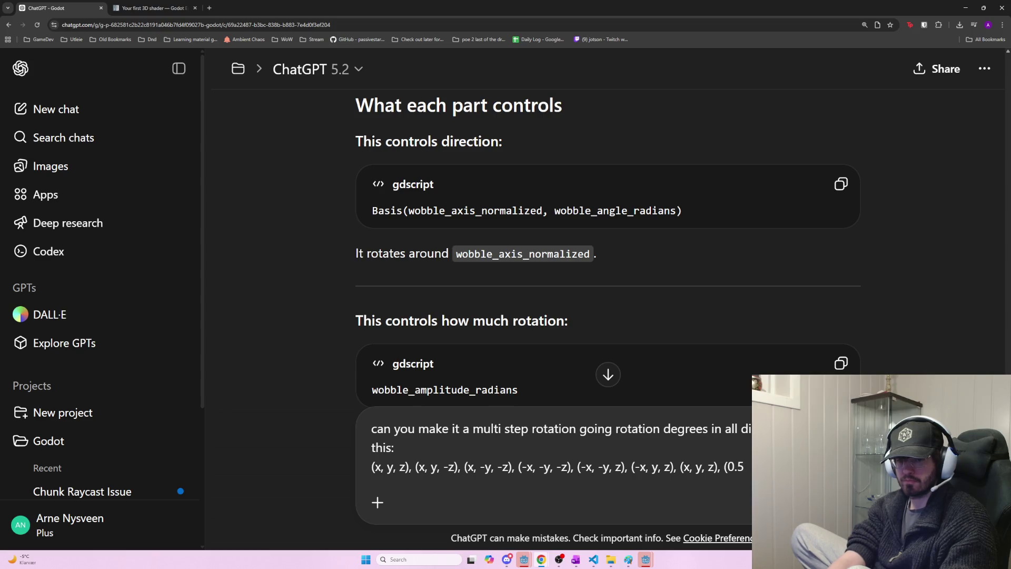
text(x,)
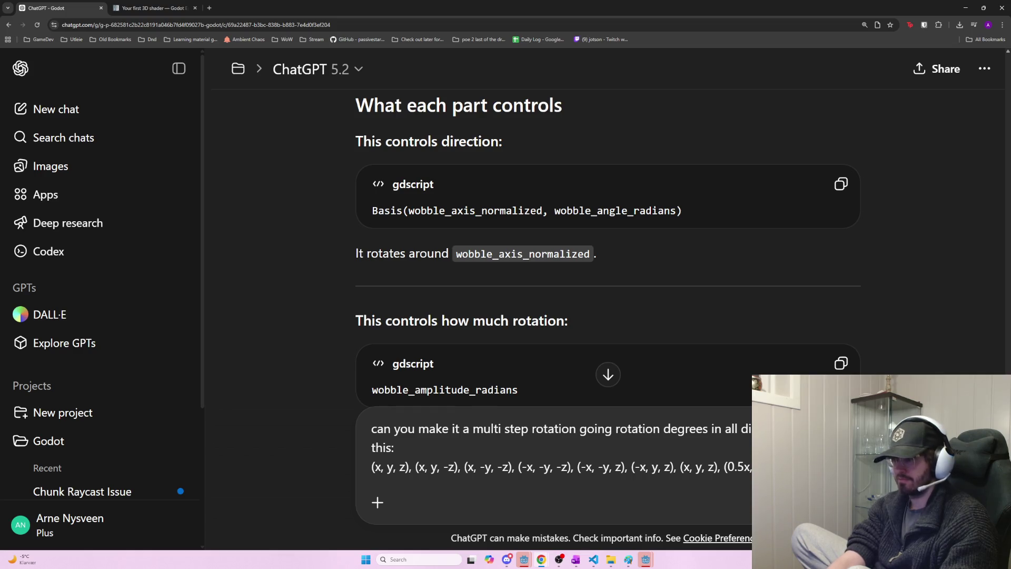
click(728, 466)
- Make the half step negative and add a (0.25x, 0.25y, 0.25z) step
text(-)
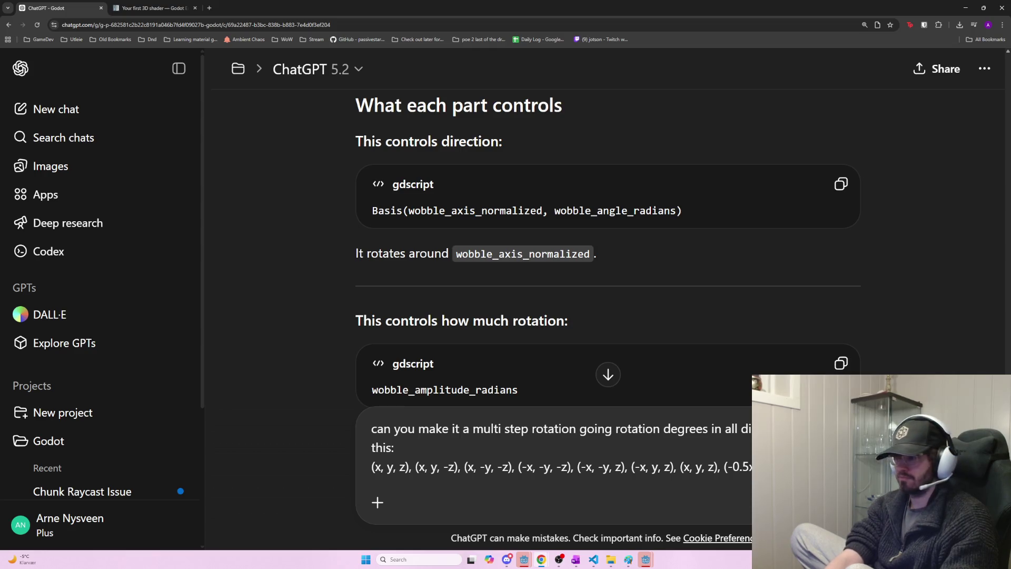
text((0+)
key(BackSpace)
key(BackSpace)
key(BackSpace)
text((0.25)
key(BackSpace)
text(x ()
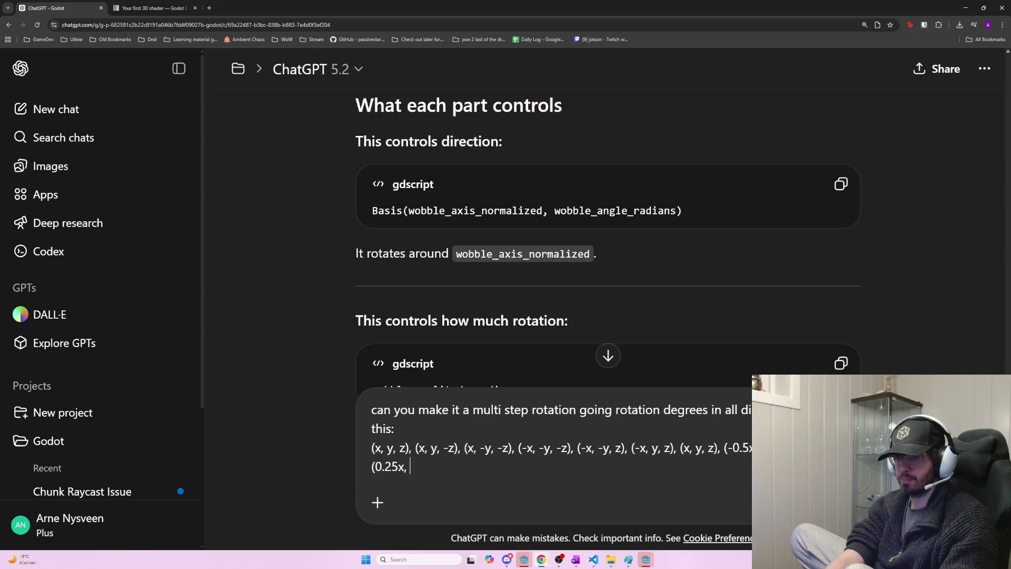
text(0.25)
key(BackSpace)
key(BackSpace)
key(BackSpace)
text(.25,)
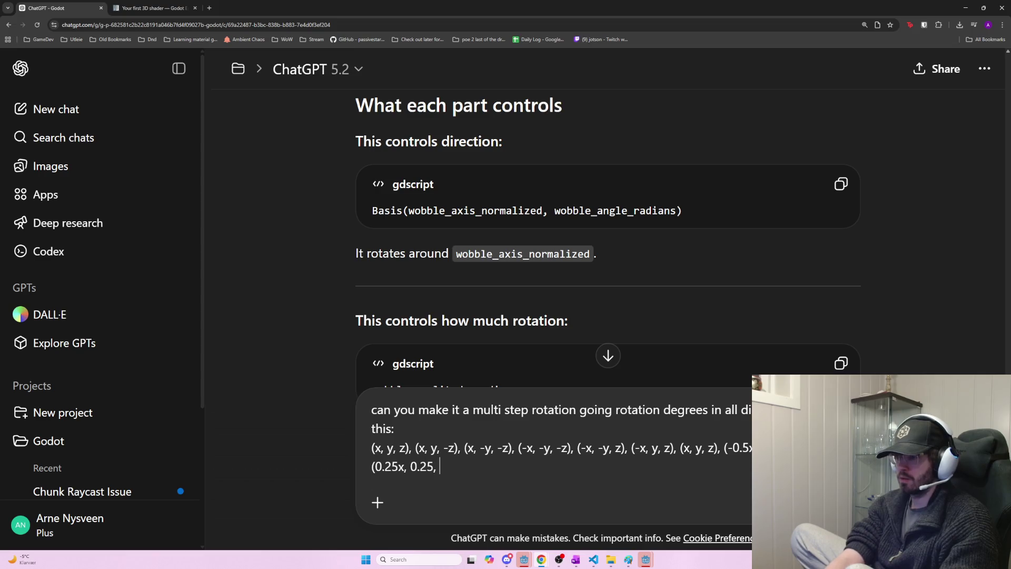
key(BackSpace)
key(BackSpace)
text(y, )
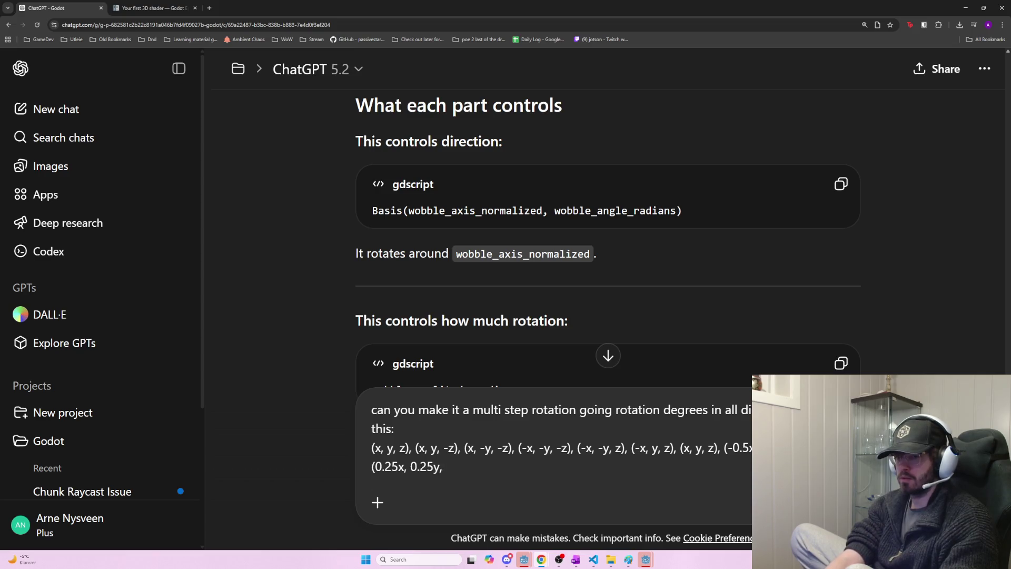
text(025, z)
key(BackSpace)
key(BackSpace)
key(BackSpace)
text(z)
key(BackSpace)
key(BackSpace)
key(BackSpace)
text(.25z))
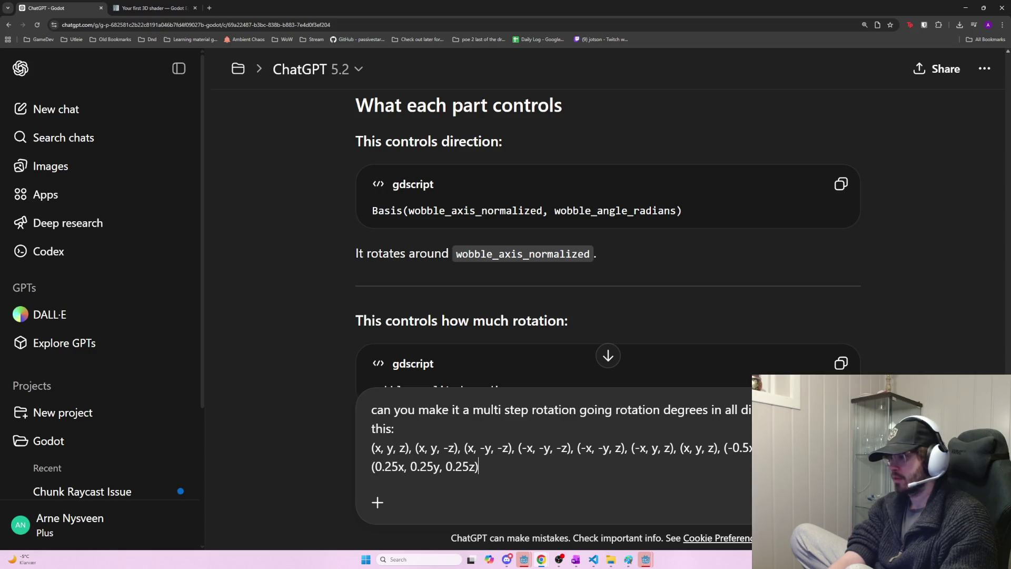
- End the step list with a final (0, 0, 0) step
text(, back to)
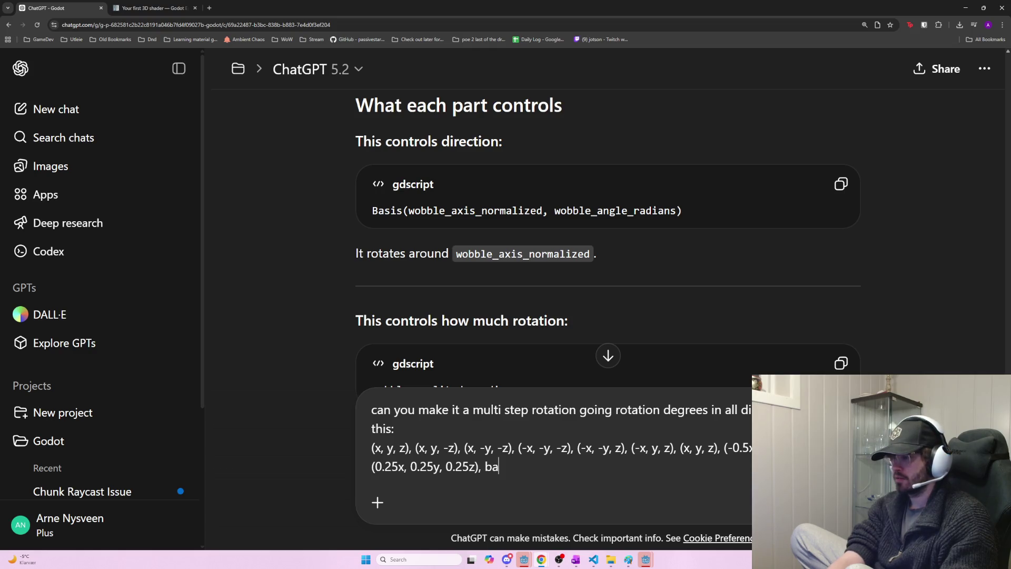
key(BackSpace)
key(BackSpace)
key(BackSpace)
text((+)
key(BackSpace)
text(, 0, 0))
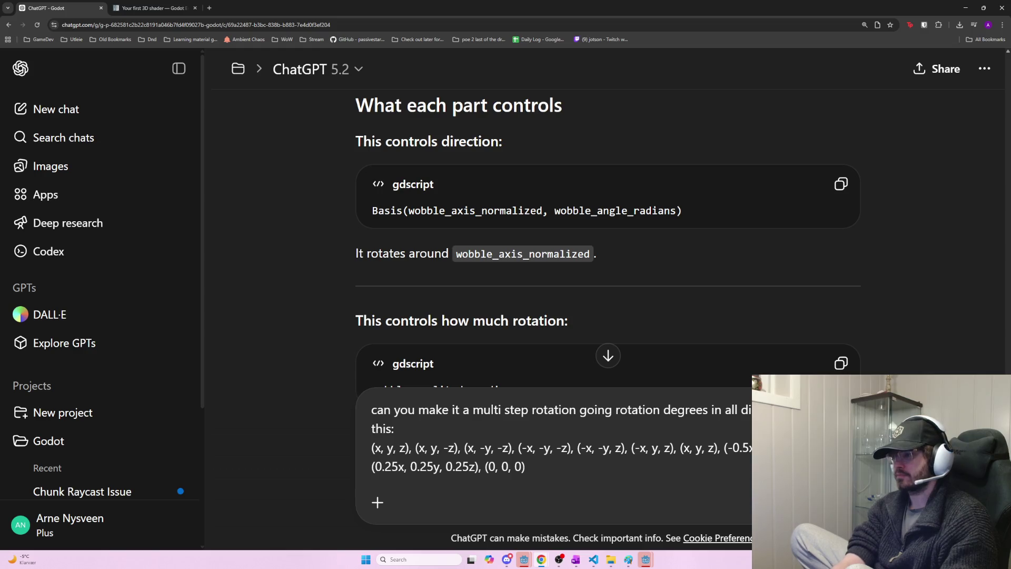
- Add the line 'where rotation degrees is the calculated degrees based on damage_' to the prompt
key(shift+Return)
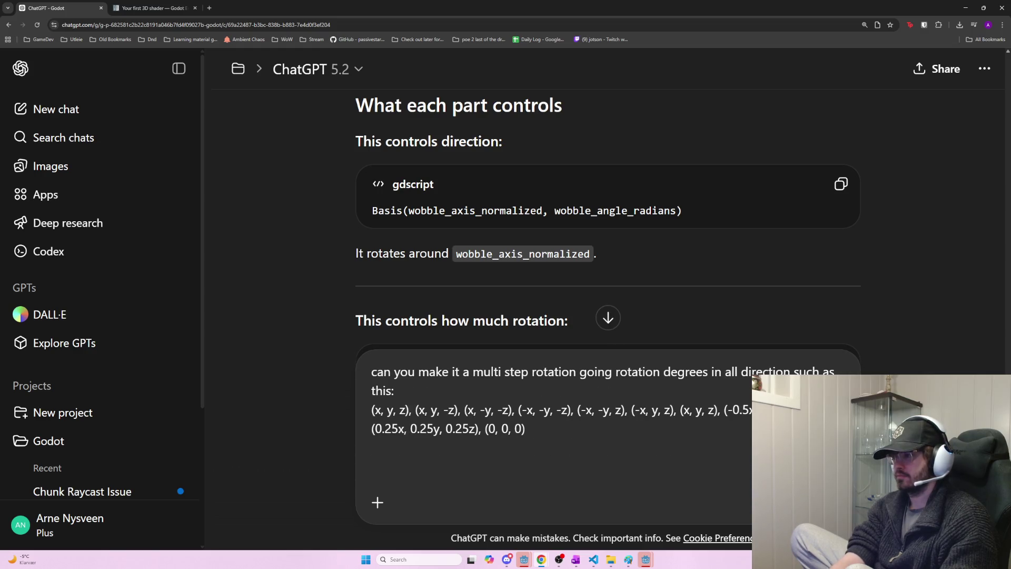
text(if)
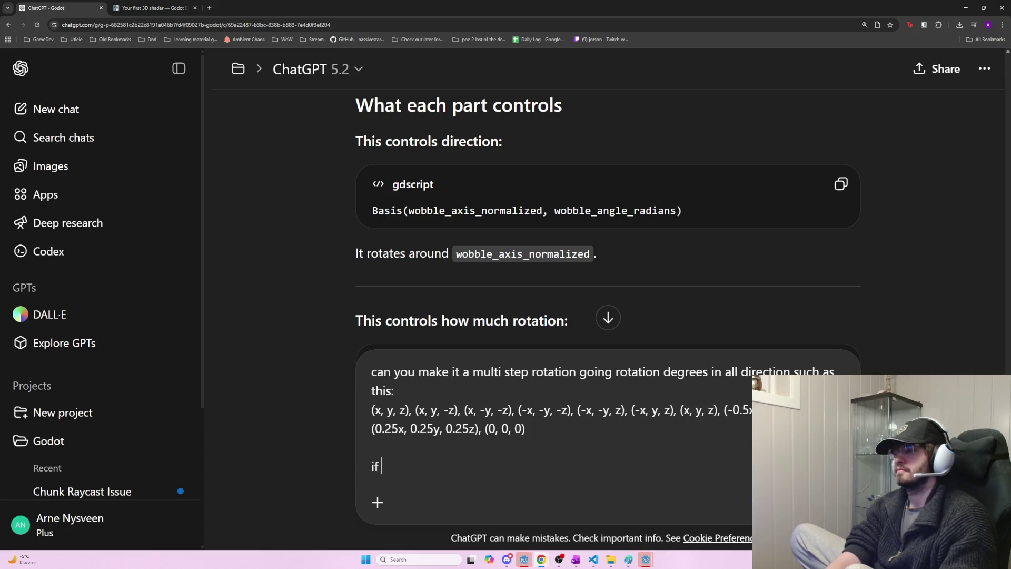
key(BackSpace)
key(BackSpace)
key(BackSpace)
text(where)
key(BackSpace)
key(BackSpace)
key(BackSpace)
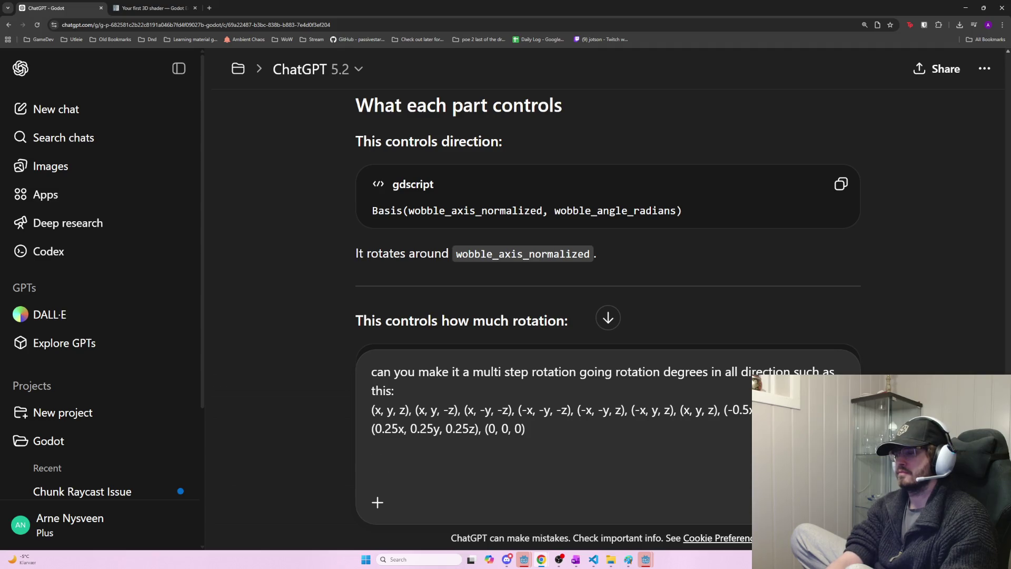
text(where rotat)
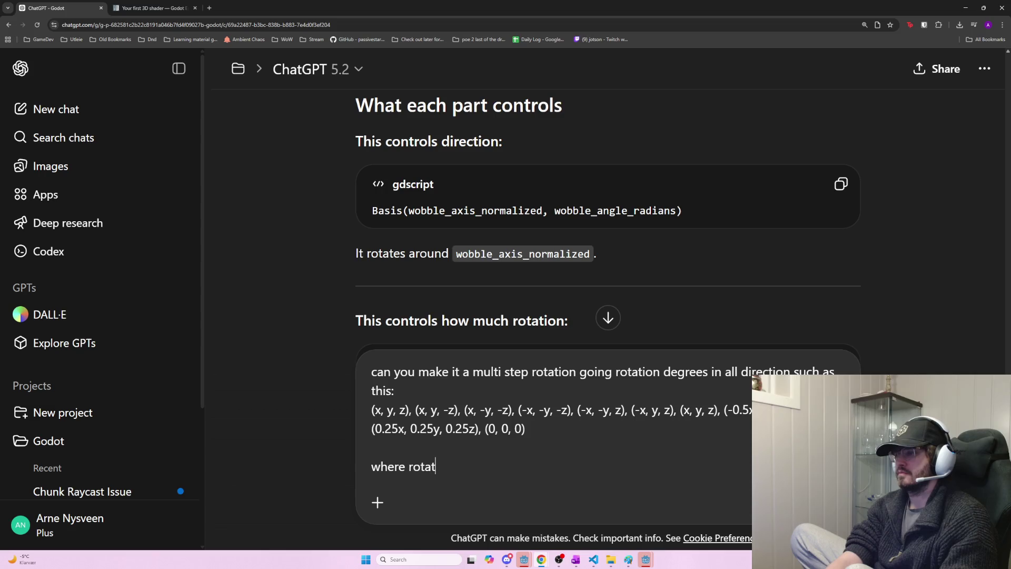
text(ion degrees is the )
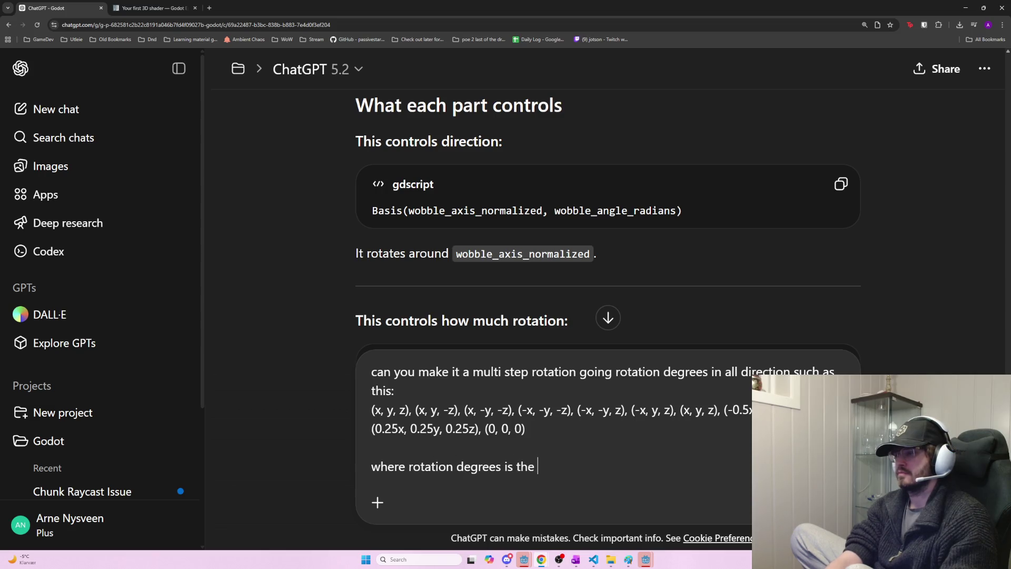
text(calculated degrees based on )
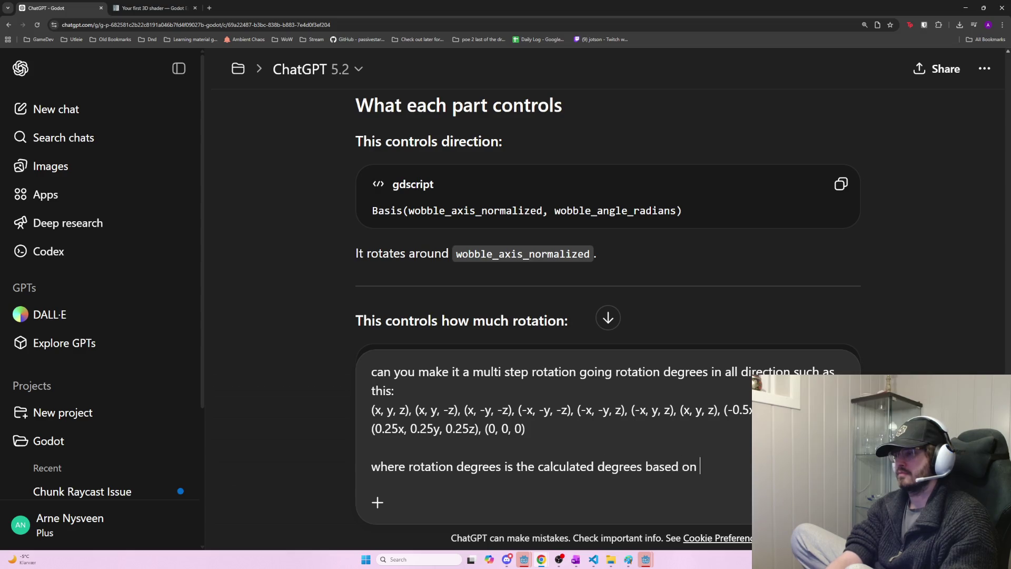
text(damage_)
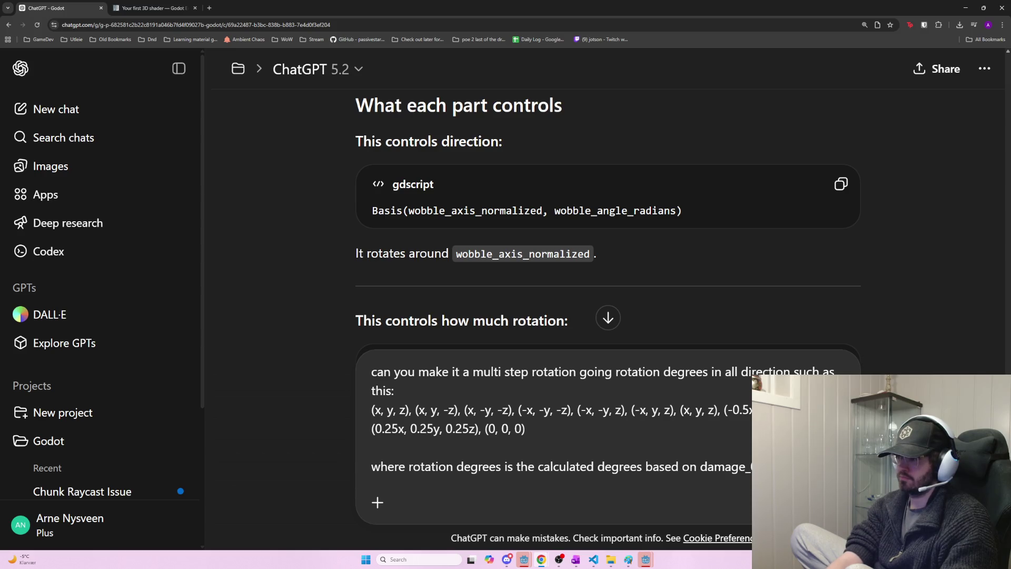
key(alt+Tab)
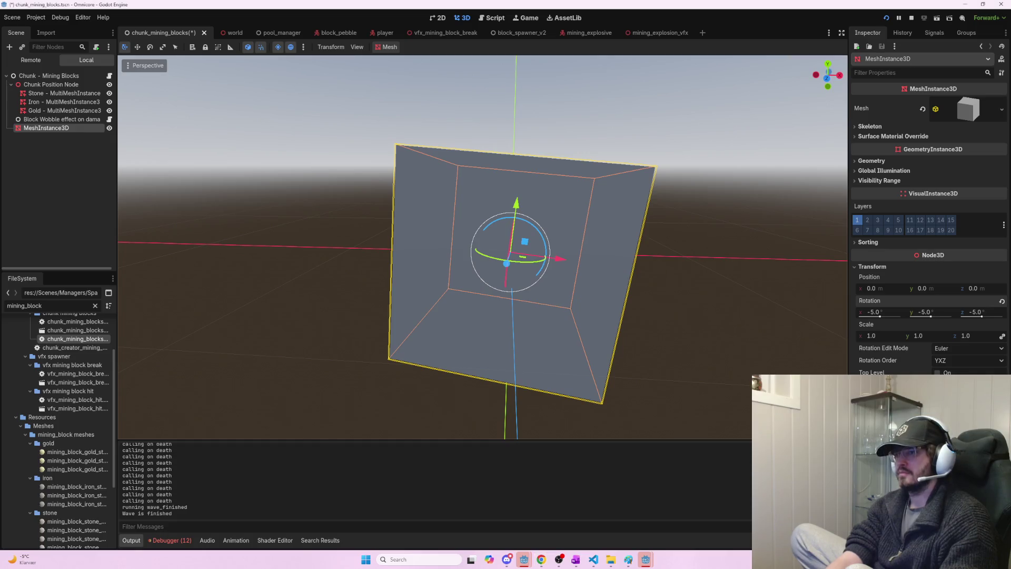
- Delete the test MeshInstance3D node from the scene
click(127, 163)
click(46, 129)
key(Delete)
key(Return)
- Open chunk_mining_blocks.gd and paste damage_amount_0_to_1 over the half-typed word in the prompt
click(111, 76)
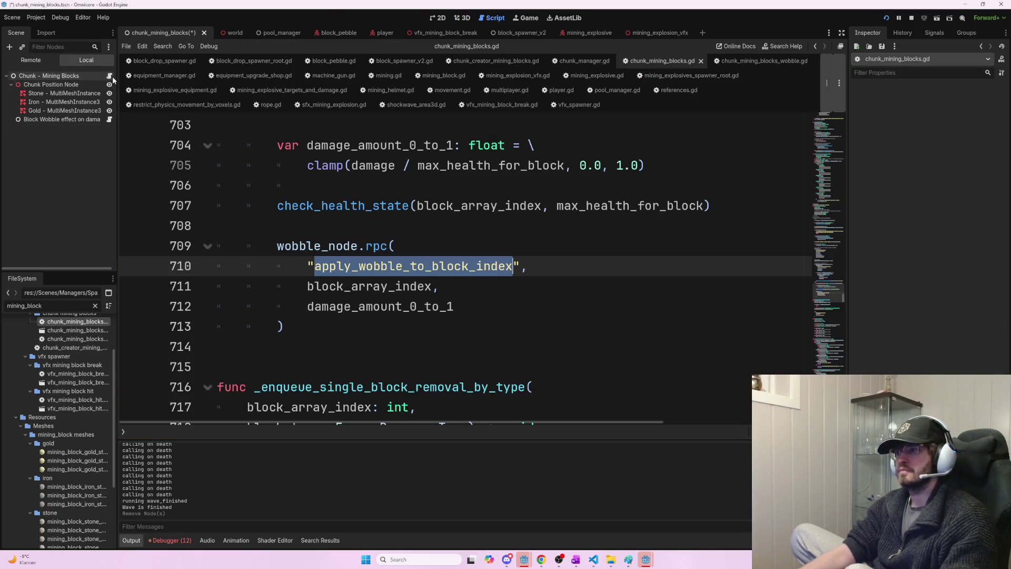
click(535, 205)
double_click(408, 307)
key(ctrl+c)
key(alt+Tab)
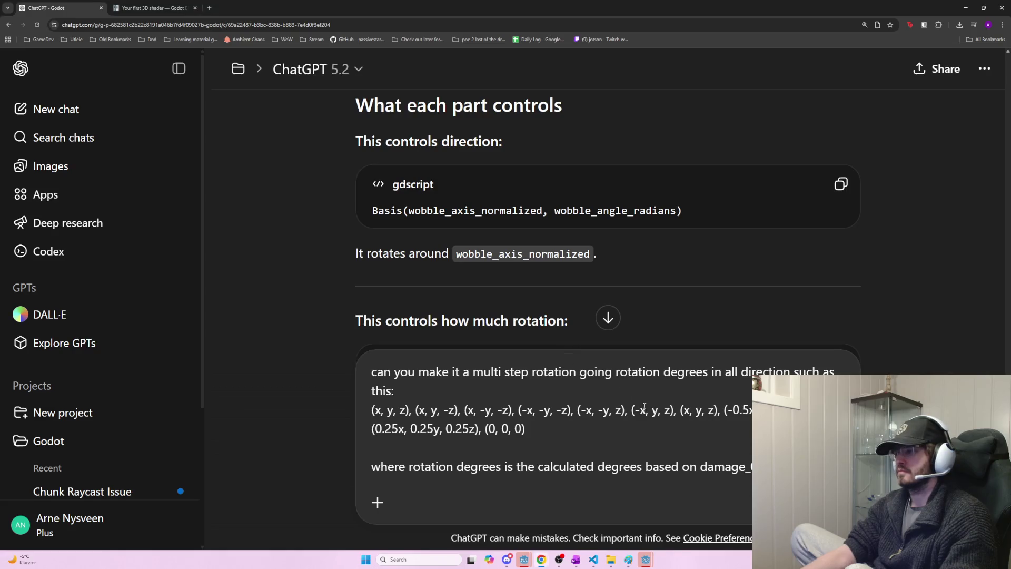
double_click(721, 459)
key(ctrl+v)
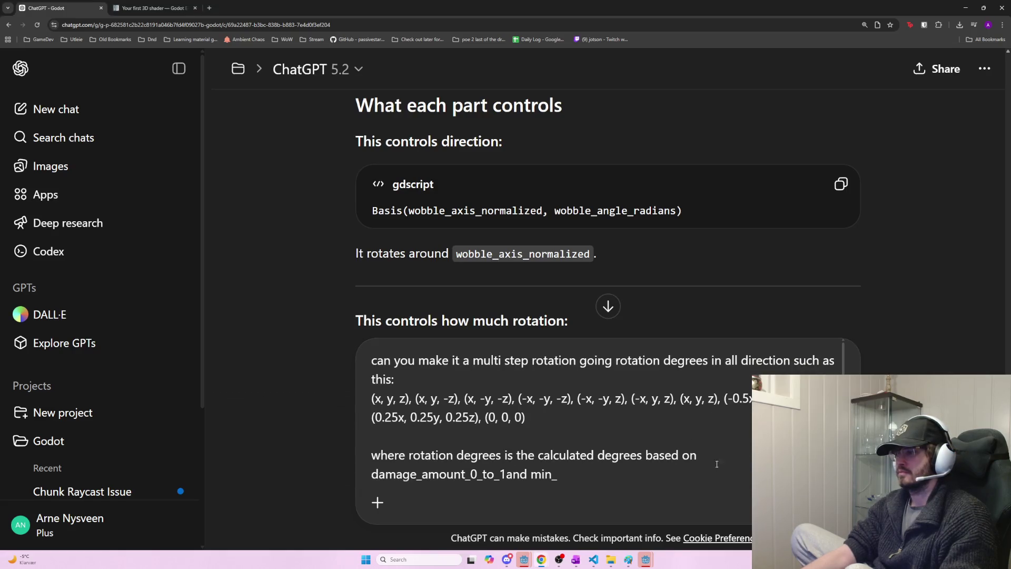
key(alt+Tab)
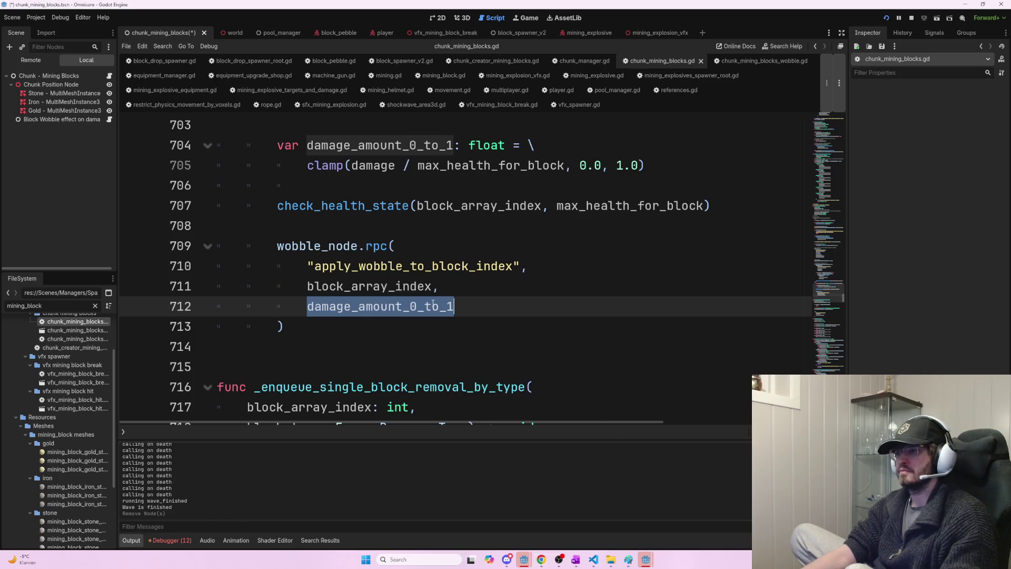
- Select block_array_index in the script and search the script for it
scroll(433, 304, down, 3)
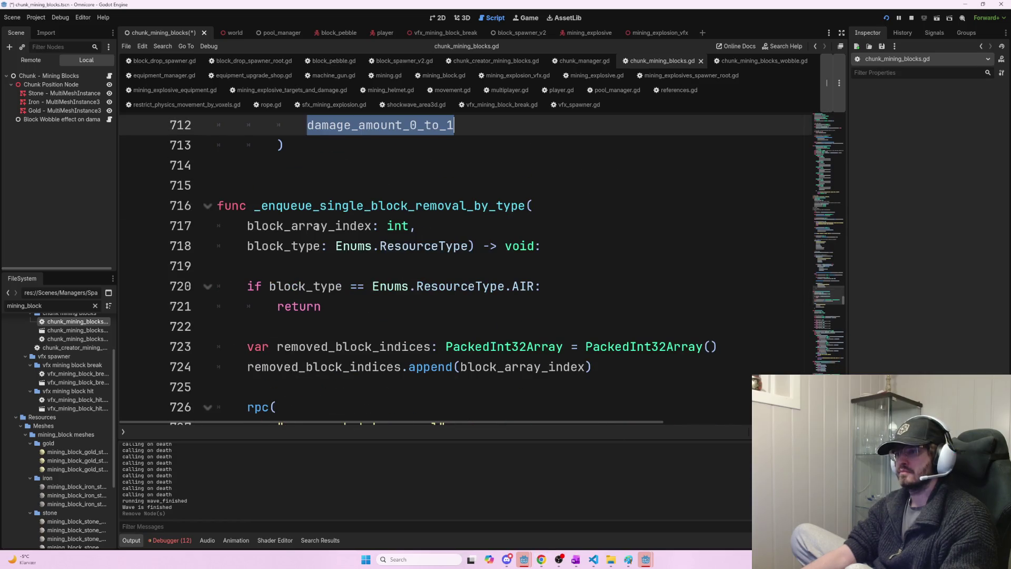
double_click(315, 226)
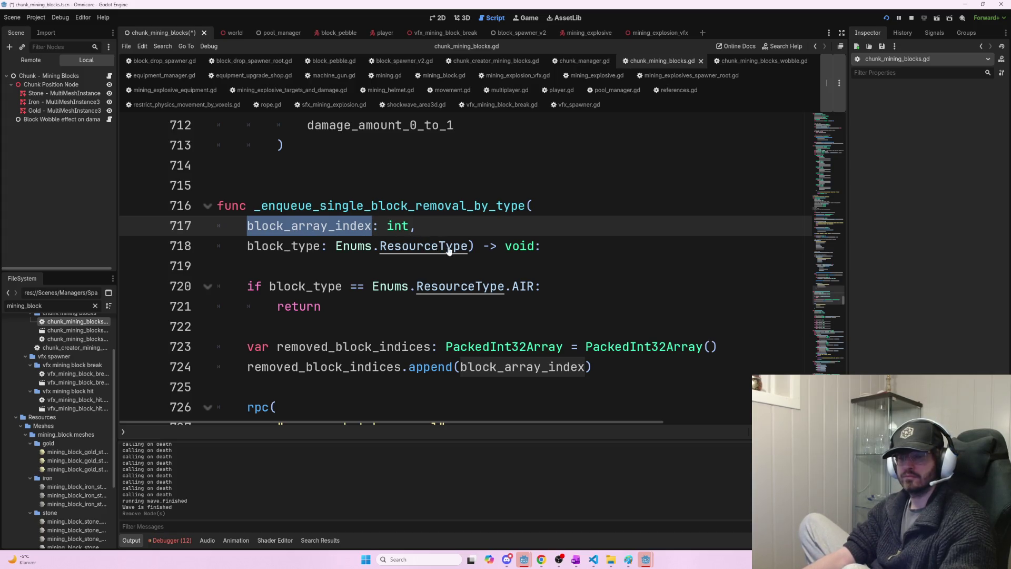
key(alt+Tab)
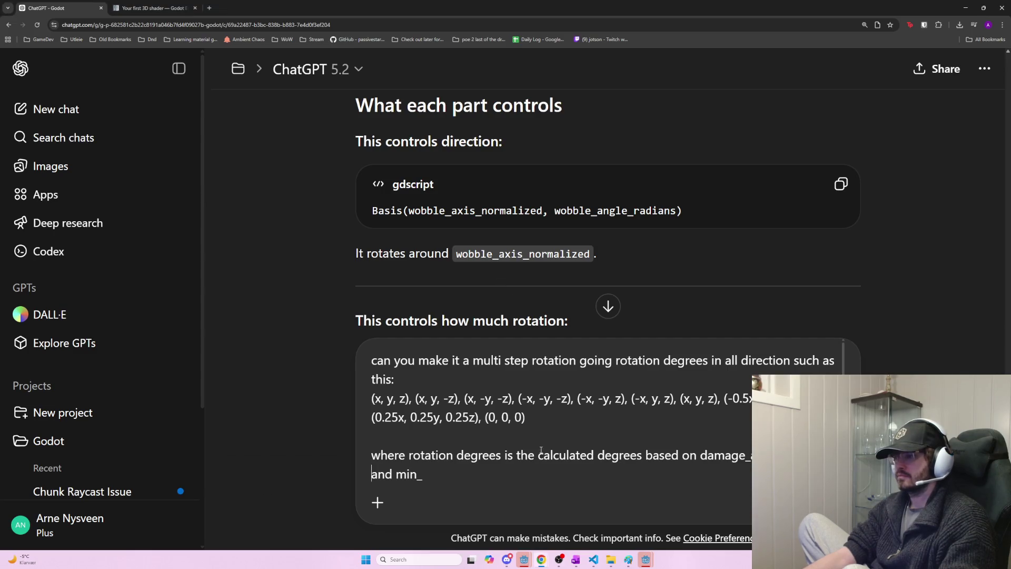
key(alt+Tab)
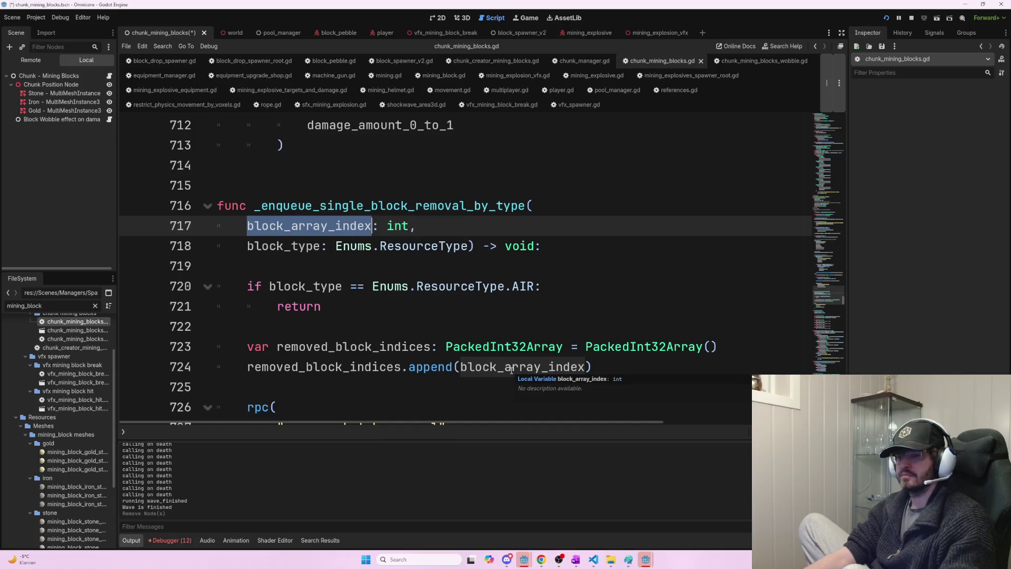
key(ctrl)
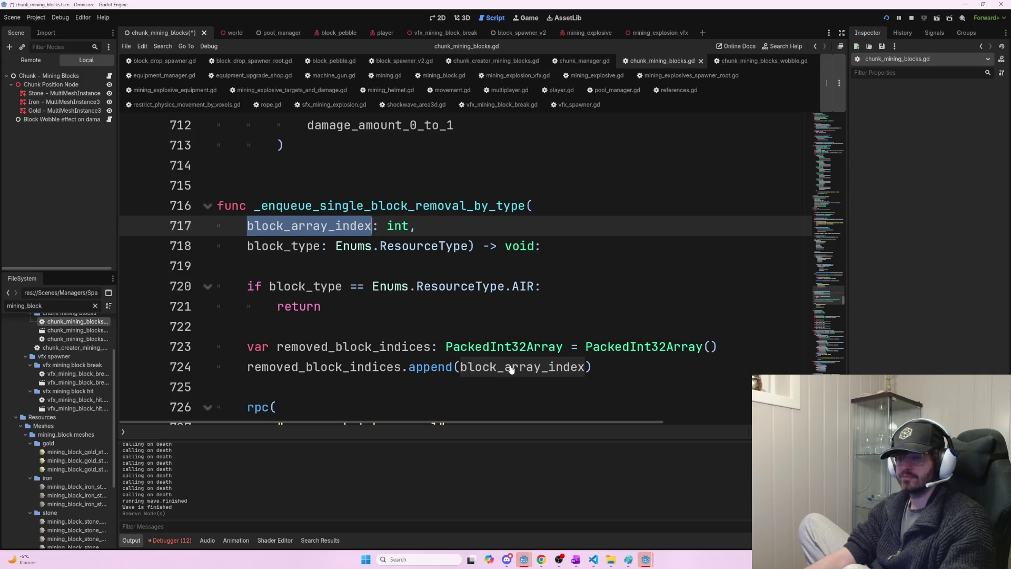
mouse_move(511, 366)
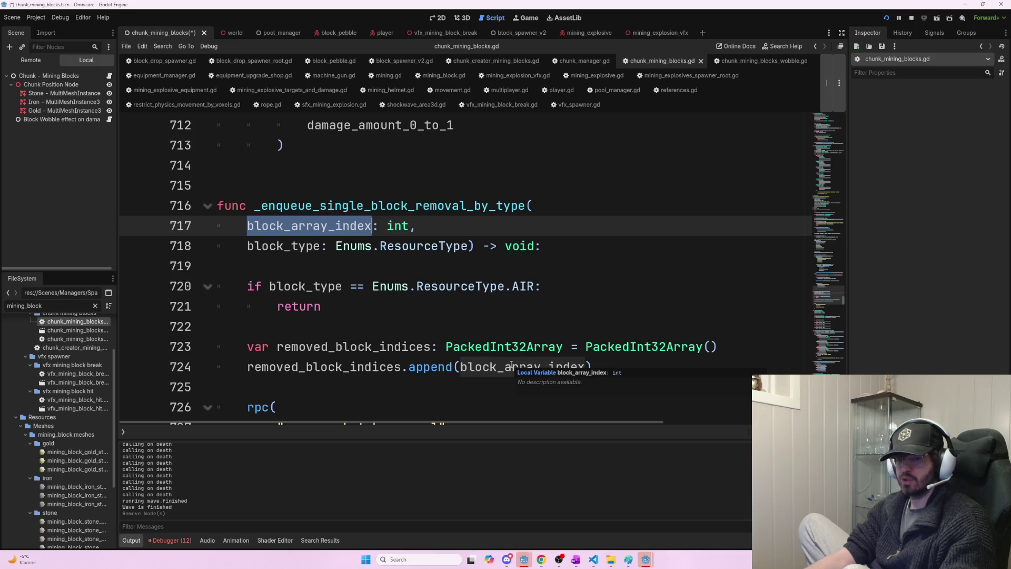
key(ctrl+f)
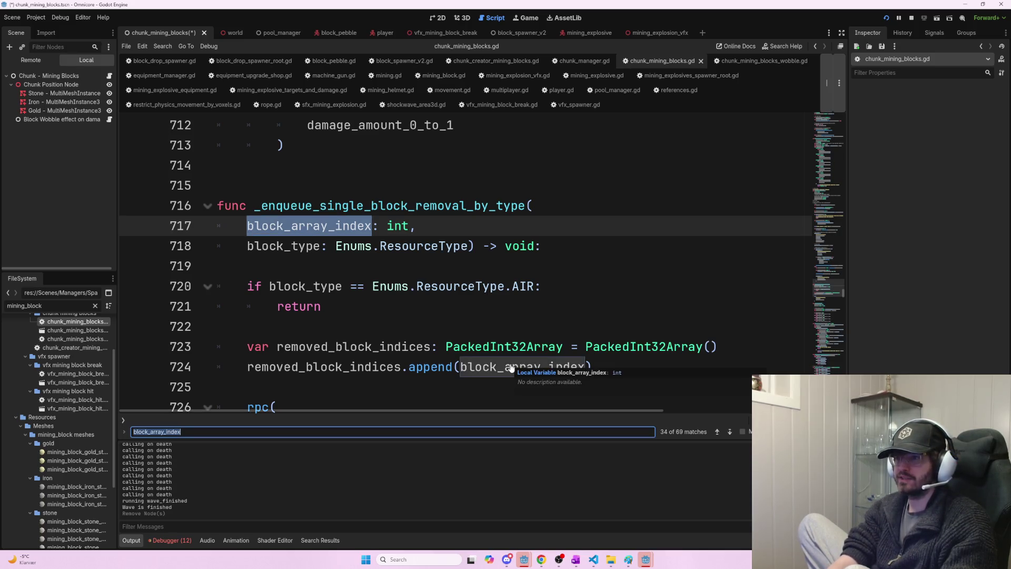
text(m)
key(BackSpace)
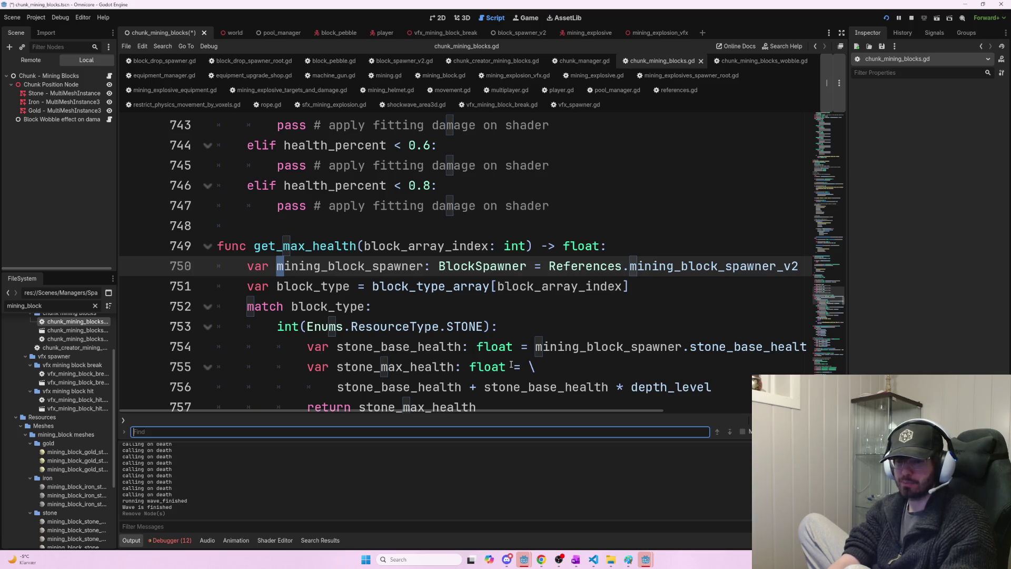
- Try filtering the scripts for 'mining' and glance at the ChatGPT prompt
text(m)
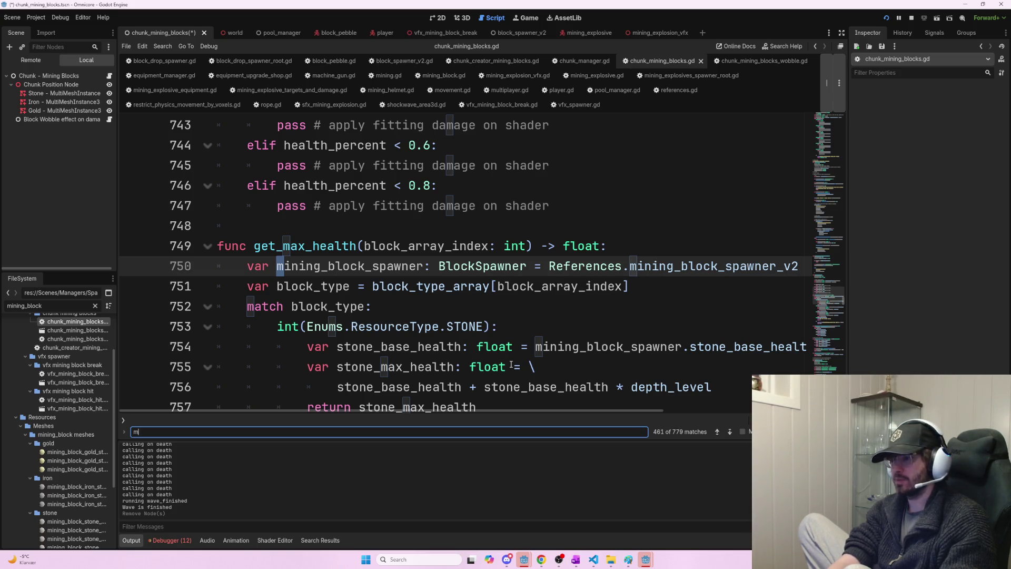
text(ic)
key(BackSpace)
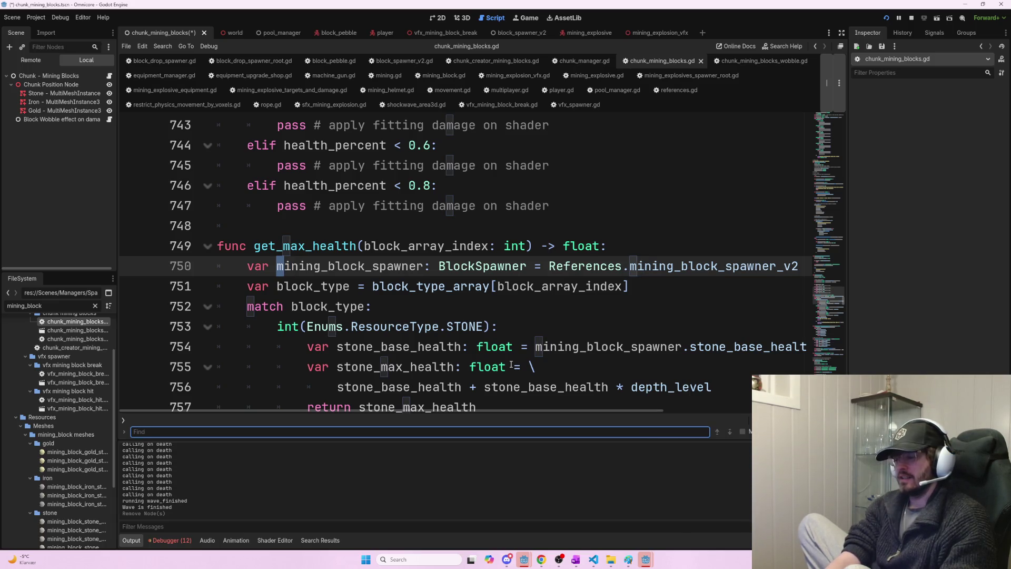
text(mi)
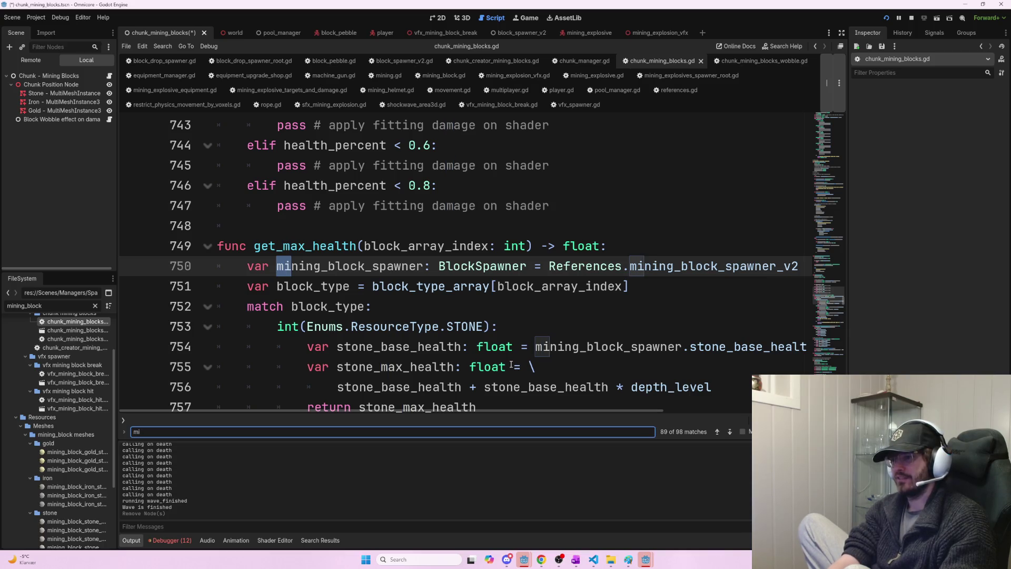
text(ning)
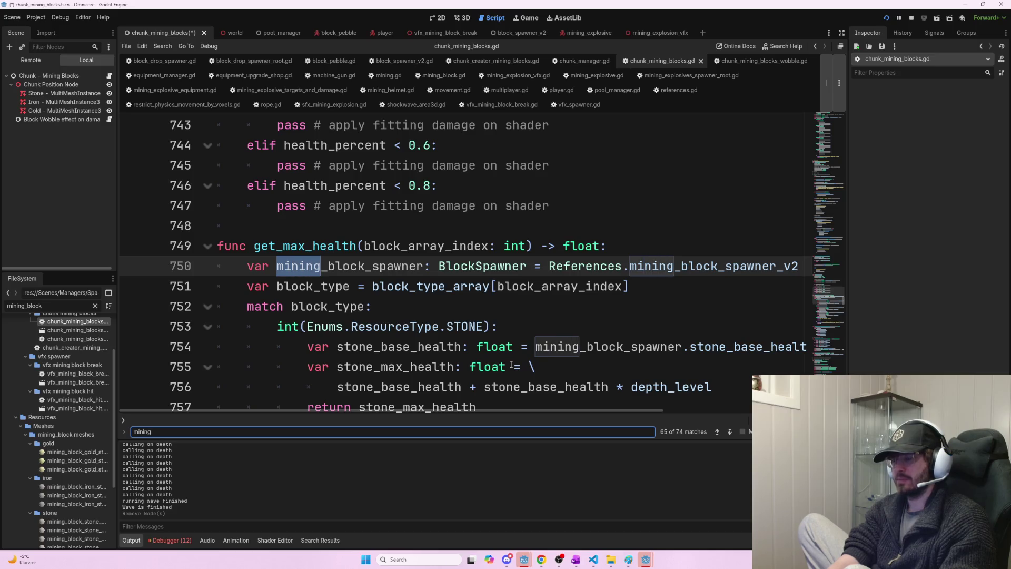
key(BackSpace)
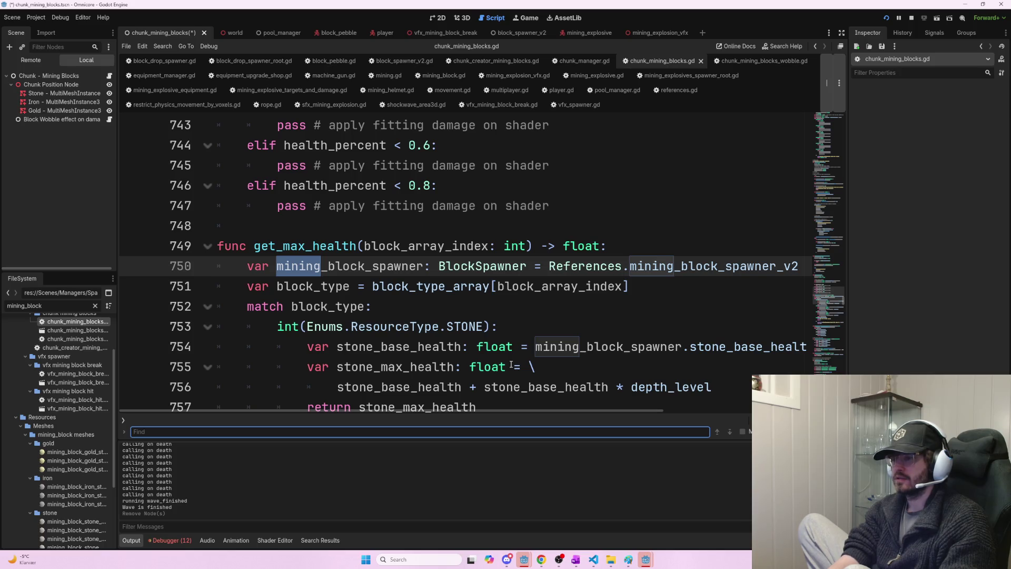
key(alt+Tab)
key(alt+Tab)
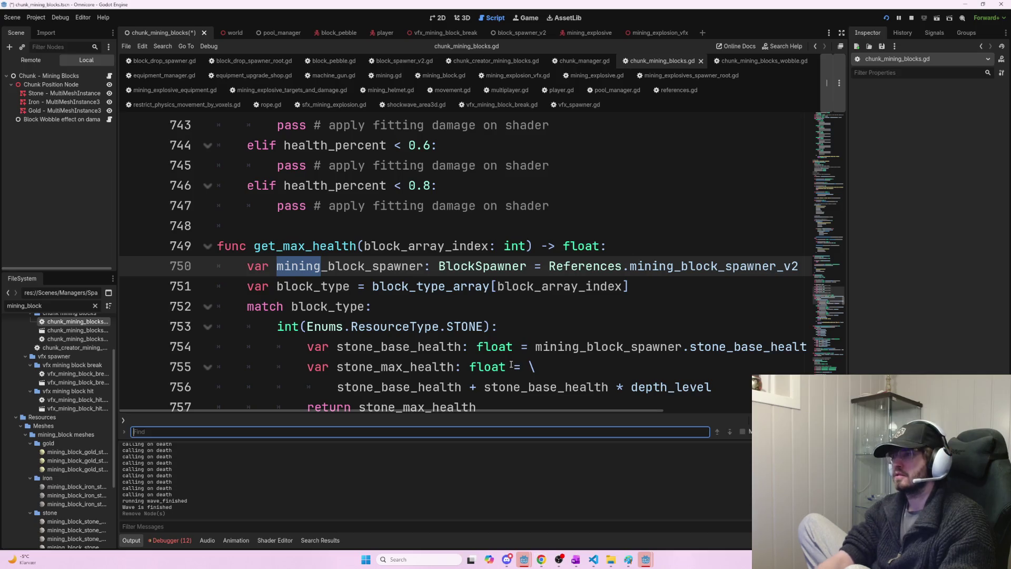
key(ctrl+f)
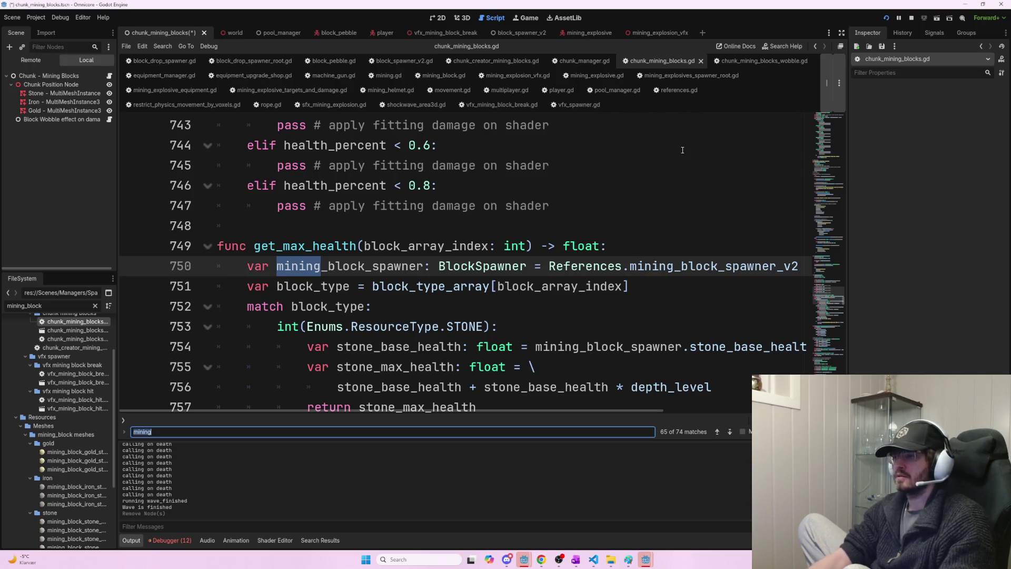
- Open chunk_mining_blocks_wobble.gd from the script list and go to its top
key(ctrl+backslash)
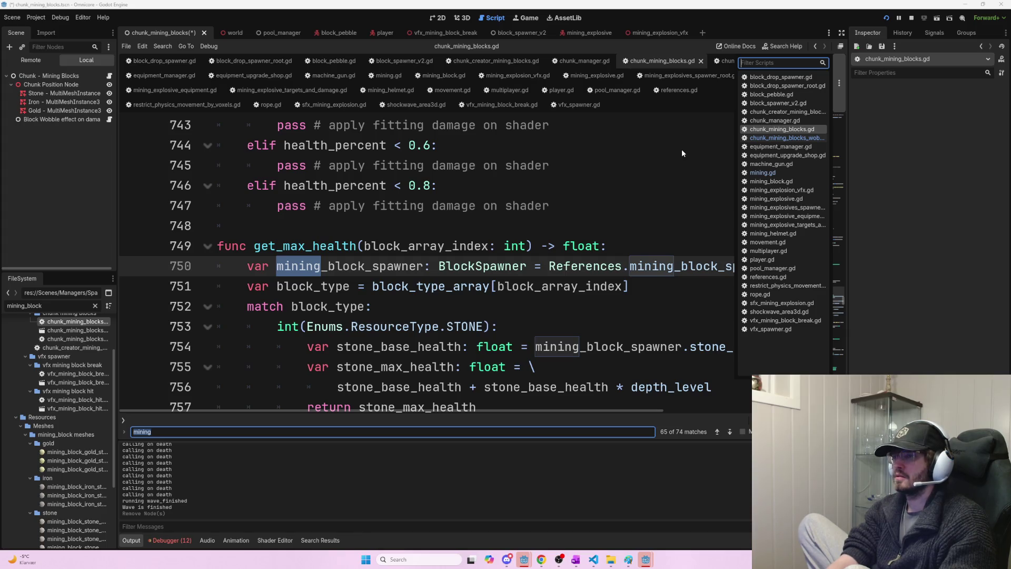
text(chunk)
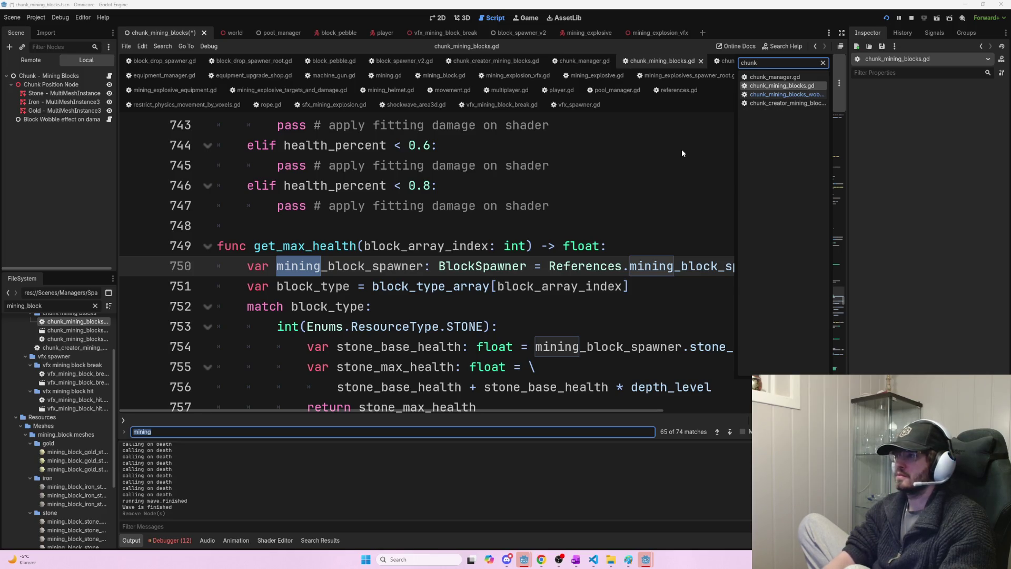
key(Down)
key(Return)
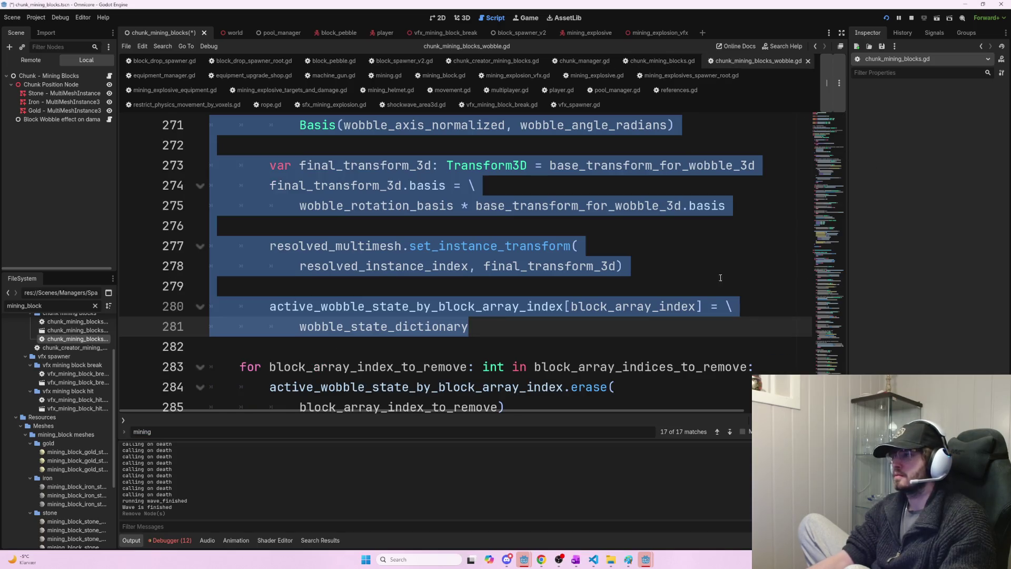
click(698, 290)
scroll(698, 290, up, 3)
click(841, 166)
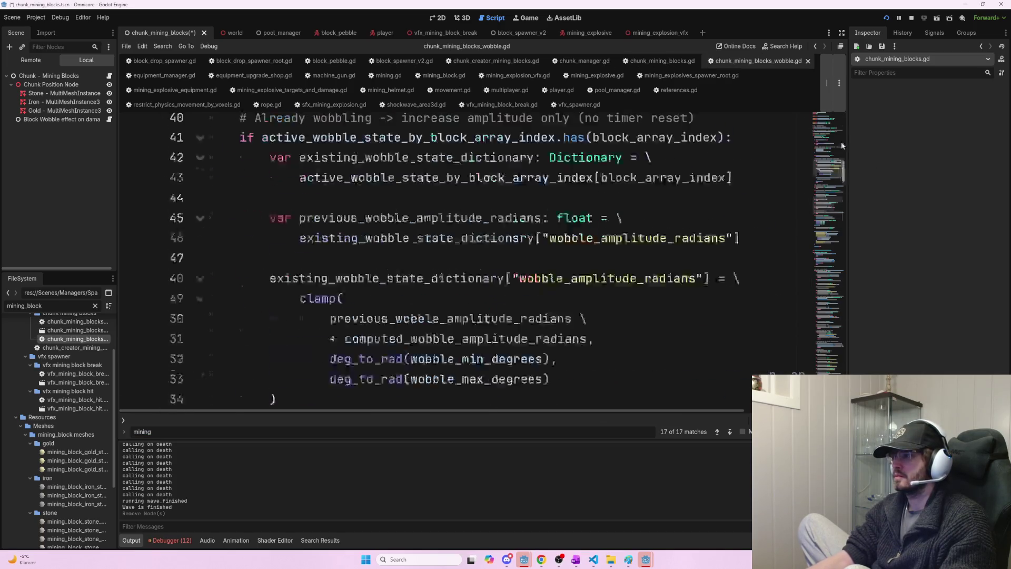
key(ctrl+Home)
- Copy wobble_min_degrees and wobble_max_degrees from the script into the end of the ChatGPT prompt
double_click(387, 286)
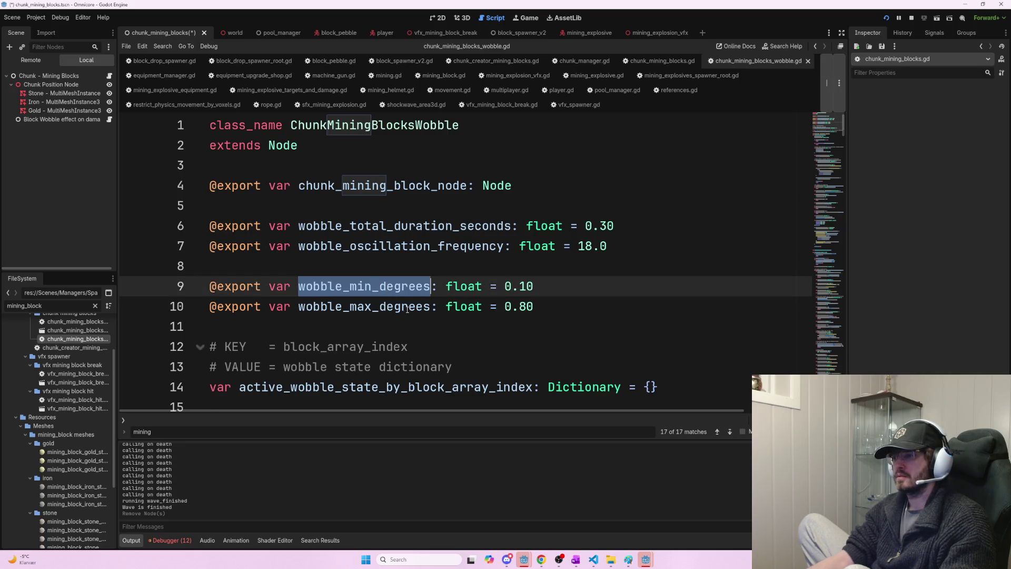
key(alt+Tab)
key(BackSpace)
key(BackSpace)
key(BackSpace)
text(wobble_min_degrees,)
key(alt+Tab)
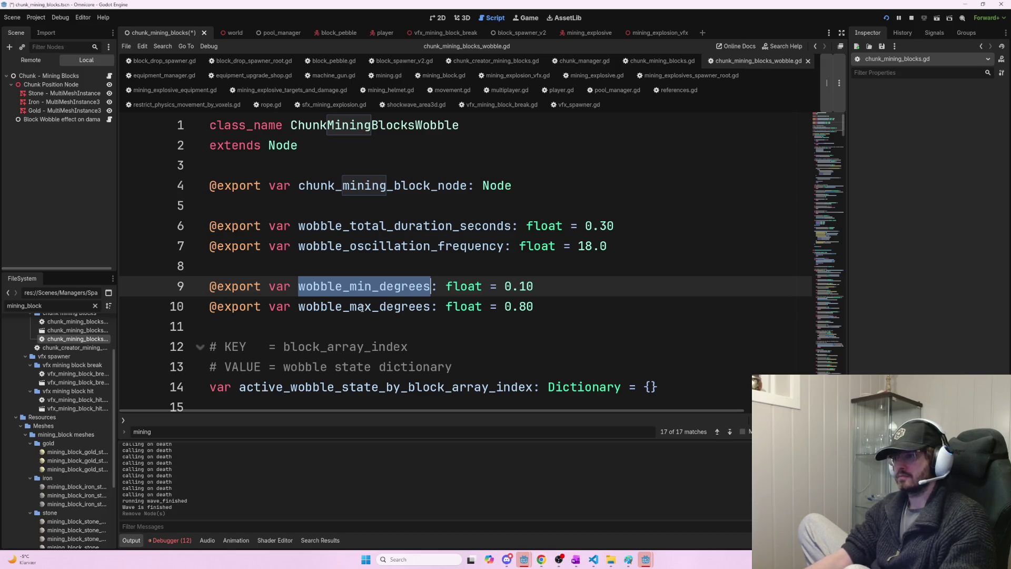
double_click(361, 307)
key(ctrl+c)
key(alt+Tab)
key(ctrl+v)
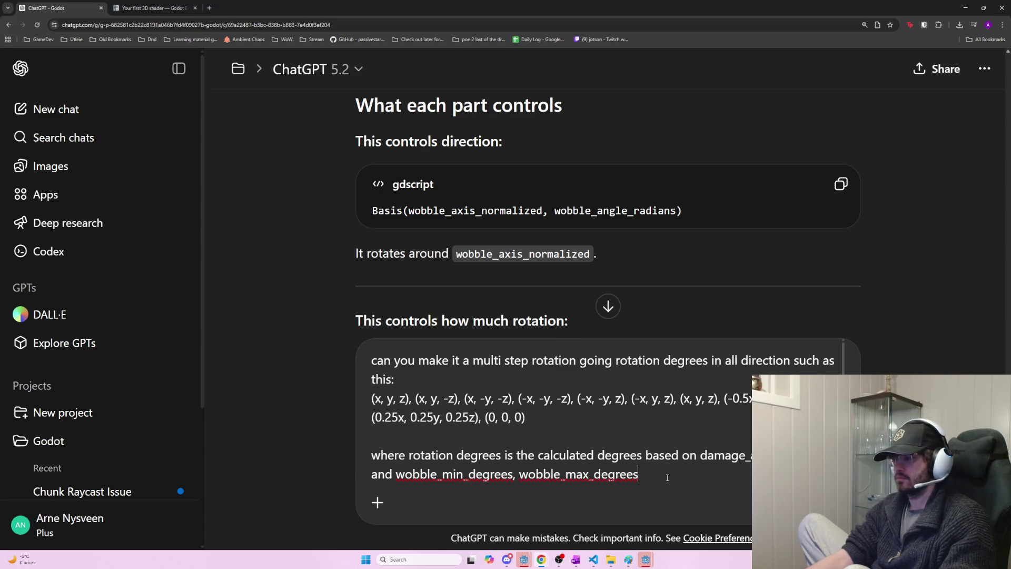
- Add a new prompt line: 'If block was hit during the wobble it could increase wobble_degrees'
key(shift+Return)
key(shift+Return)
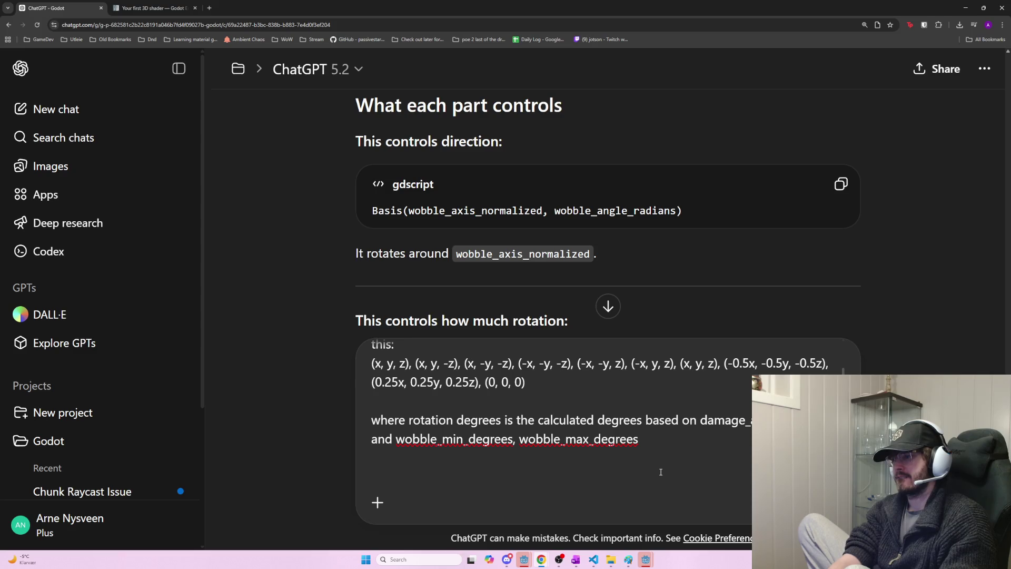
text(If block )
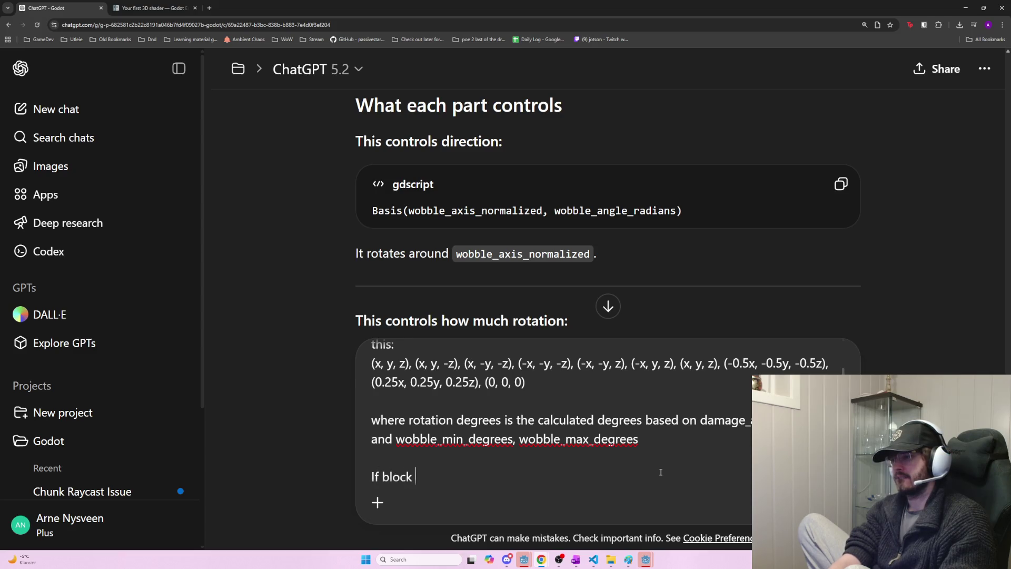
text(was hit during )
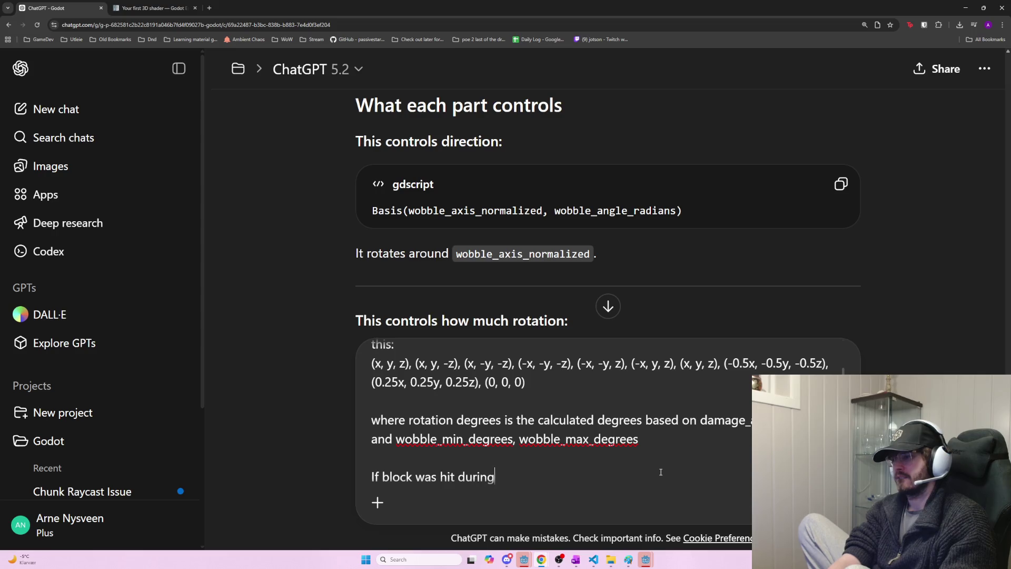
text(the wobble)
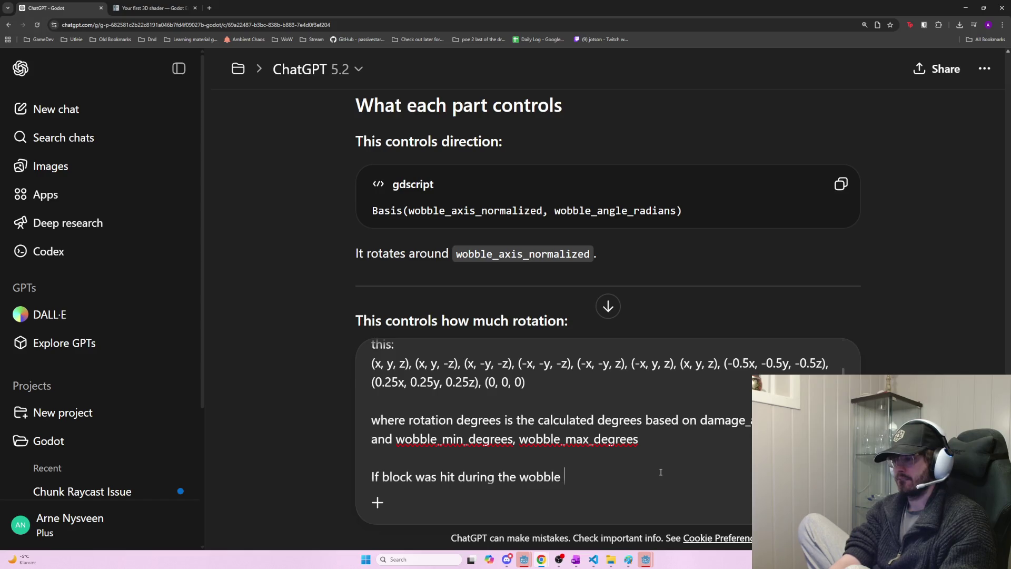
text( we)
key(BackSpace)
key(BackSpace)
text(it could)
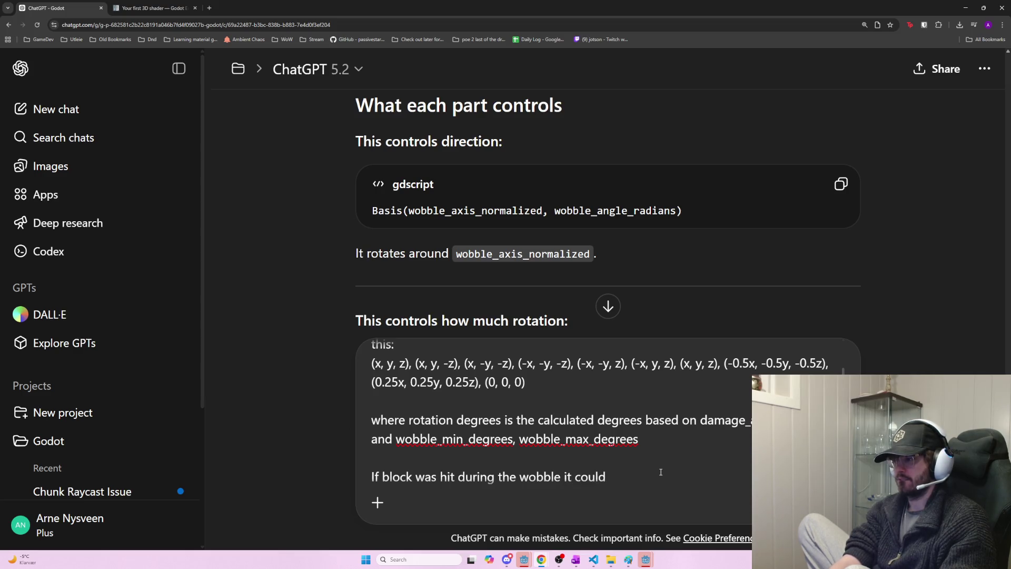
text(increase the)
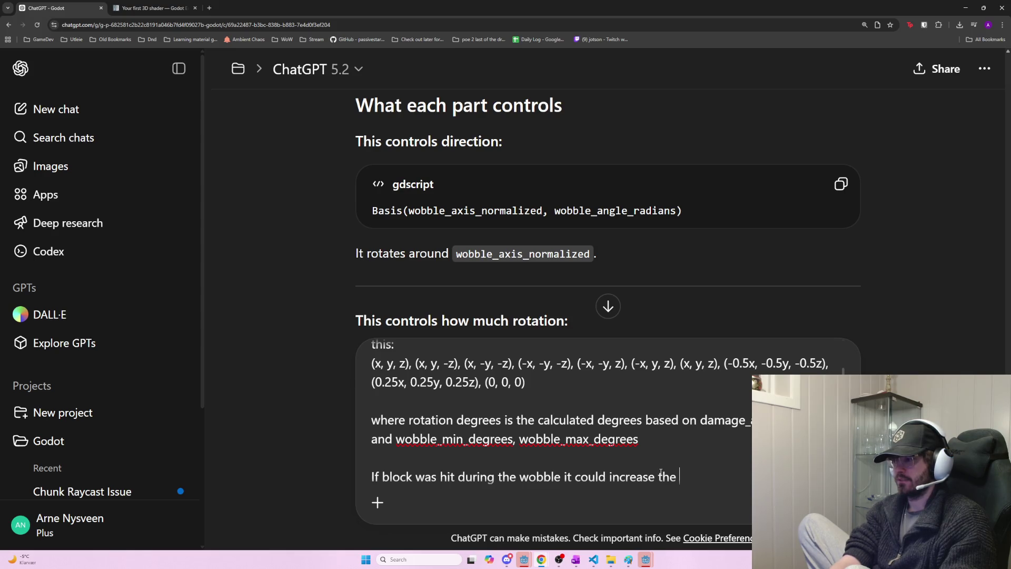
click(597, 420)
text(wobble_)
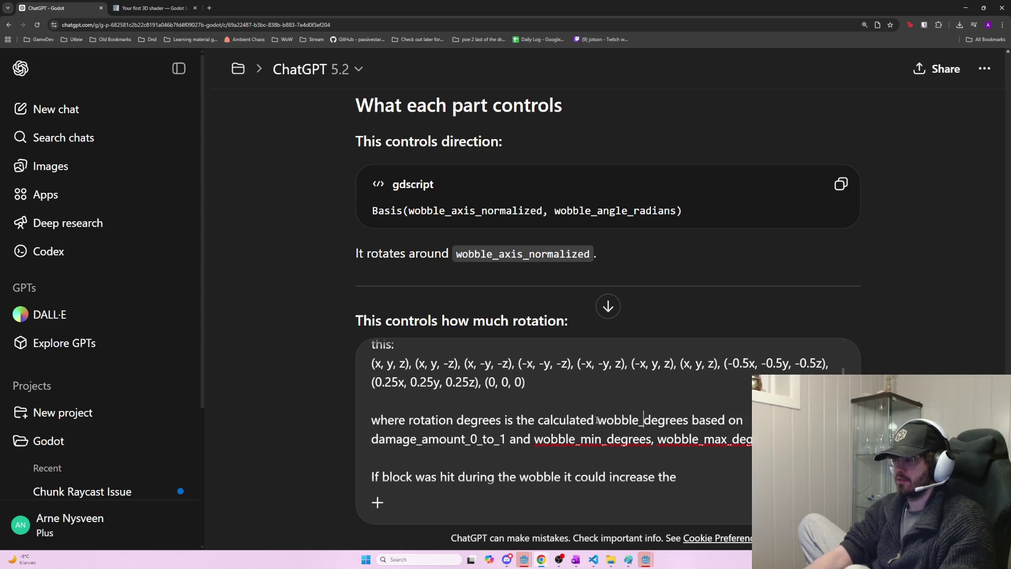
- Append wobble_degrees 'in the cycle' to the prompt and send it to ChatGPT
double_click(662, 423)
click(682, 478)
double_click(682, 477)
click(681, 478)
key(ctrl+v)
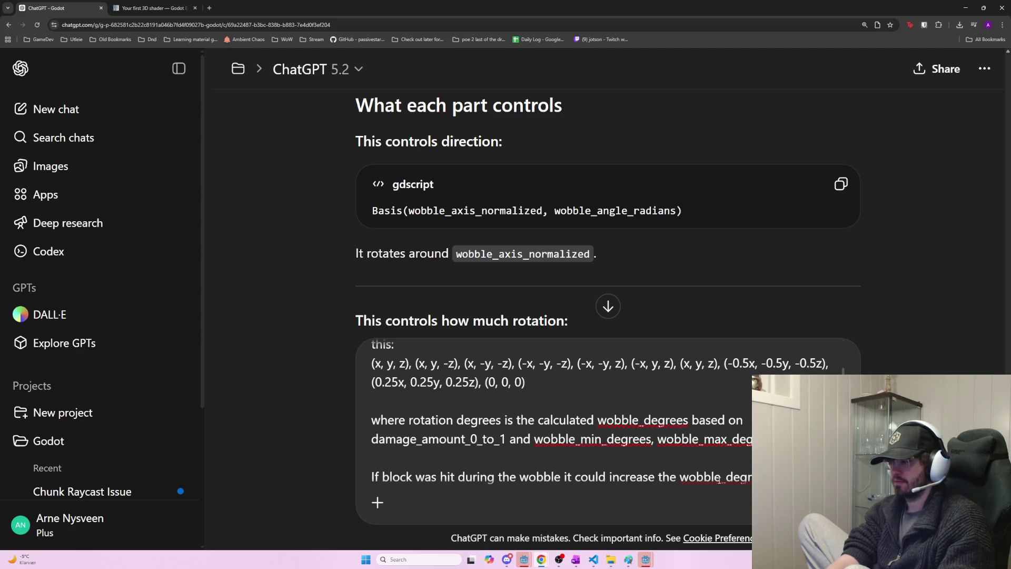
text(in the cycle)
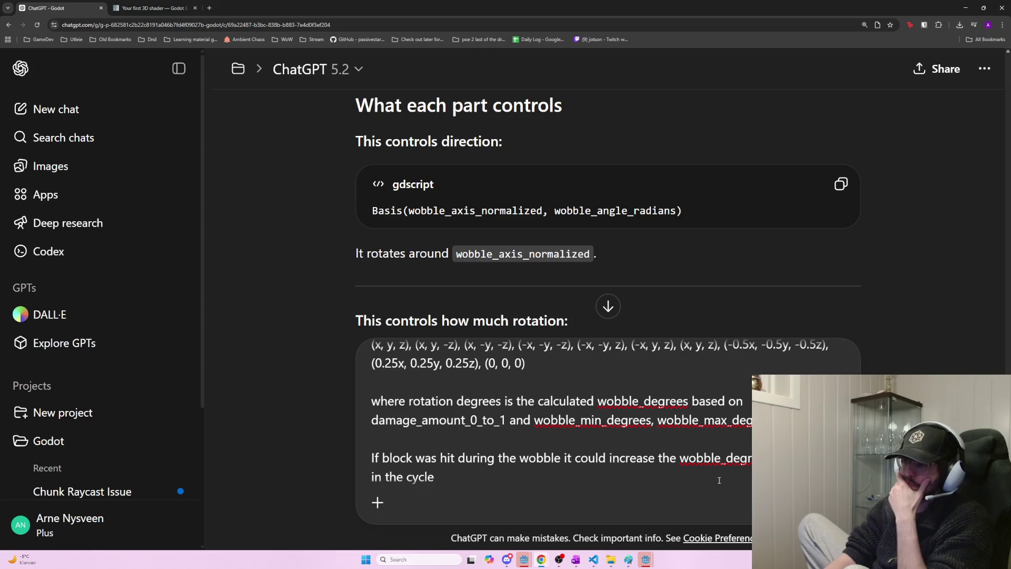
key(Return)
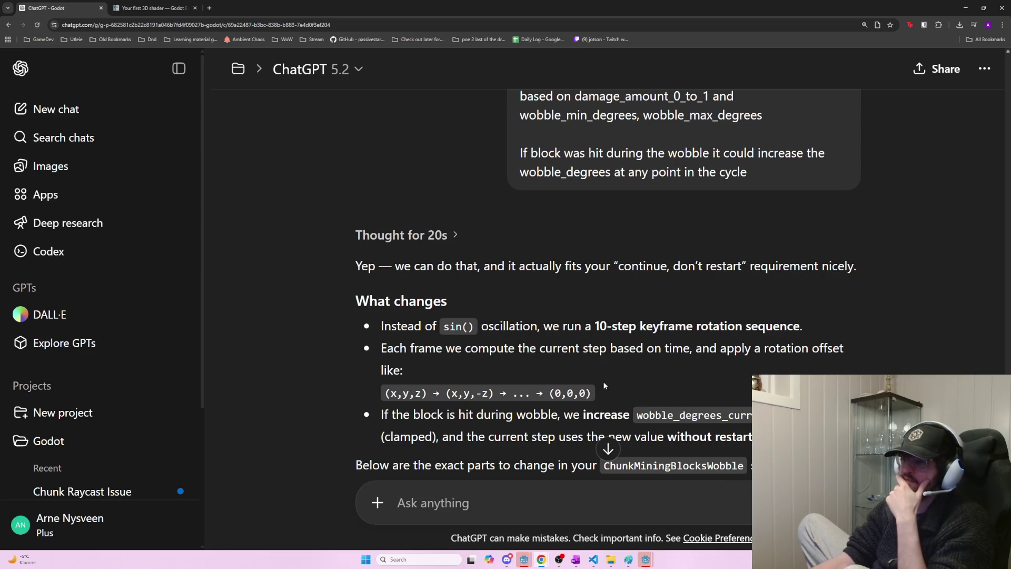
- Copy the 10-entry WOBBLE_STEP_ROTATION_MULTIPLIERS constant from section 1 of ChatGPT's answer
scroll(596, 382, down, 6)
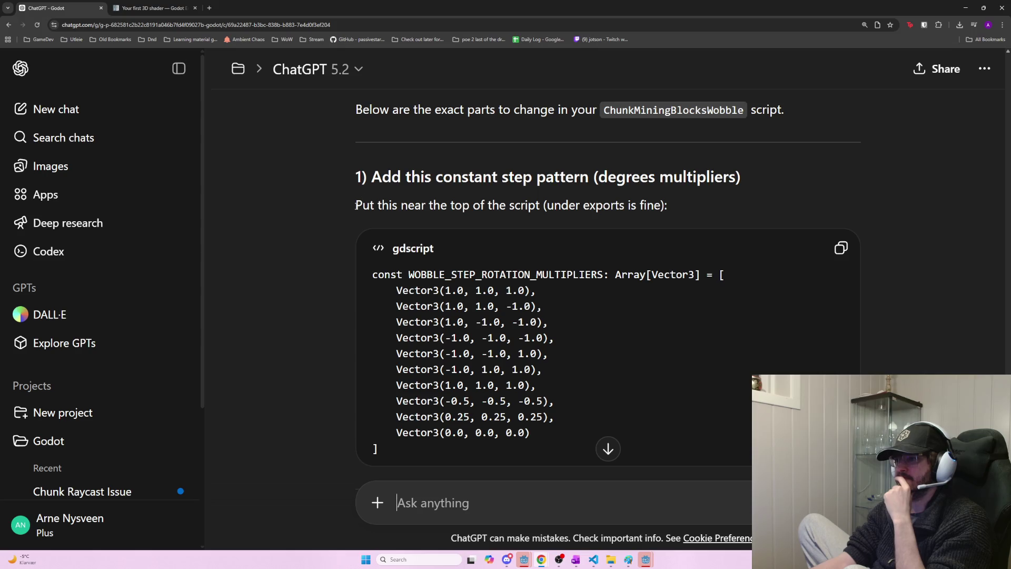
scroll(377, 217, down, 2)
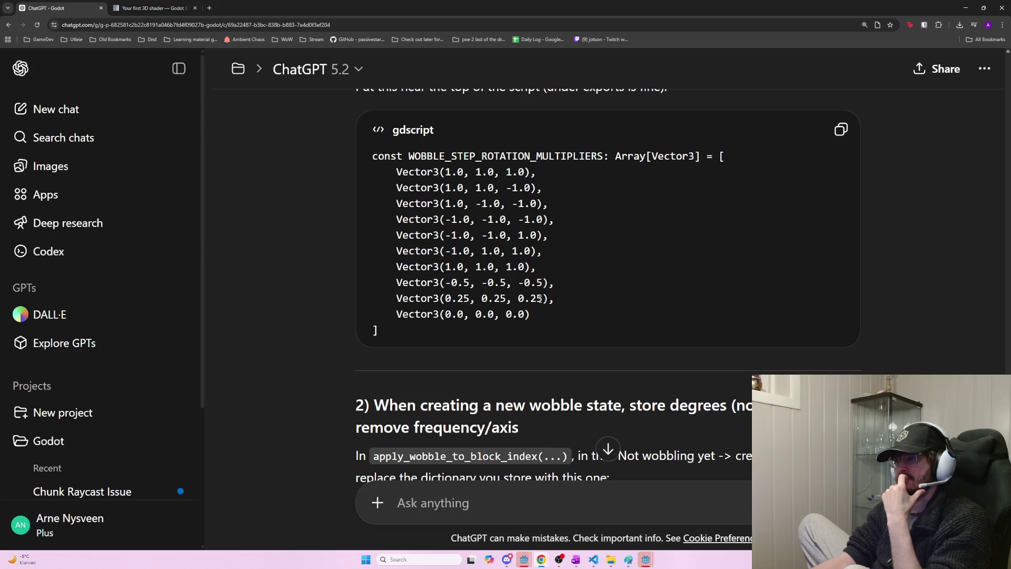
mouse_move(543, 330)
mouse_down()
mouse_move(336, 208)
mouse_move(339, 147)
mouse_up()
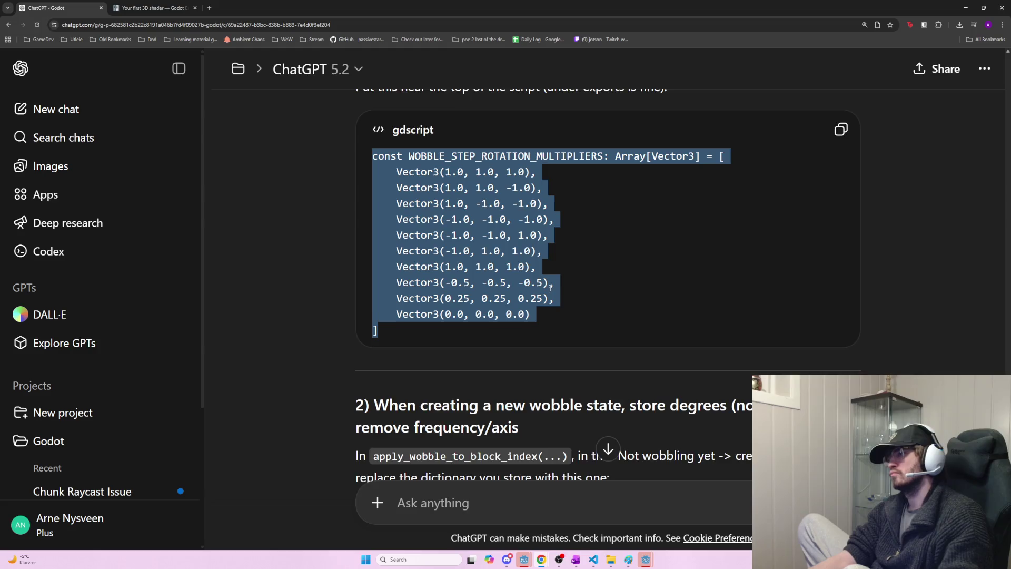
scroll(601, 280, up, 1)
key(alt+Tab)
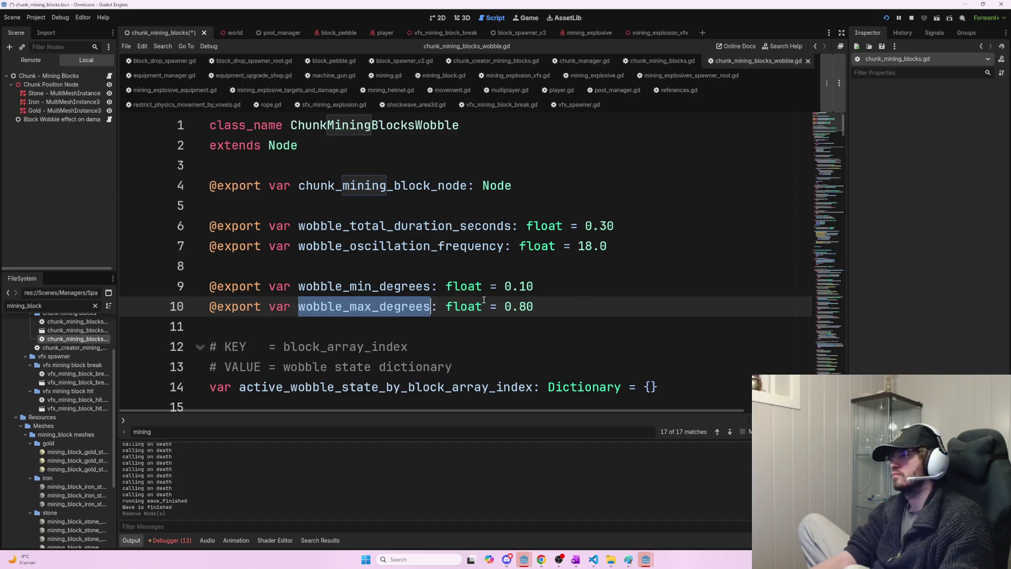
- Paste WOBBLE_STEP_ROTATION_MULTIPLIERS at line 12, below the wobble degree exports, and save
click(557, 328)
key(Return)
key(Return)
key(Up)
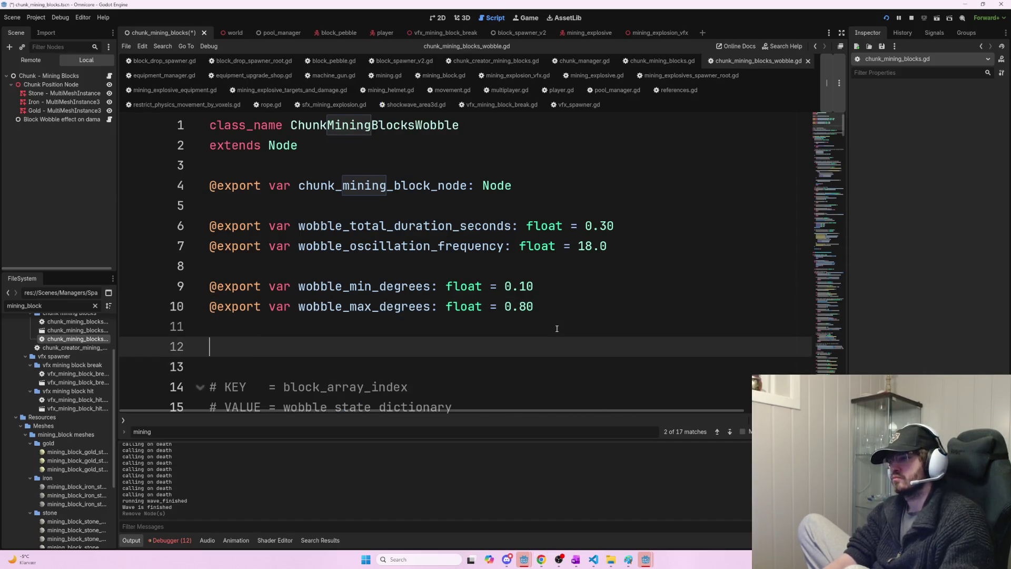
key(ctrl+v)
key(ctrl+s)
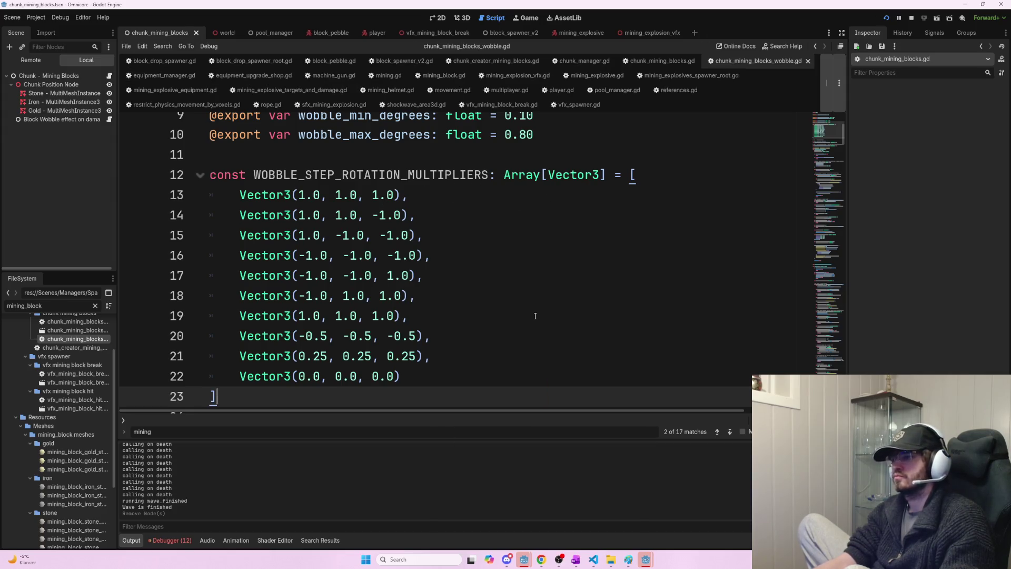
click(348, 154)
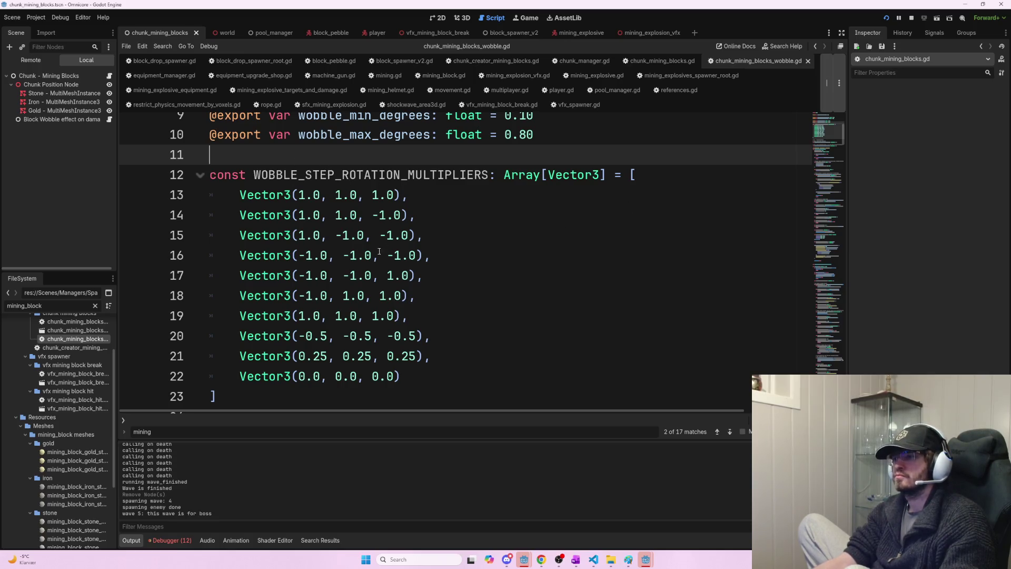
key(alt+Tab)
scroll(600, 321, down, 5)
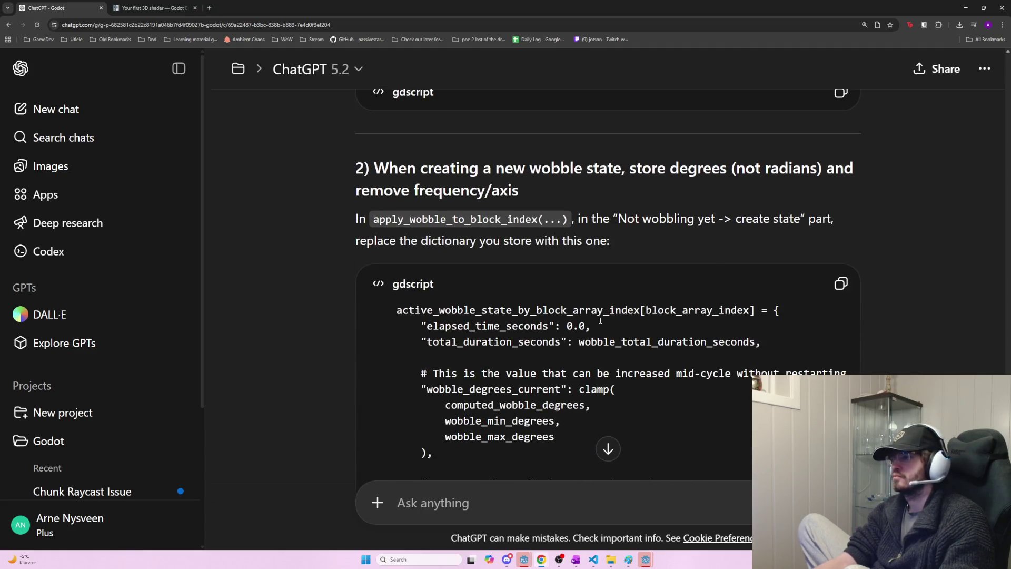
- Read step 2's apply_wobble_to_block_index change and its replacement wobble-state dictionary code
scroll(599, 321, down, 1)
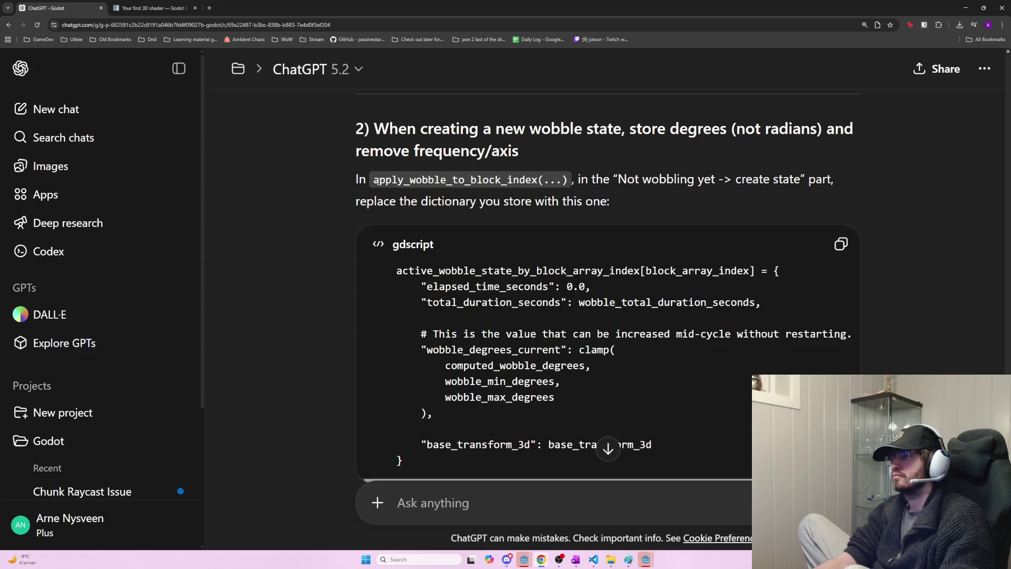
drag(378, 181, 576, 173)
scroll(604, 246, down, 2)
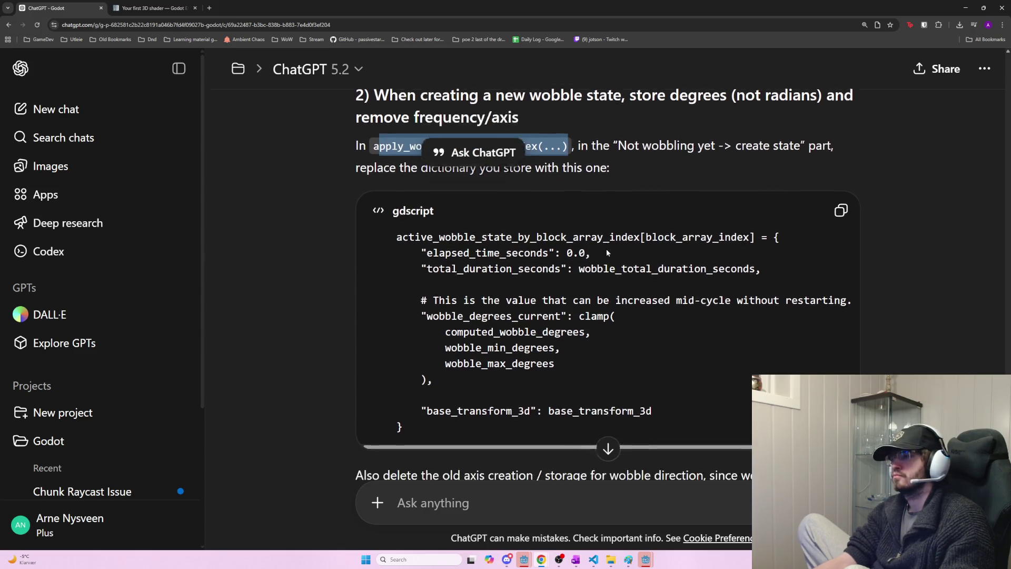
mouse_move(416, 383)
mouse_down()
mouse_move(373, 207)
mouse_move(397, 192)
mouse_up()
click(630, 262)
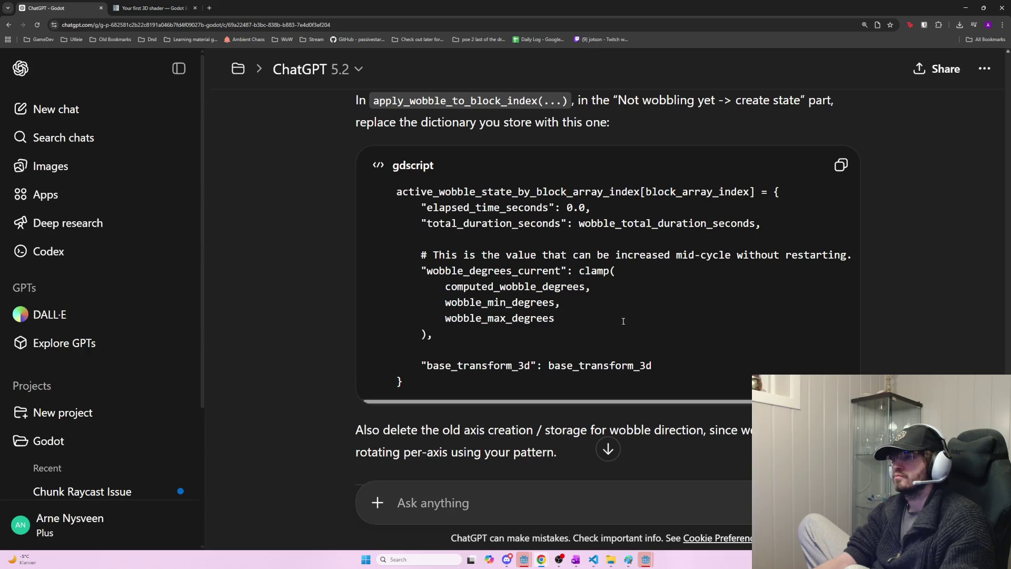
key(alt+Tab)
key(ctrl+f)
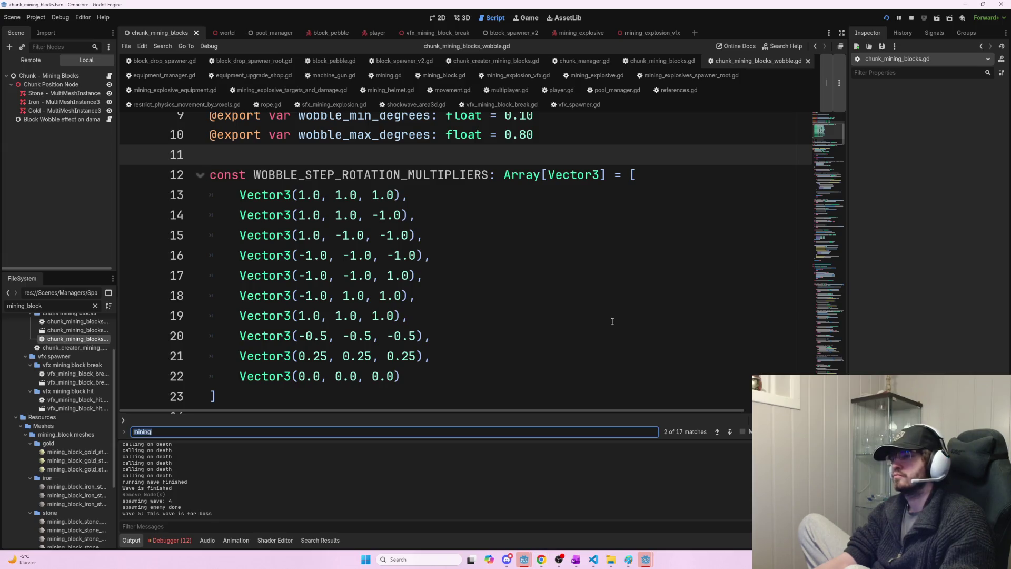
- Search the script for 'active' to reach the wobble-state entry creation at line 114
text(active)
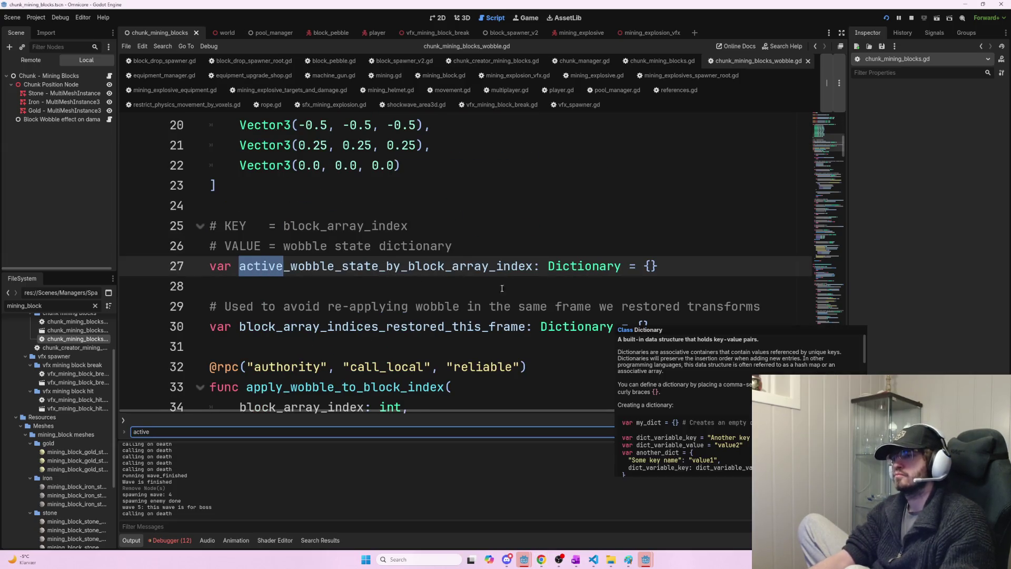
key(Return)
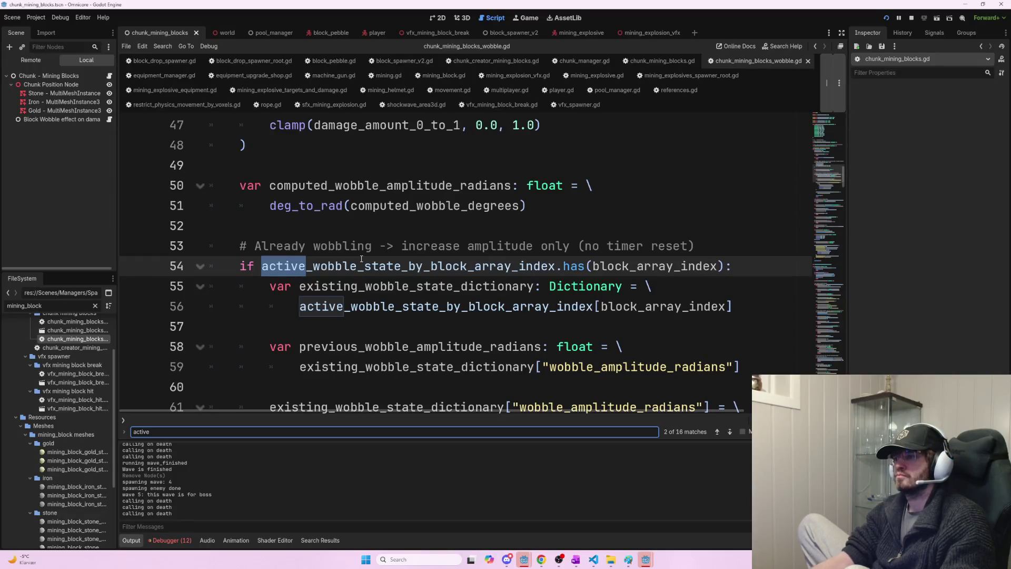
key(Return)
key(Return)
key(Return)
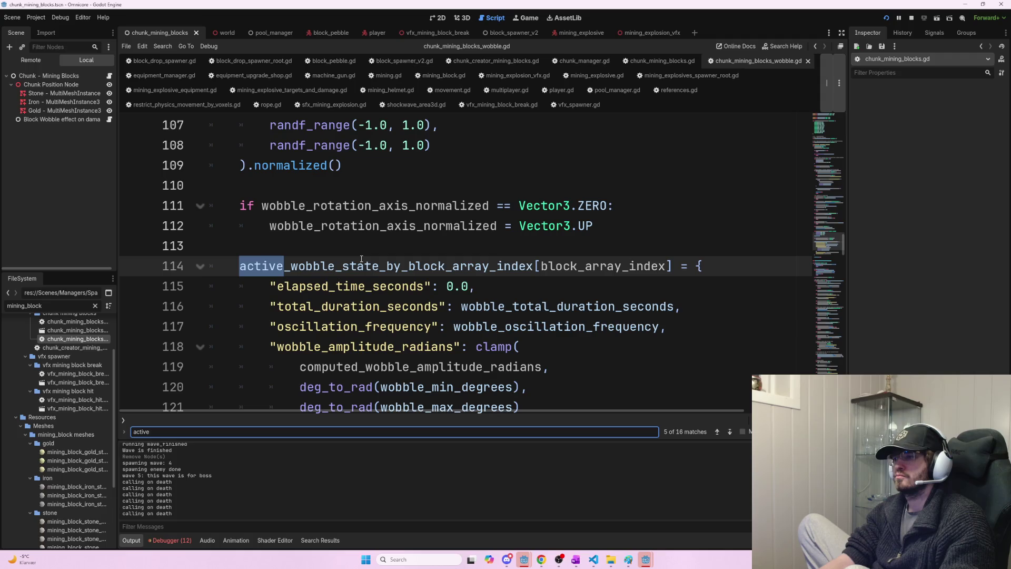
key(alt+Tab)
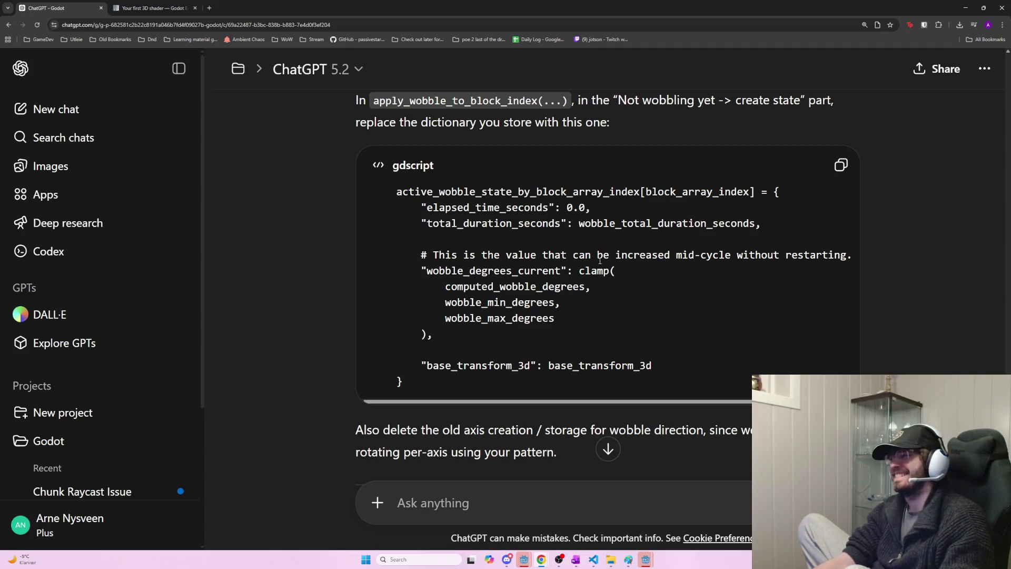
- Copy apply_wobble_to_block_index from ChatGPT and find it in the Godot script at line 33
double_click(550, 191)
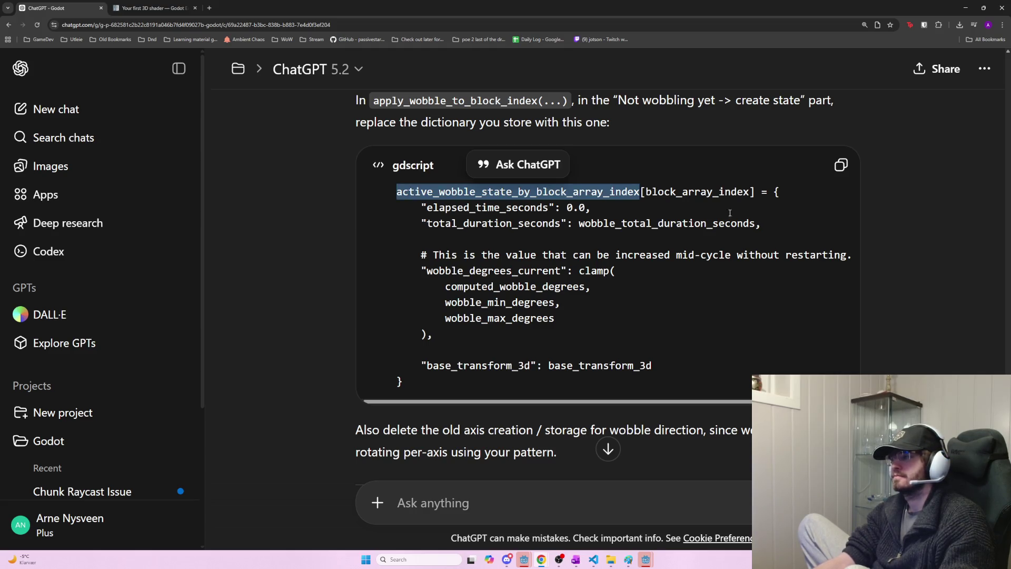
click(713, 211)
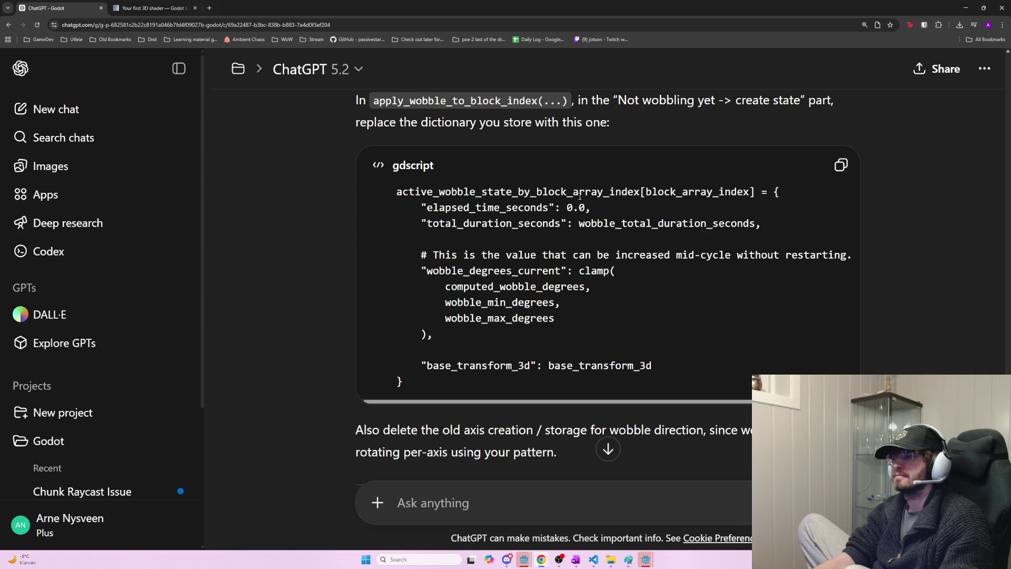
double_click(498, 194)
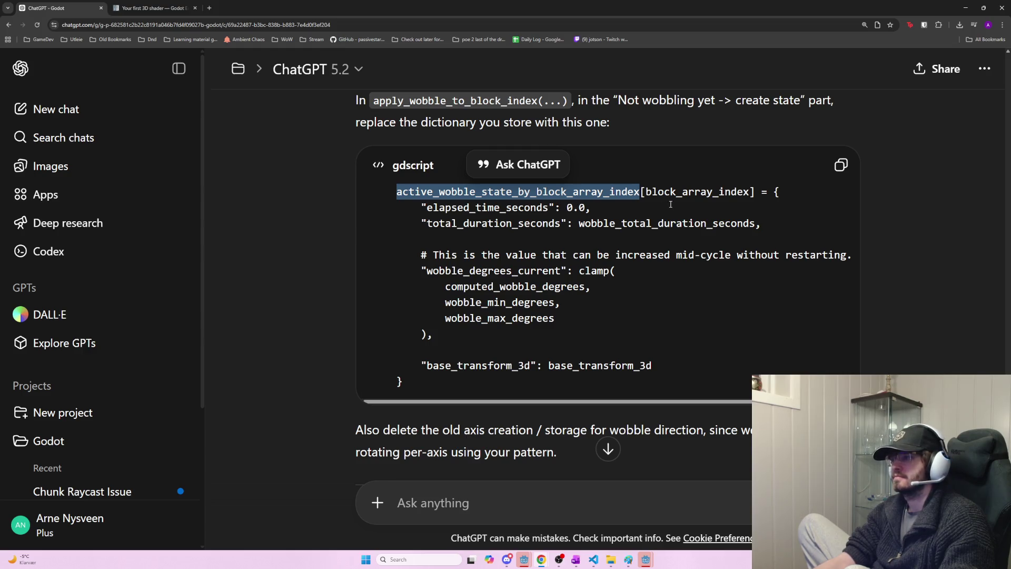
scroll(643, 213, up, 1)
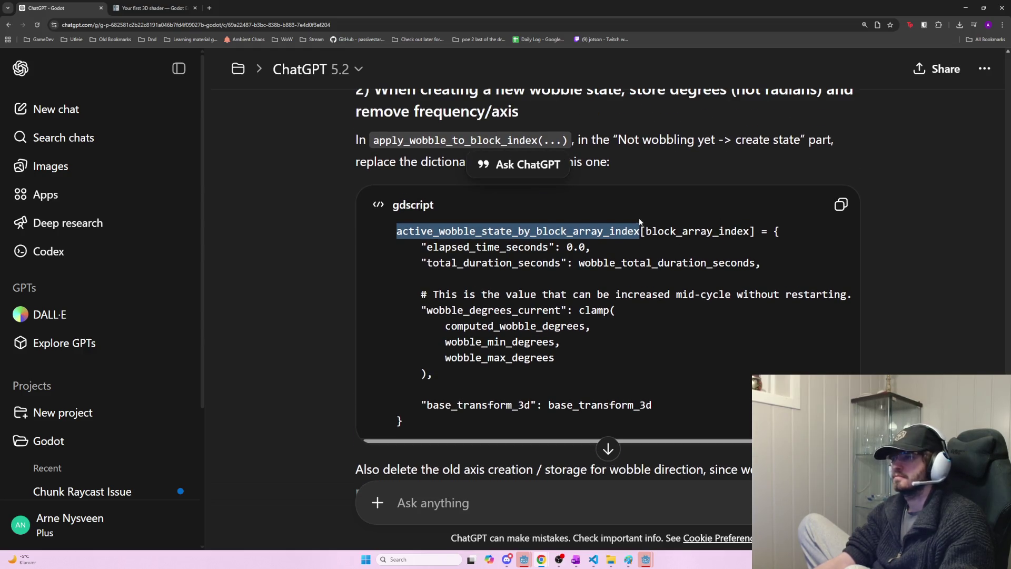
scroll(639, 223, up, 1)
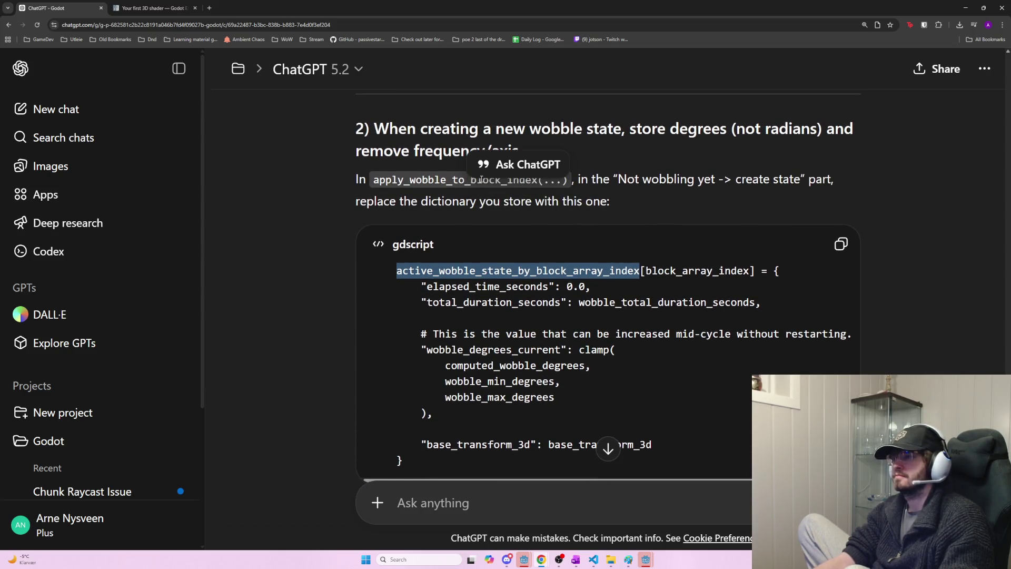
click(481, 172)
double_click(469, 180)
key(ctrl+c)
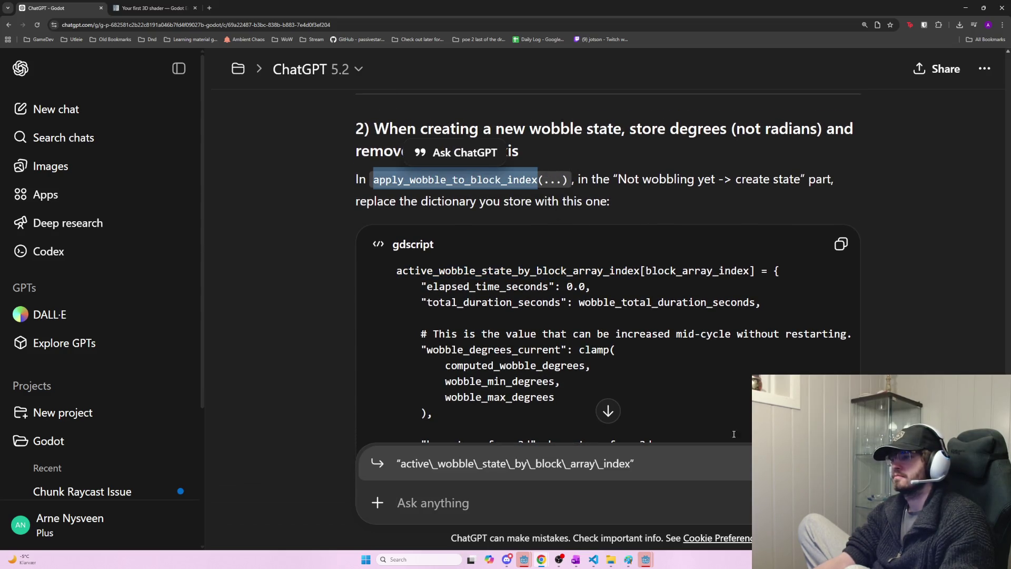
key(alt+Tab)
key(ctrl+f)
key(ctrl+v)
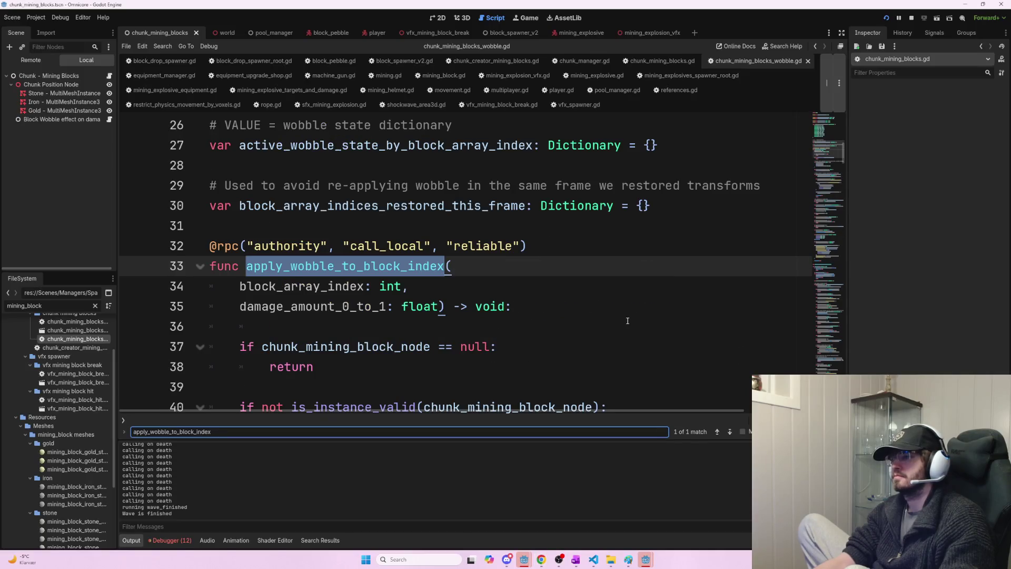
scroll(413, 299, down, 3)
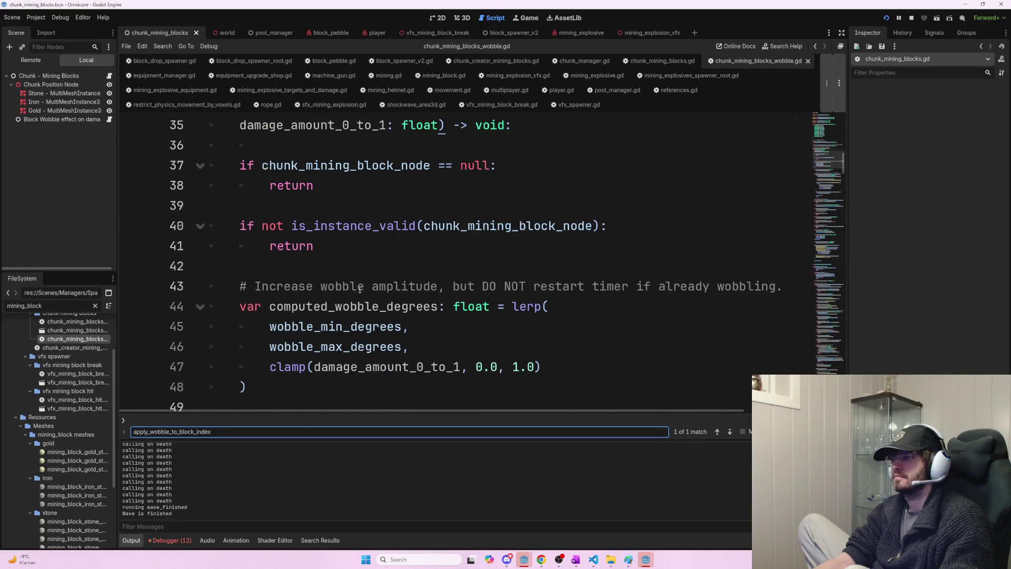
mouse_move(765, 287)
mouse_down()
mouse_move(221, 266)
mouse_move(318, 286)
mouse_up()
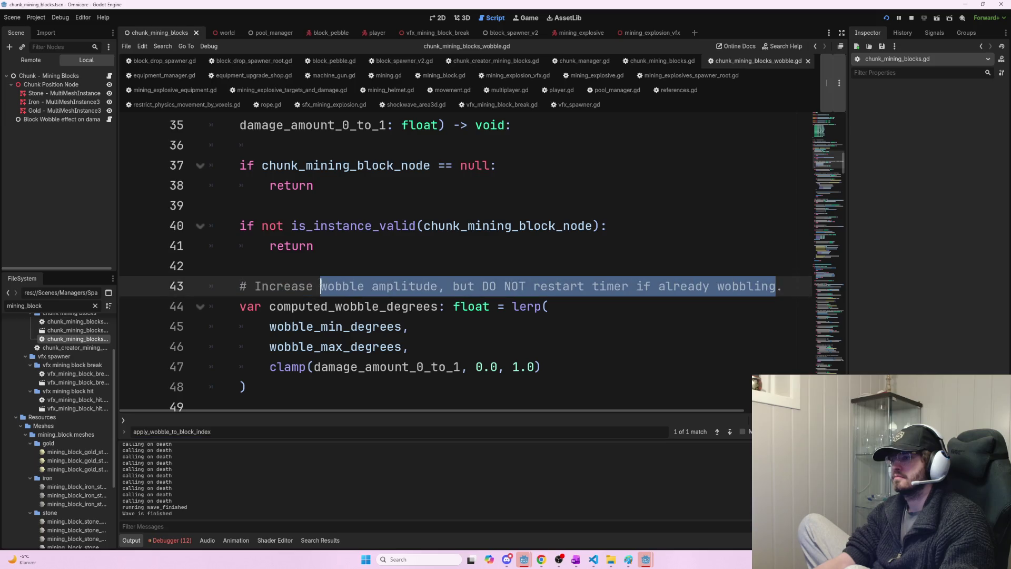
scroll(376, 278, down, 3)
scroll(329, 266, down, 2)
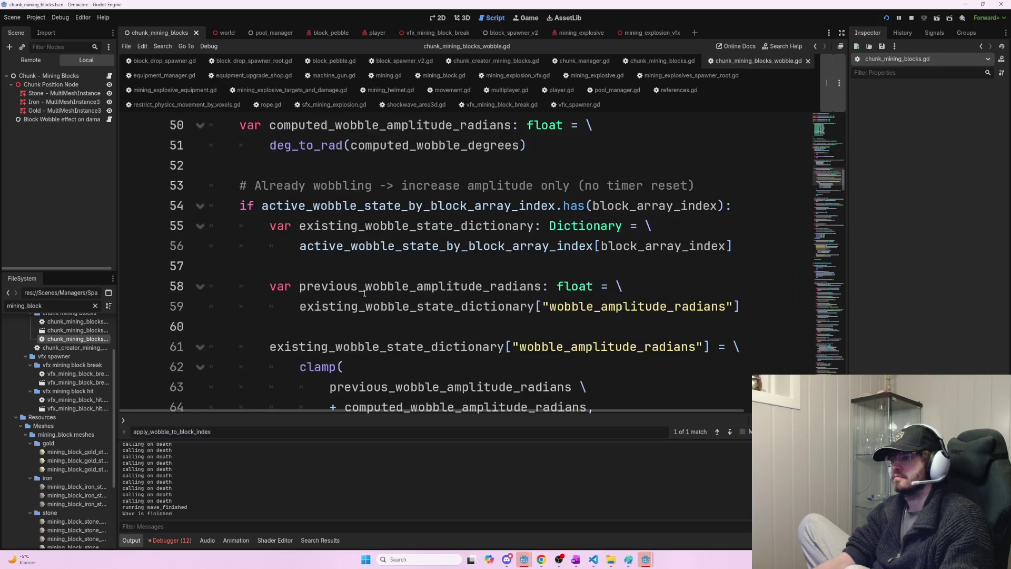
scroll(408, 282, up, 1)
scroll(405, 276, up, 3)
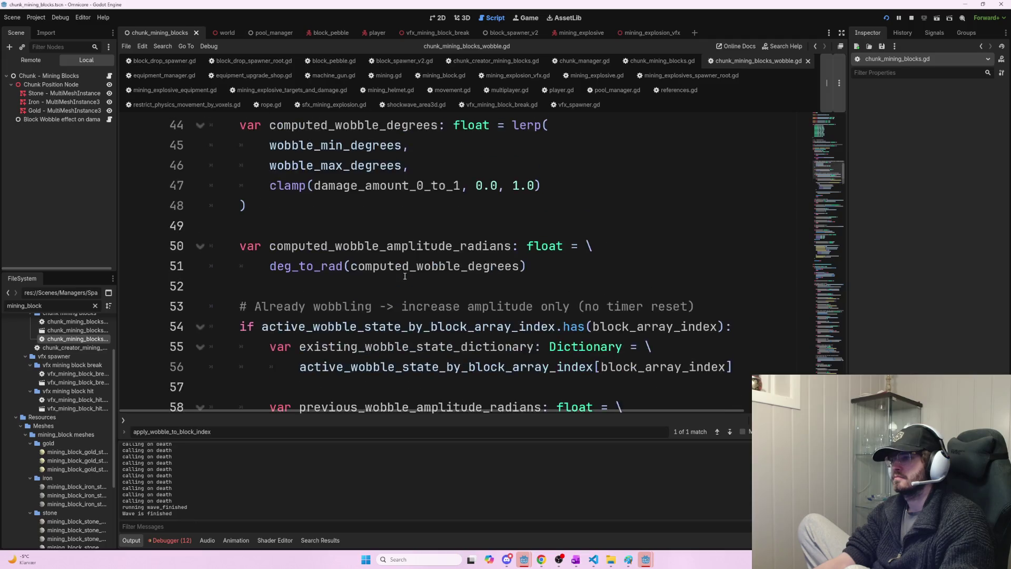
scroll(405, 276, down, 2)
drag(256, 305, 431, 306)
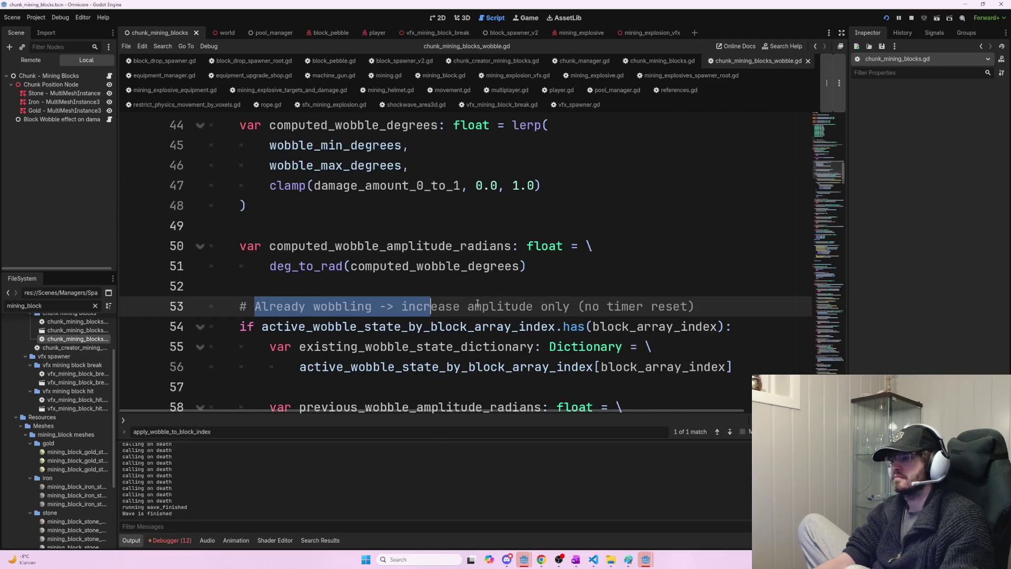
scroll(447, 304, down, 3)
scroll(471, 304, down, 1)
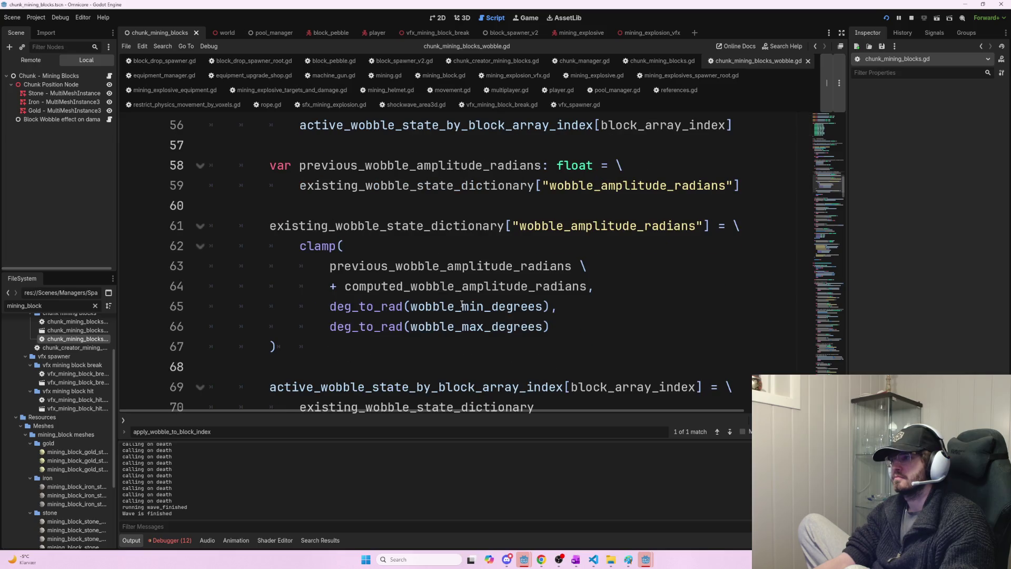
scroll(461, 304, down, 3)
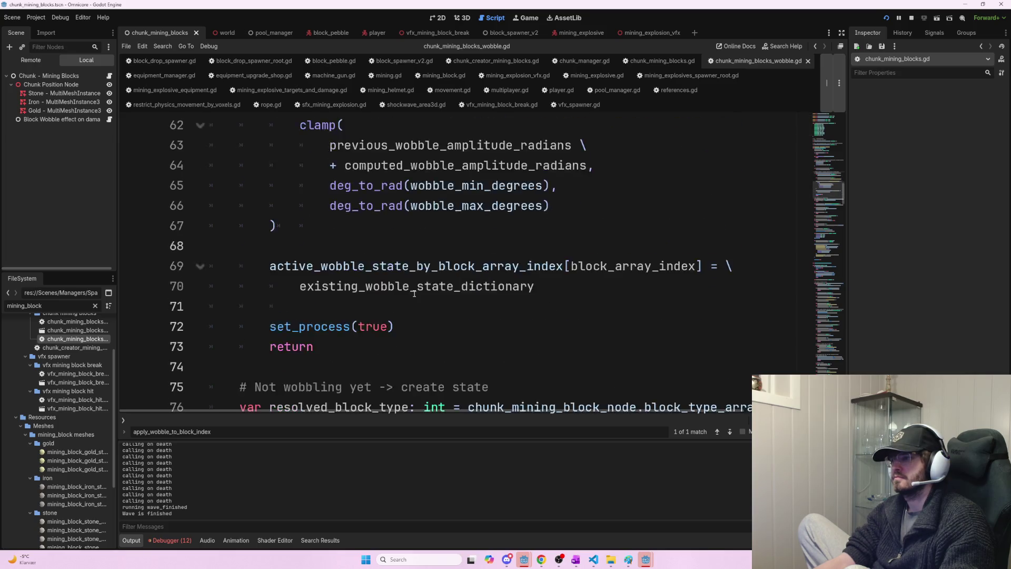
drag(298, 327, 490, 326)
scroll(505, 324, down, 2)
mouse_move(357, 276)
mouse_down()
mouse_move(210, 229)
mouse_move(294, 246)
mouse_move(315, 265)
mouse_up()
mouse_move(512, 226)
mouse_down()
mouse_move(647, 226)
mouse_move(653, 246)
mouse_up()
drag(261, 246, 637, 245)
click(384, 269)
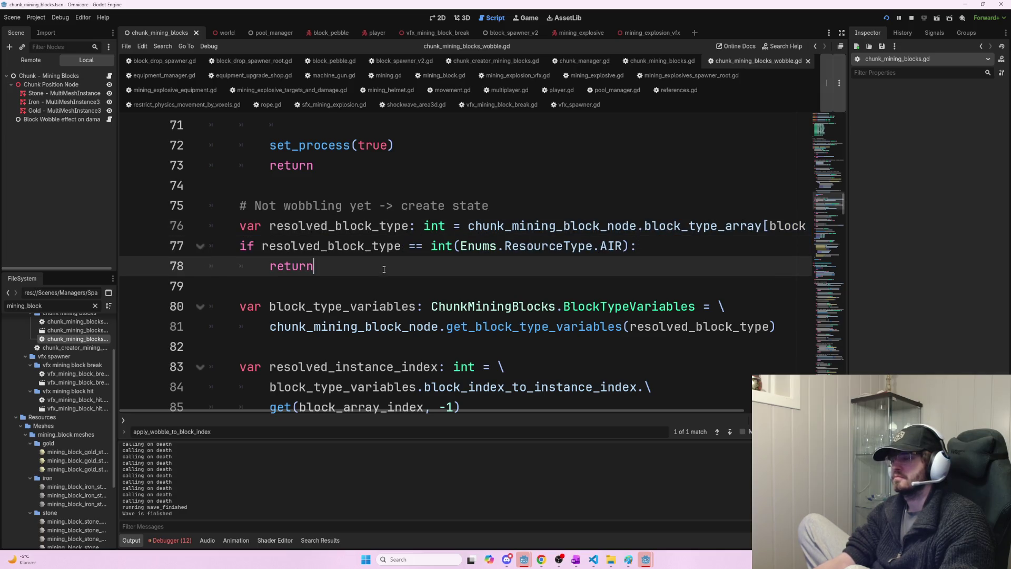
mouse_move(269, 305)
mouse_down()
mouse_move(594, 306)
mouse_move(777, 327)
mouse_up()
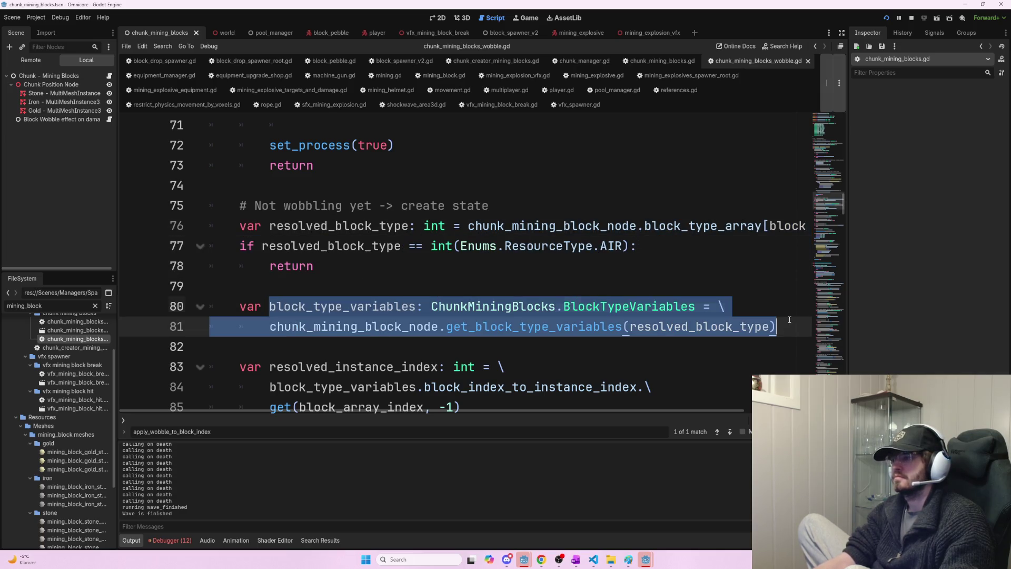
click(709, 317)
scroll(526, 298, down, 2)
mouse_move(505, 266)
mouse_down()
mouse_move(241, 245)
mouse_move(452, 286)
mouse_up()
click(524, 290)
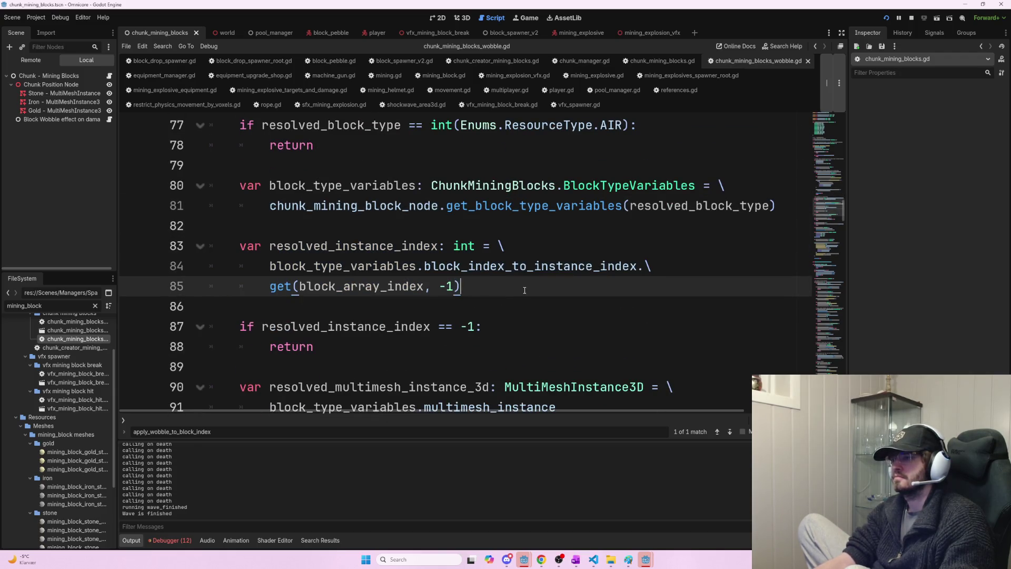
mouse_move(525, 290)
mouse_down()
mouse_move(209, 243)
mouse_move(485, 266)
mouse_move(558, 286)
mouse_up()
scroll(465, 299, down, 2)
scroll(399, 270, down, 4)
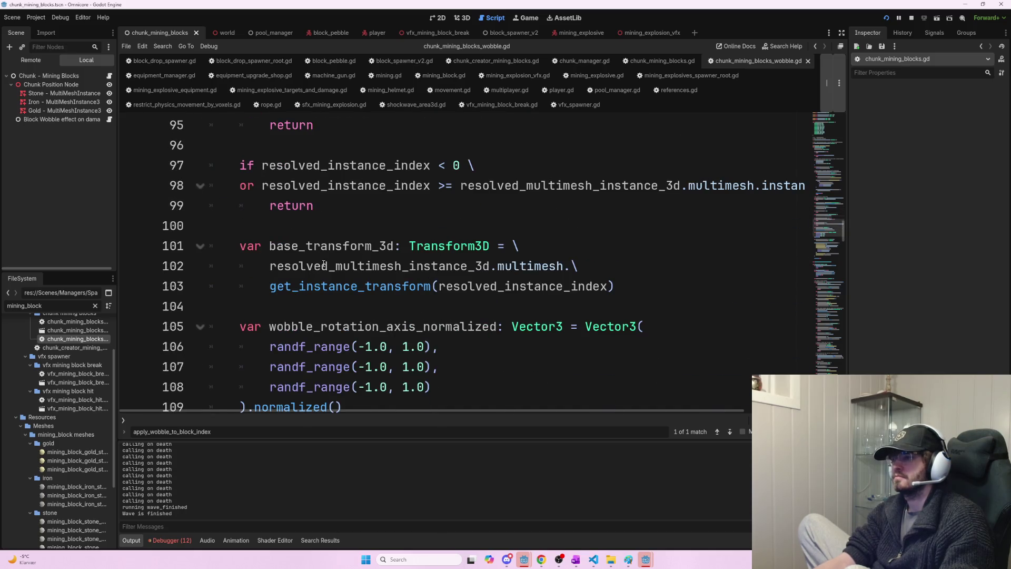
scroll(324, 264, down, 1)
drag(276, 283, 240, 265)
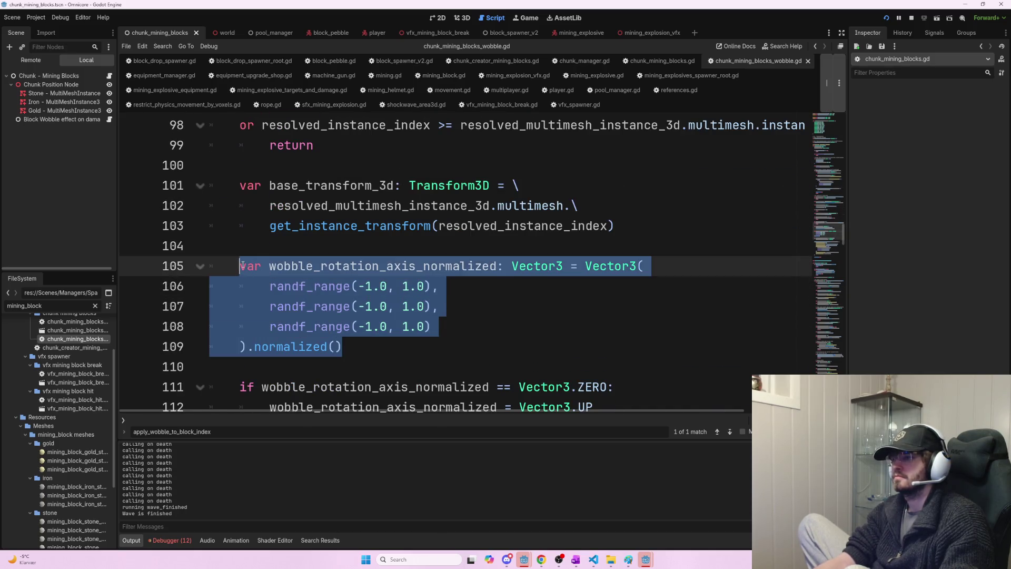
key(alt+Tab)
scroll(541, 381, down, 1)
drag(526, 347, 390, 143)
key(ctrl+c)
key(alt+Tab)
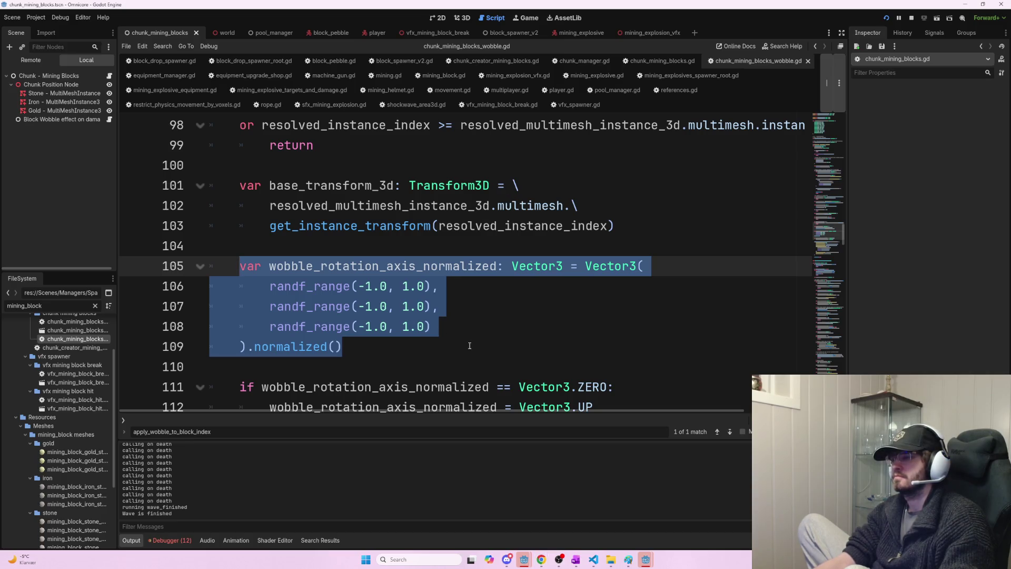
scroll(472, 345, down, 1)
scroll(473, 337, up, 1)
- Compare ChatGPT's step-2 instructions against the script's wobble-state code near line 114
key(alt+Tab)
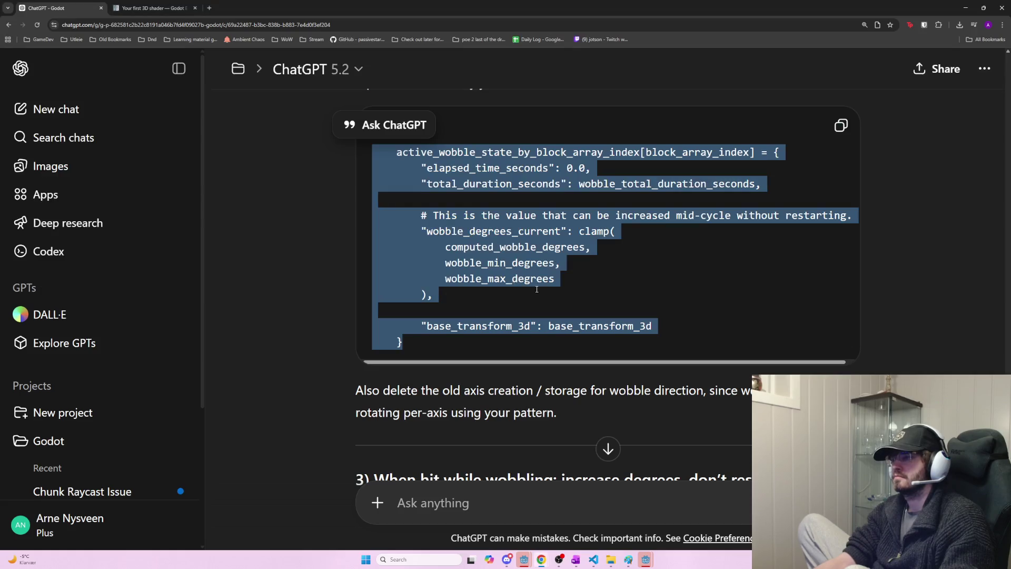
scroll(536, 280, up, 2)
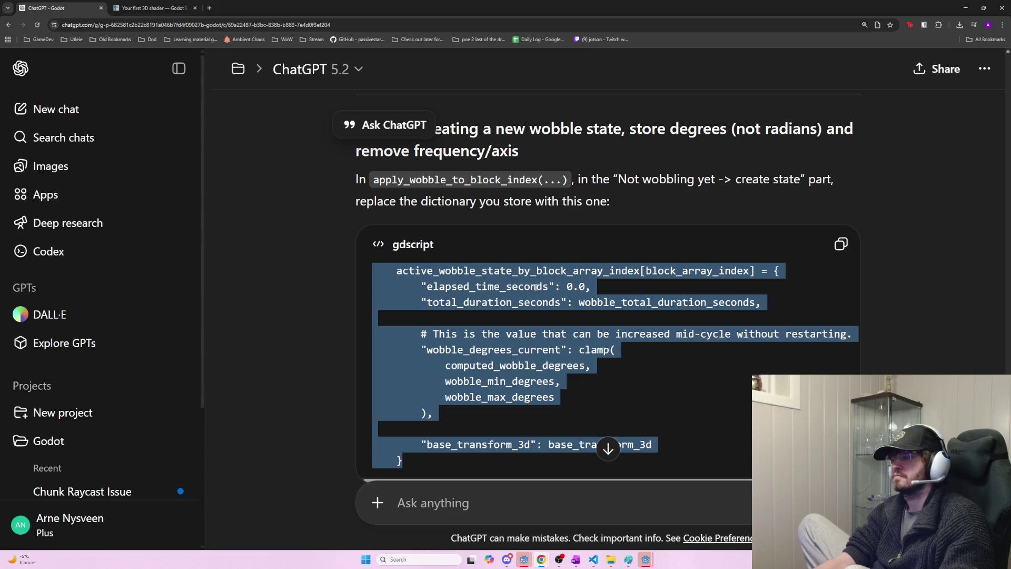
key(alt+Tab)
scroll(491, 273, down, 1)
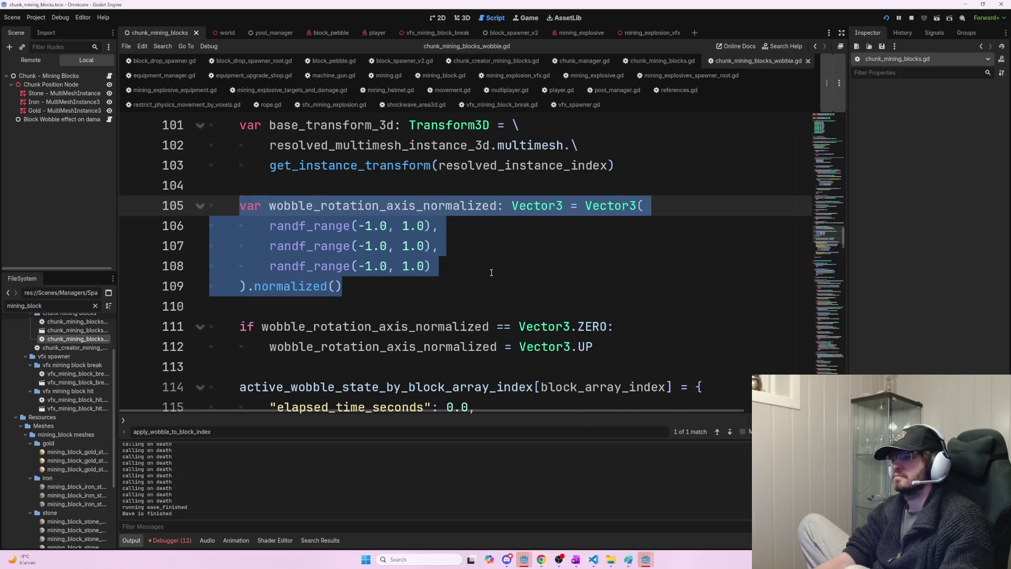
scroll(506, 279, down, 2)
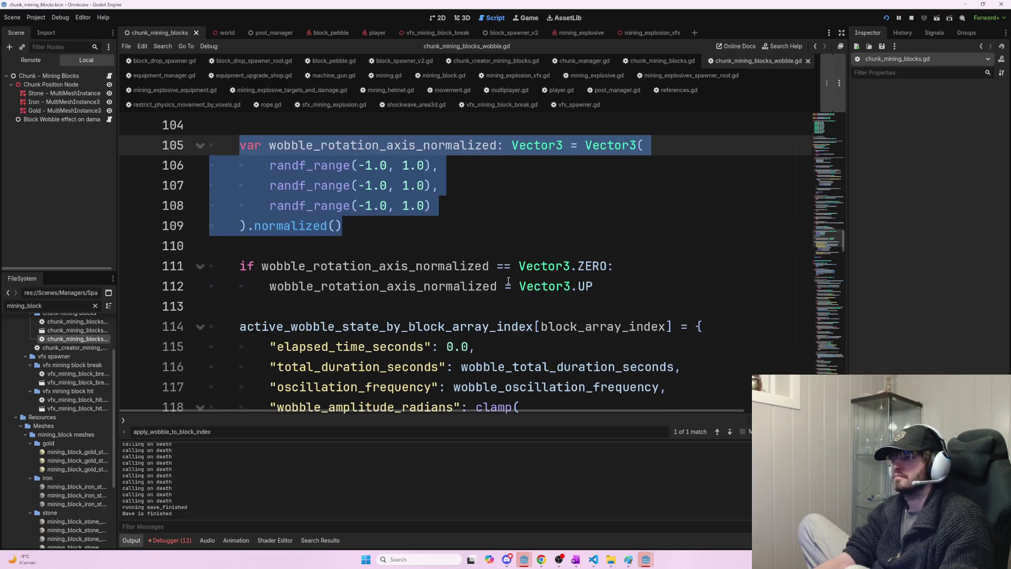
scroll(507, 276, down, 1)
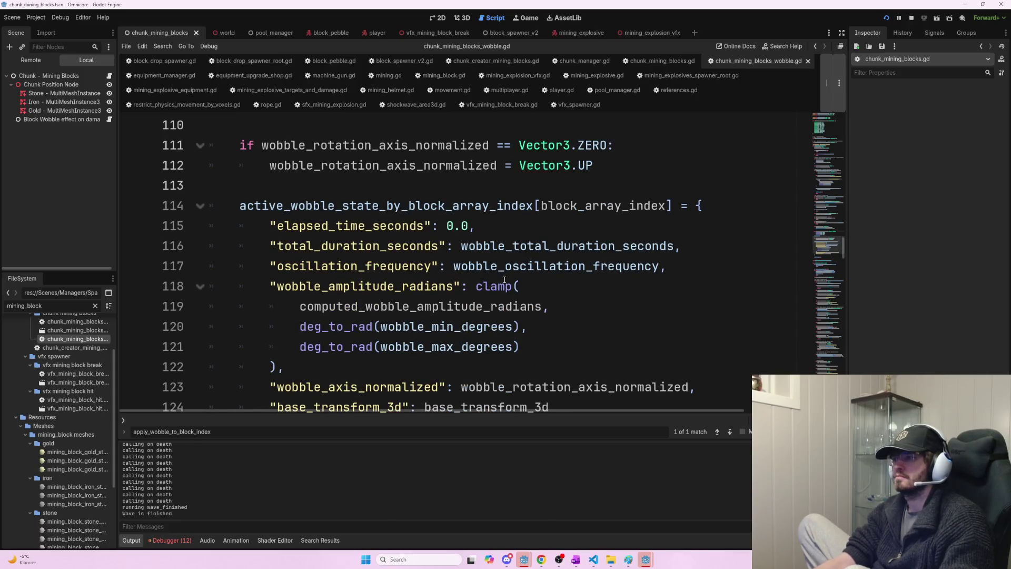
scroll(503, 278, down, 1)
scroll(502, 278, up, 1)
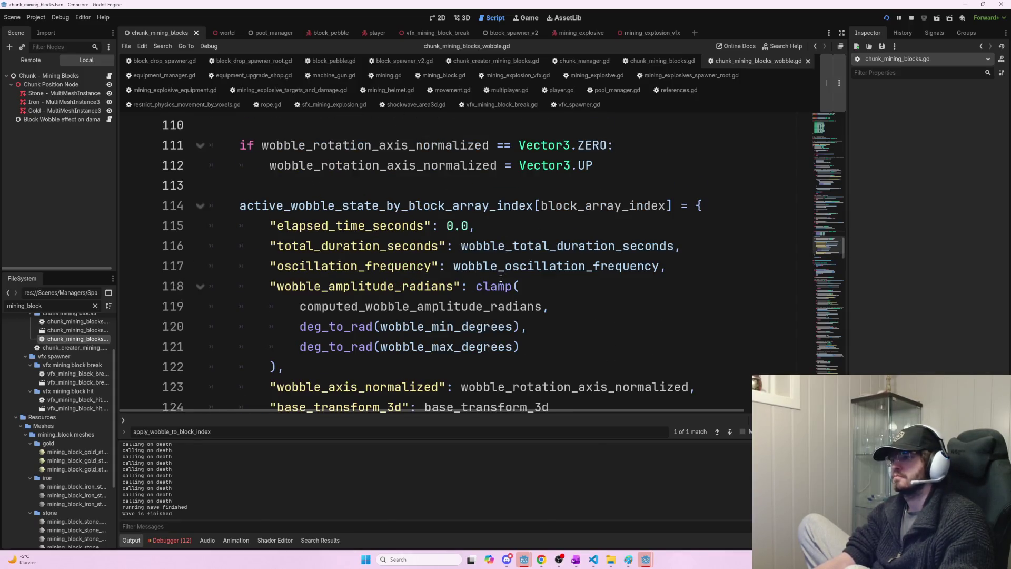
key(alt+Tab)
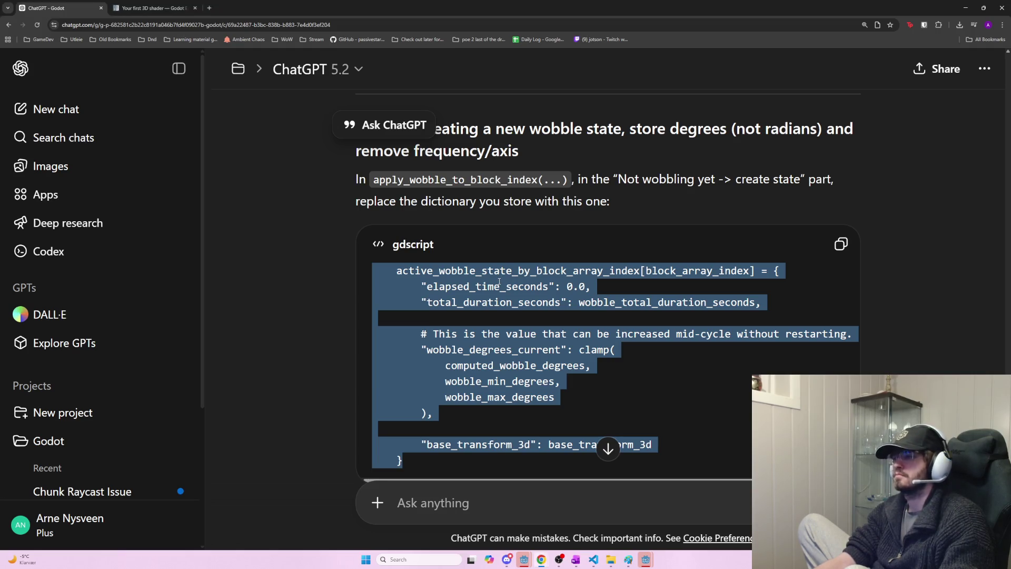
key(alt+Tab)
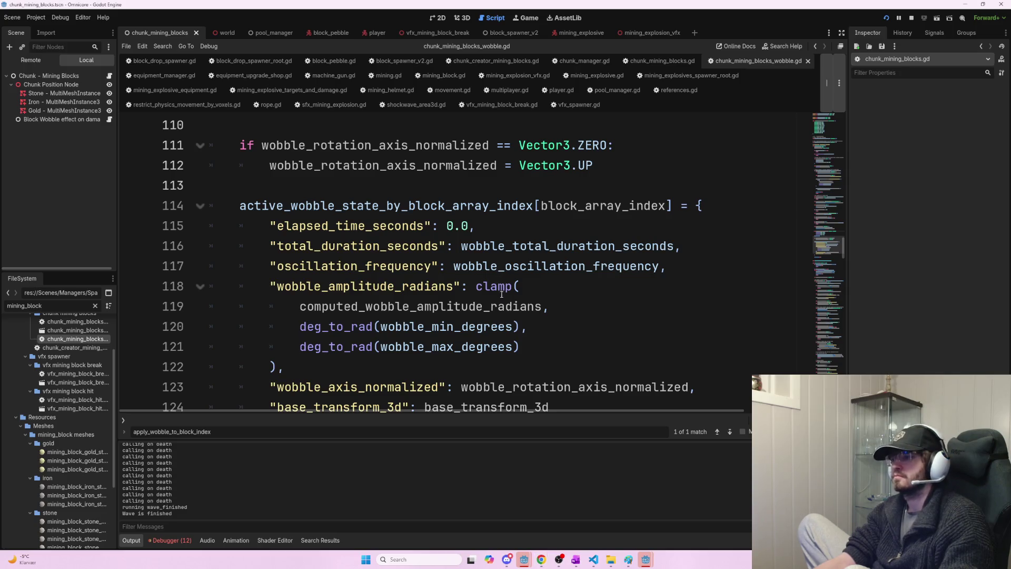
scroll(458, 291, down, 1)
- Replace the old wobble-state dictionary on lines 114–125 with the degrees-based version
mouse_move(296, 365)
mouse_down()
mouse_move(274, 364)
mouse_move(253, 165)
mouse_move(235, 145)
mouse_up()
key(ctrl+v)
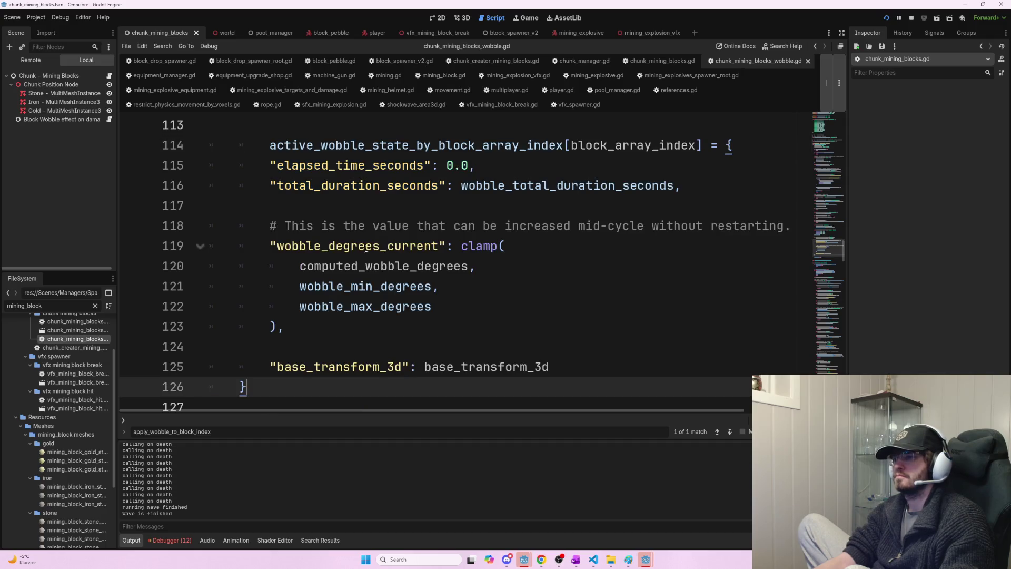
scroll(363, 248, up, 2)
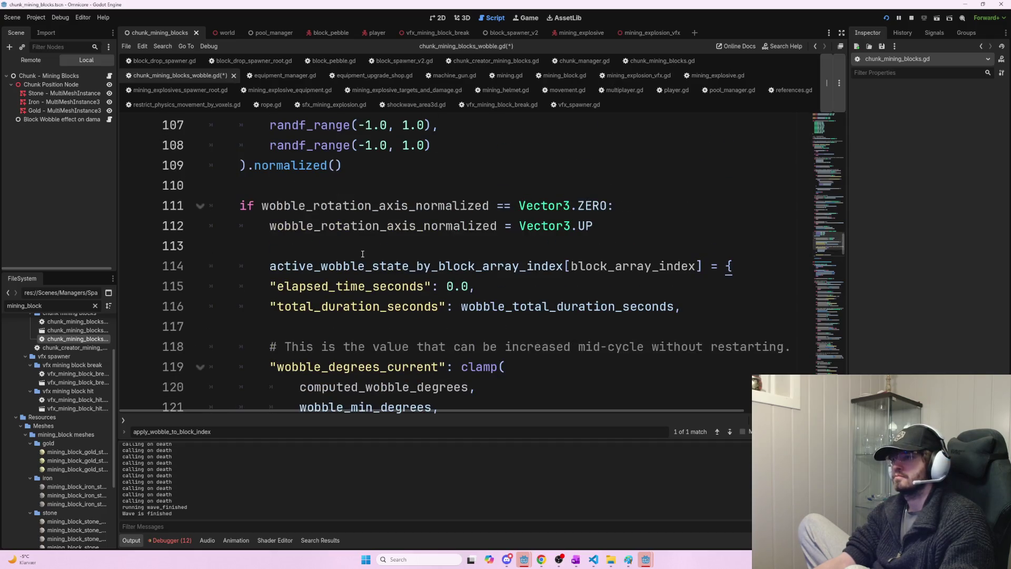
key(ctrl+z)
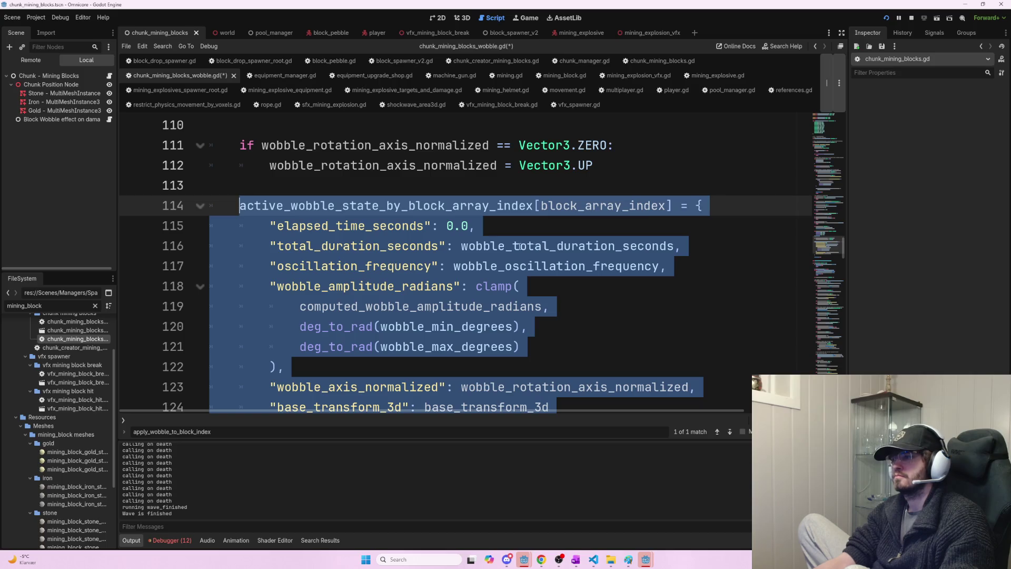
key(ctrl+y)
scroll(572, 234, up, 1)
key(ctrl+z)
key(ctrl+z)
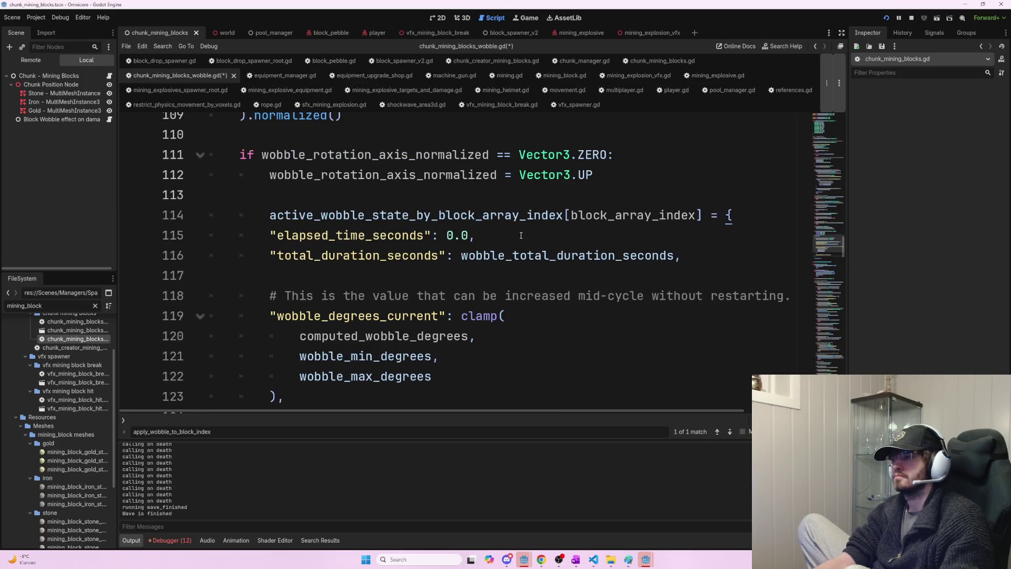
key(ctrl+s)
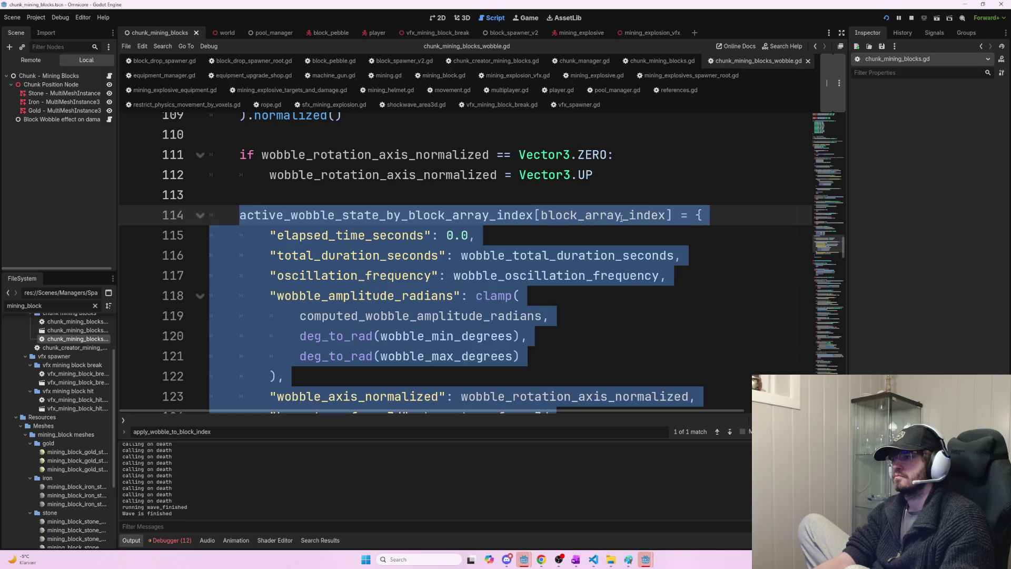
key(ctrl+y)
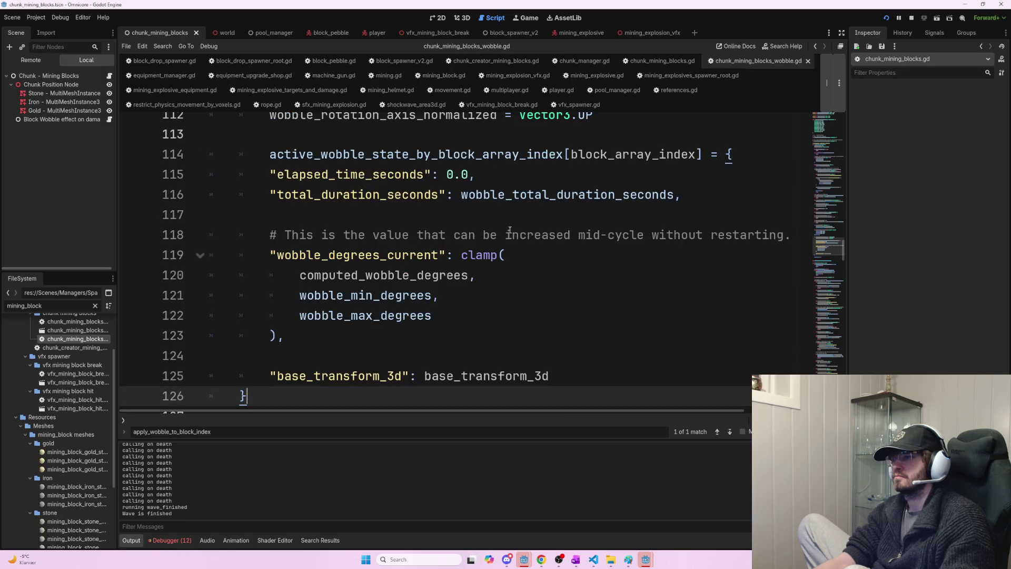
scroll(342, 230, up, 2)
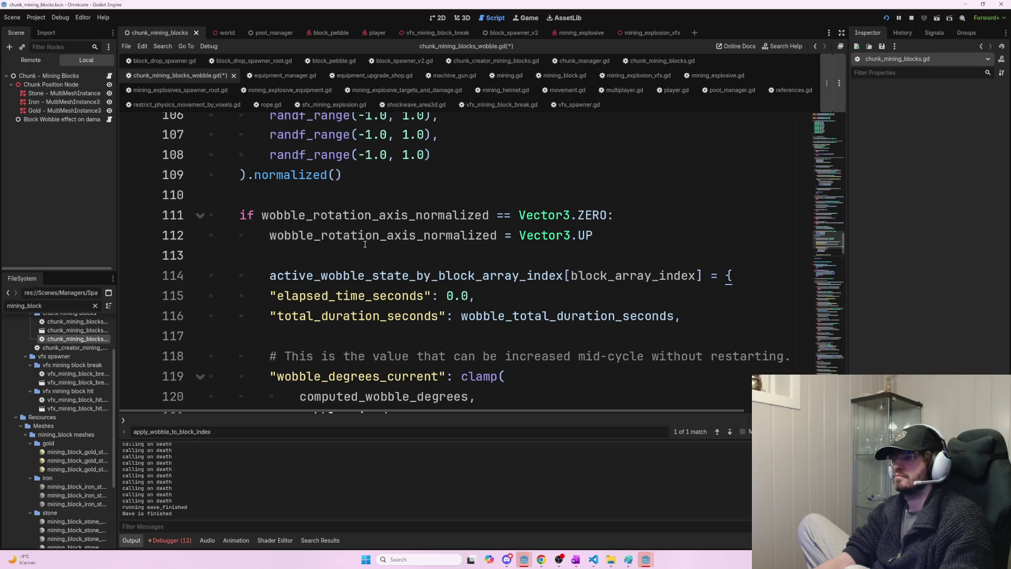
- Fix the indentation of the dictionary assignment on line 114
click(270, 268)
key(BackSpace)
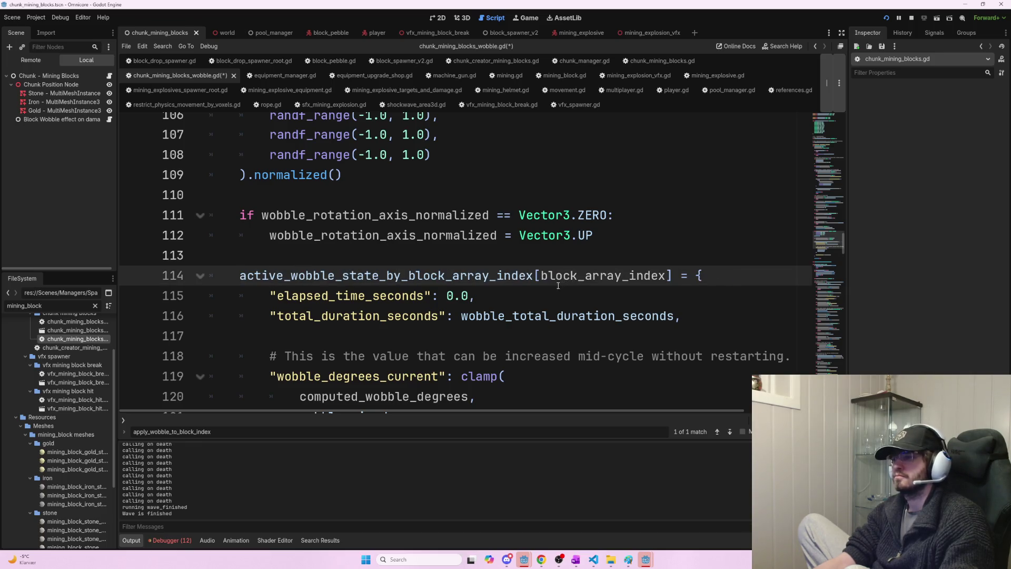
key(ctrl+z)
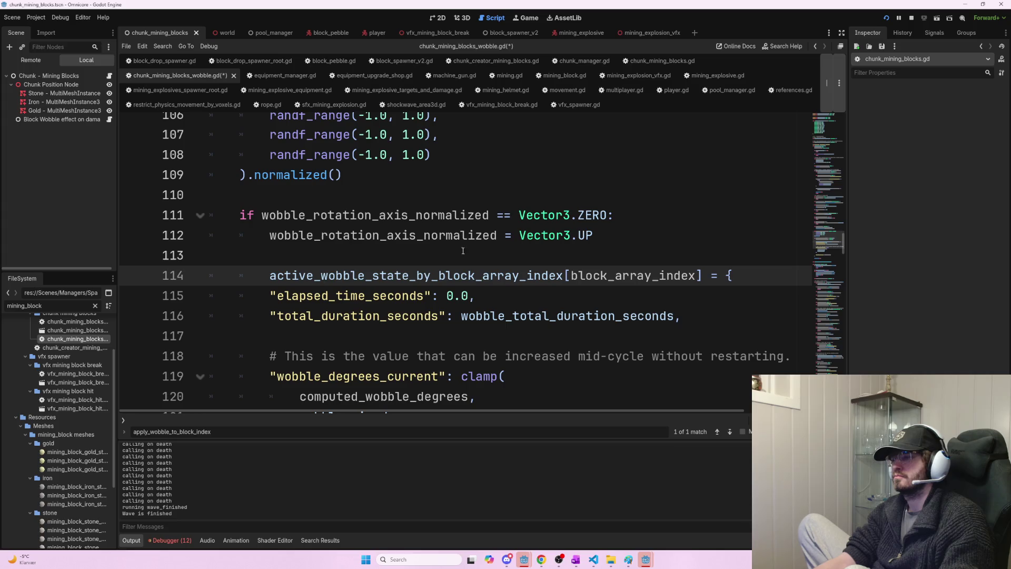
key(BackSpace)
key(ctrl+z)
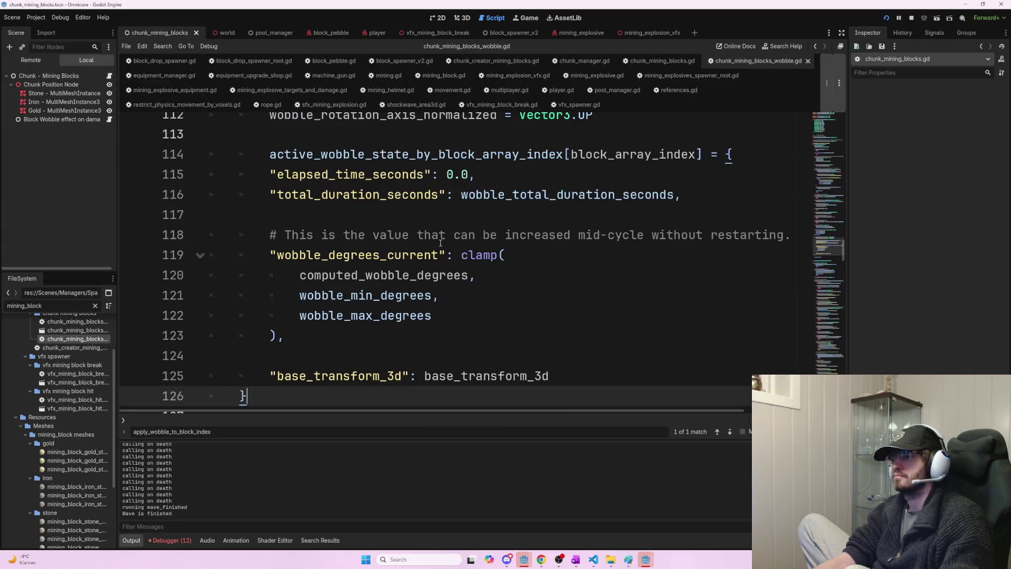
scroll(369, 241, up, 2)
click(269, 275)
key(BackSpace)
scroll(385, 287, down, 1)
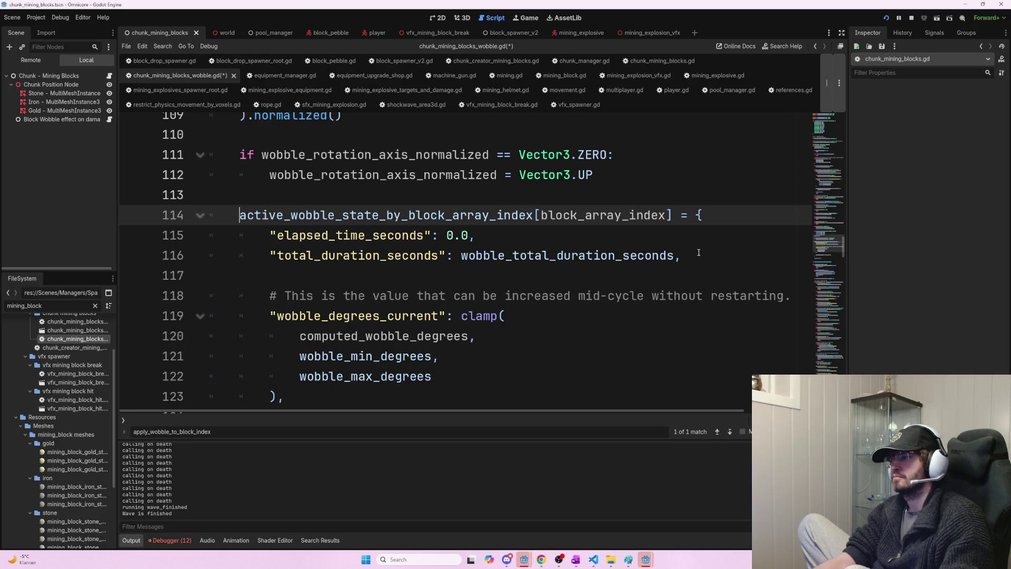
- Review the dictionary's total_duration_seconds, computed_wobble_degrees and base_transform_3d entries, then save
drag(699, 253, 433, 257)
scroll(446, 284, down, 1)
drag(292, 255, 503, 252)
scroll(384, 310, down, 1)
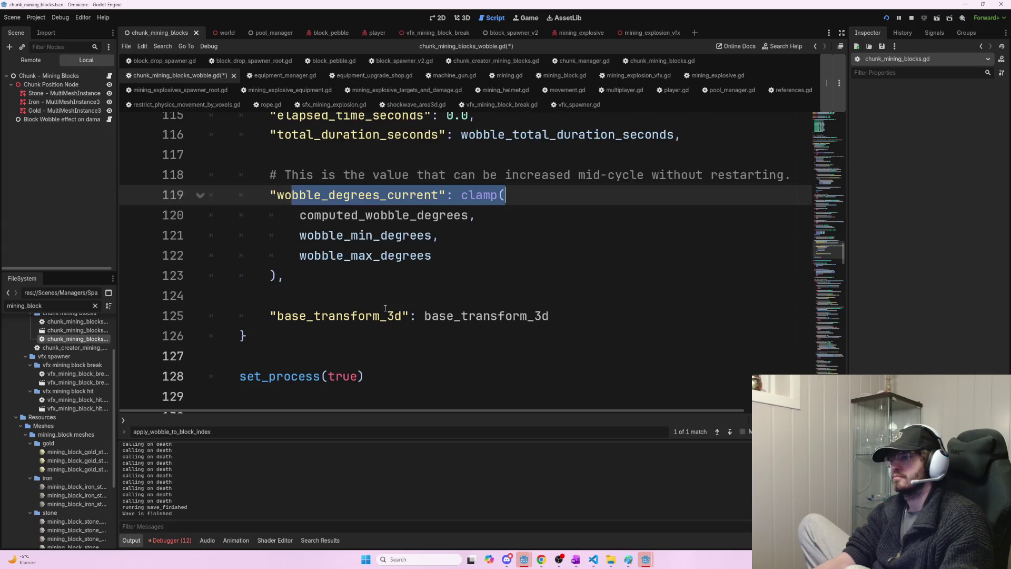
click(435, 262)
double_click(305, 215)
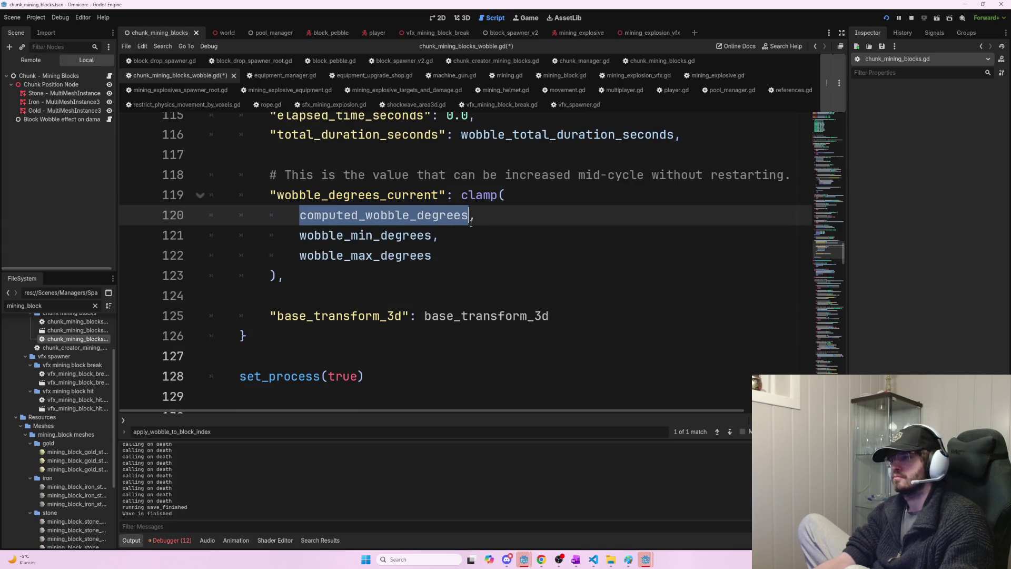
scroll(410, 287, down, 2)
drag(277, 199, 549, 200)
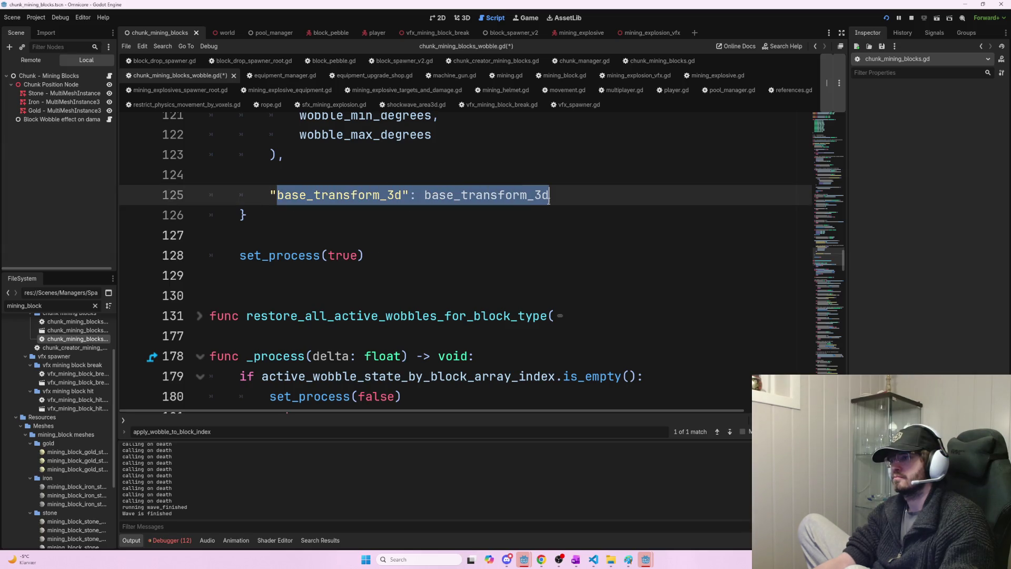
scroll(350, 260, up, 3)
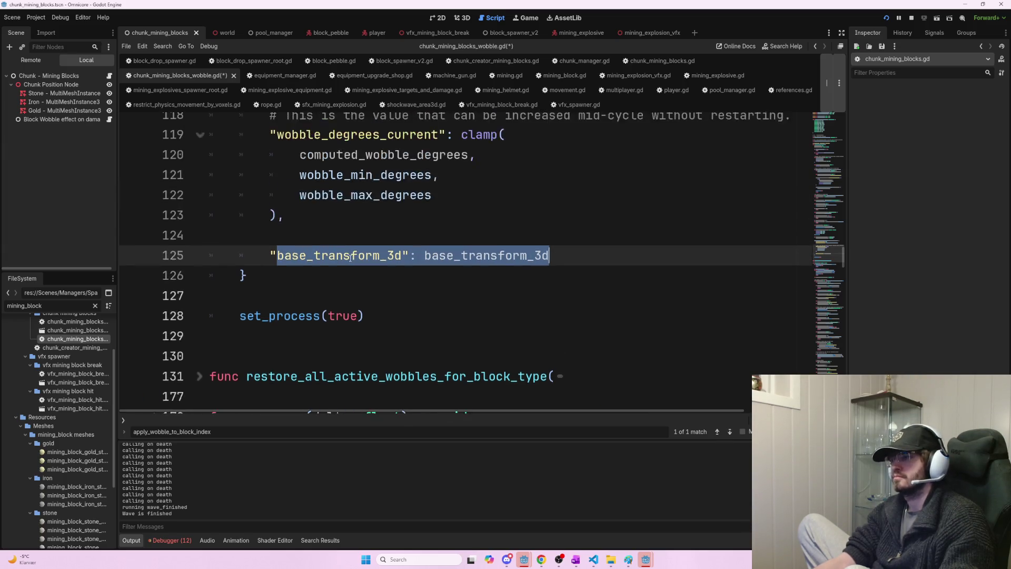
scroll(350, 263, down, 2)
click(363, 276)
key(ctrl+s)
key(alt+Tab)
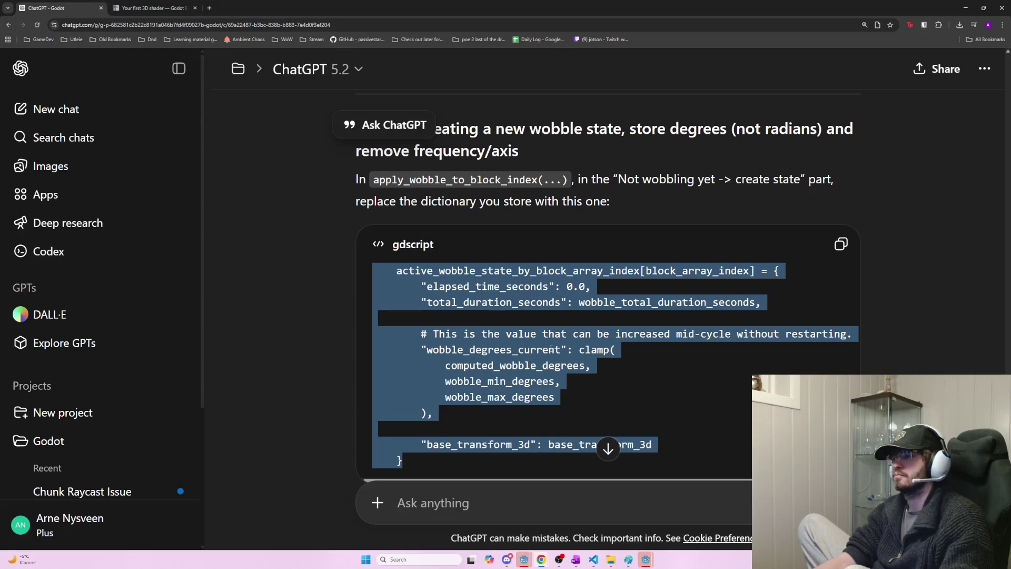
- Compare the ChatGPT existing-wobble instructions with the matching code in the wobble script
scroll(509, 336, down, 2)
scroll(509, 336, down, 4)
scroll(541, 347, down, 2)
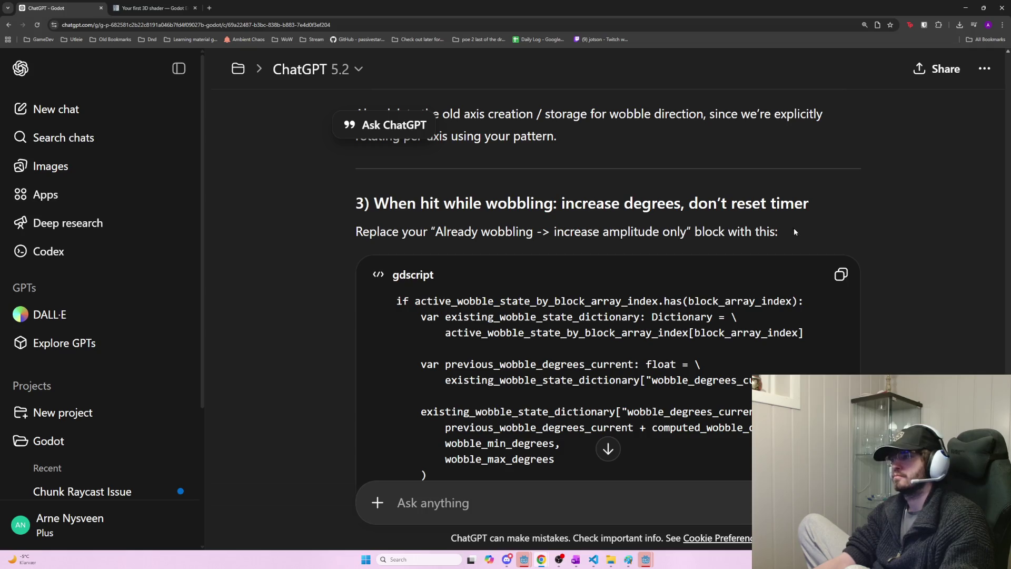
click(763, 251)
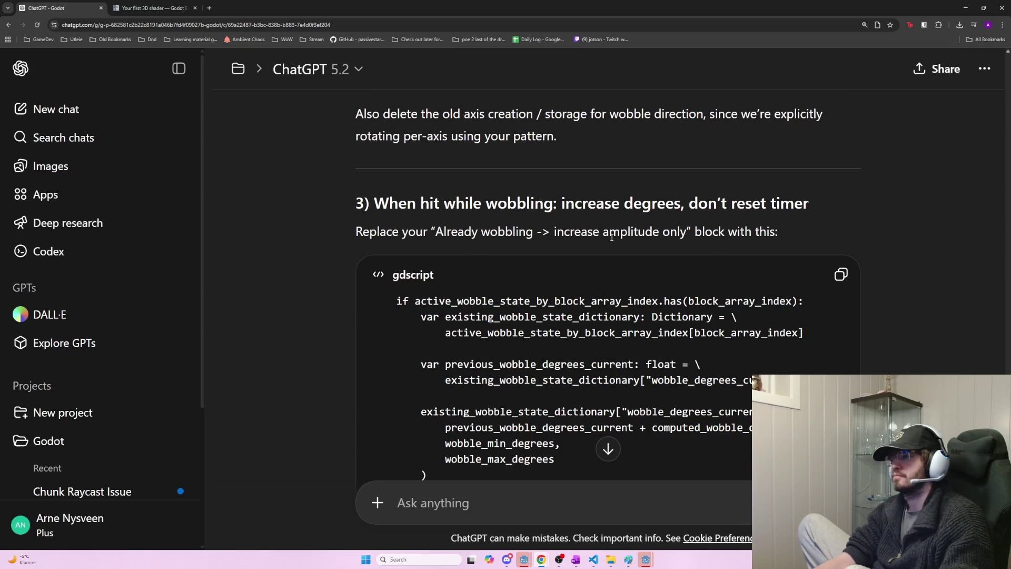
key(alt+Tab)
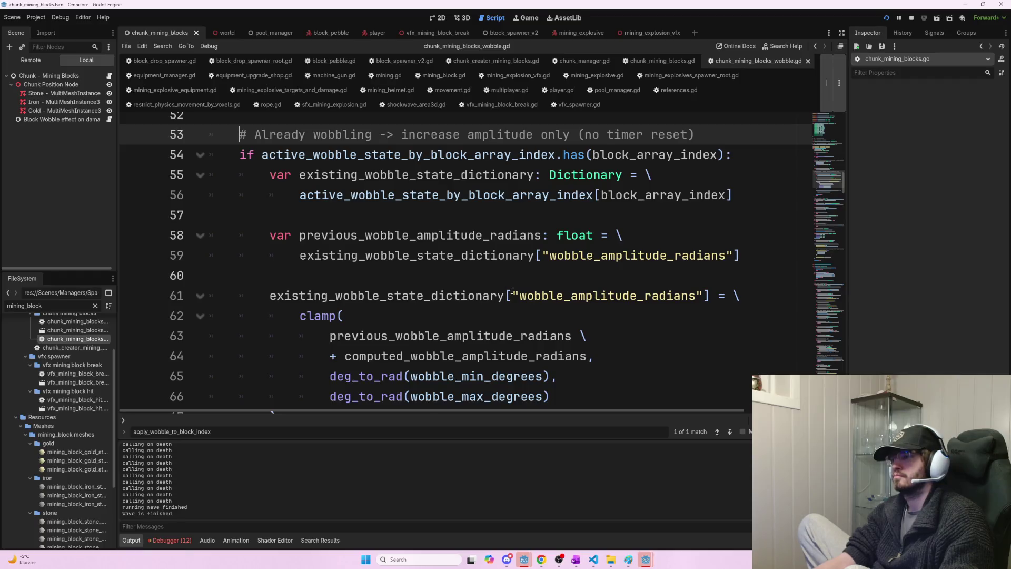
scroll(509, 290, down, 1)
scroll(543, 319, down, 2)
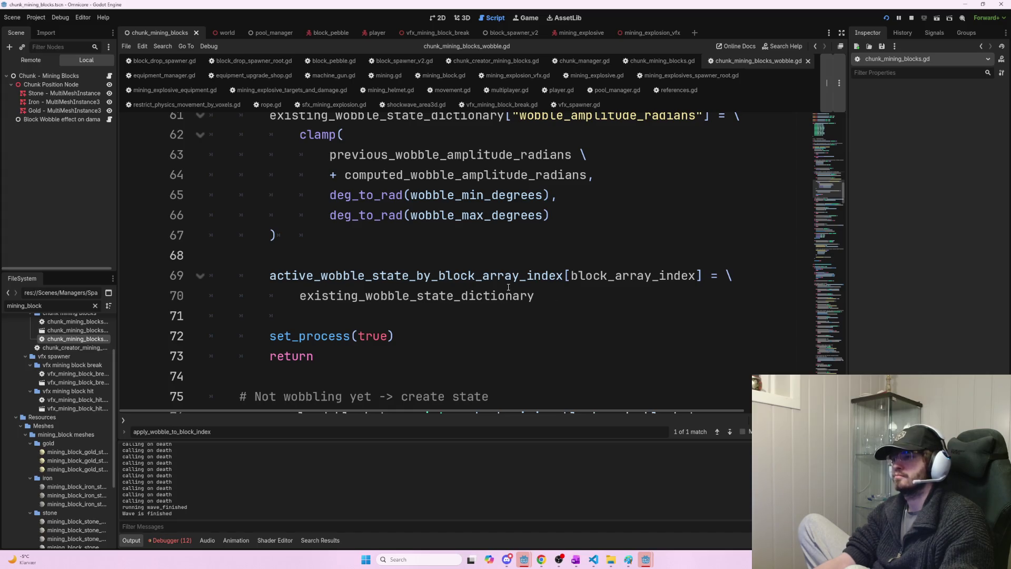
scroll(508, 287, up, 1)
scroll(518, 293, up, 2)
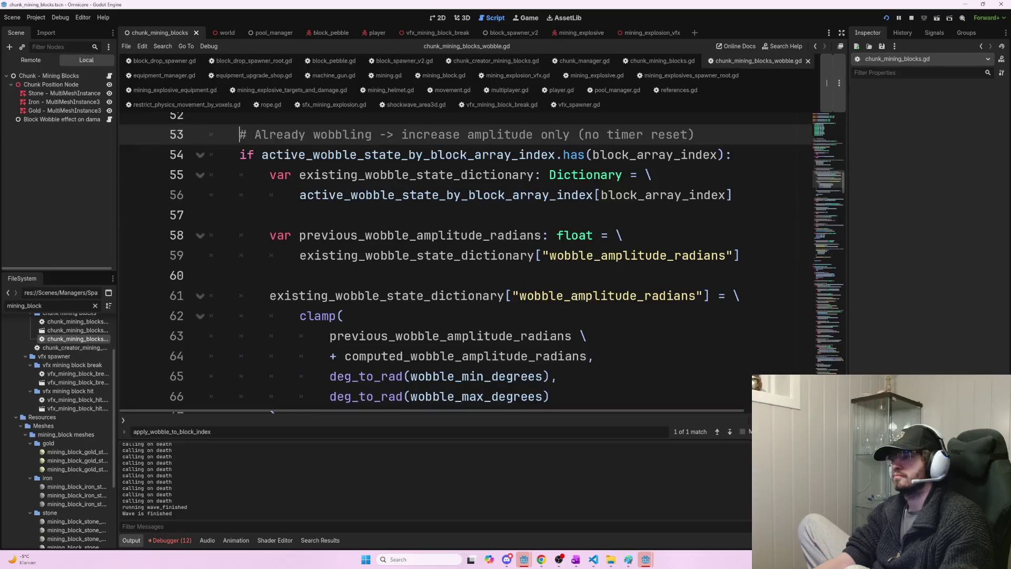
scroll(574, 296, up, 1)
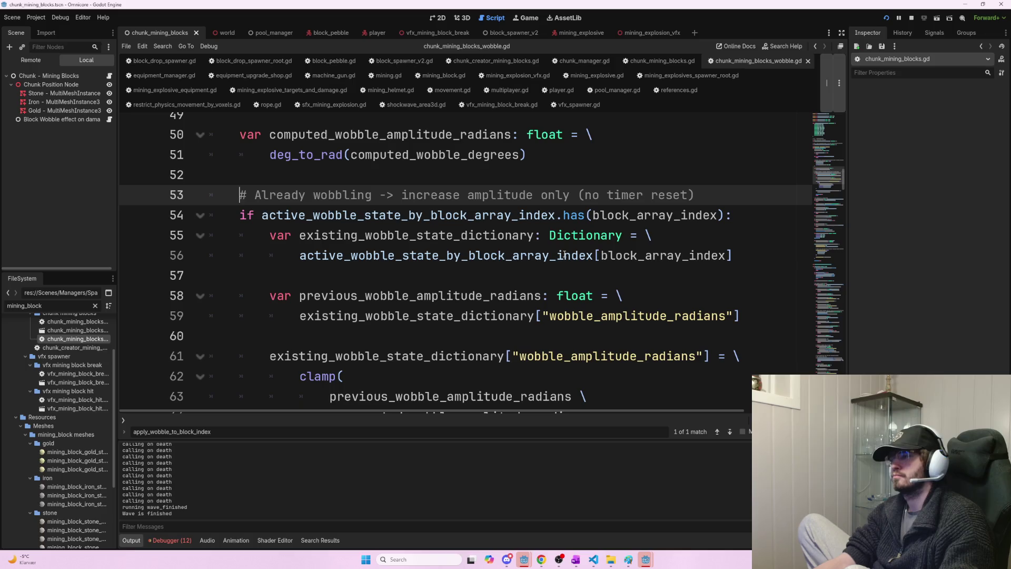
key(alt+Tab)
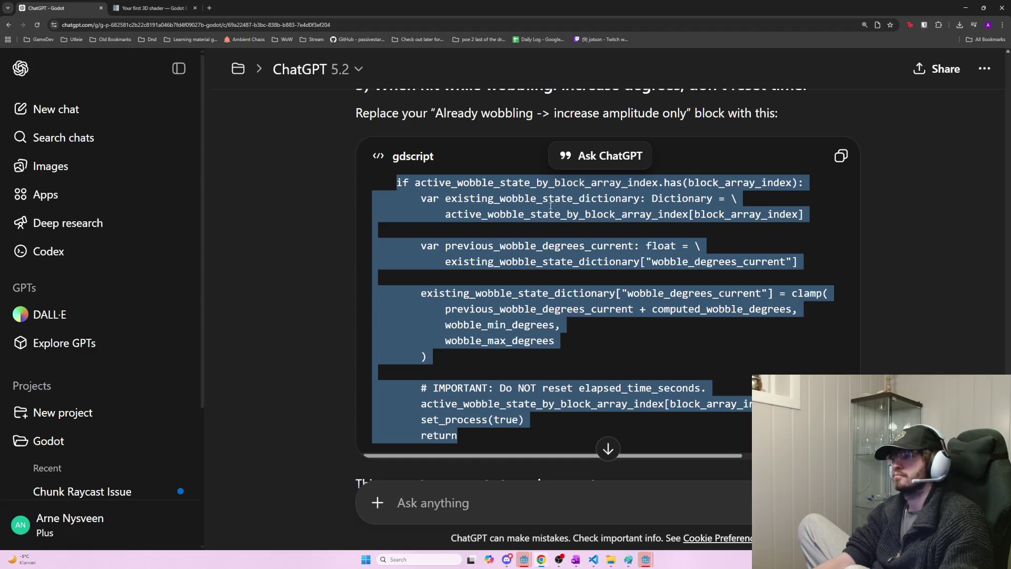
key(alt+Tab)
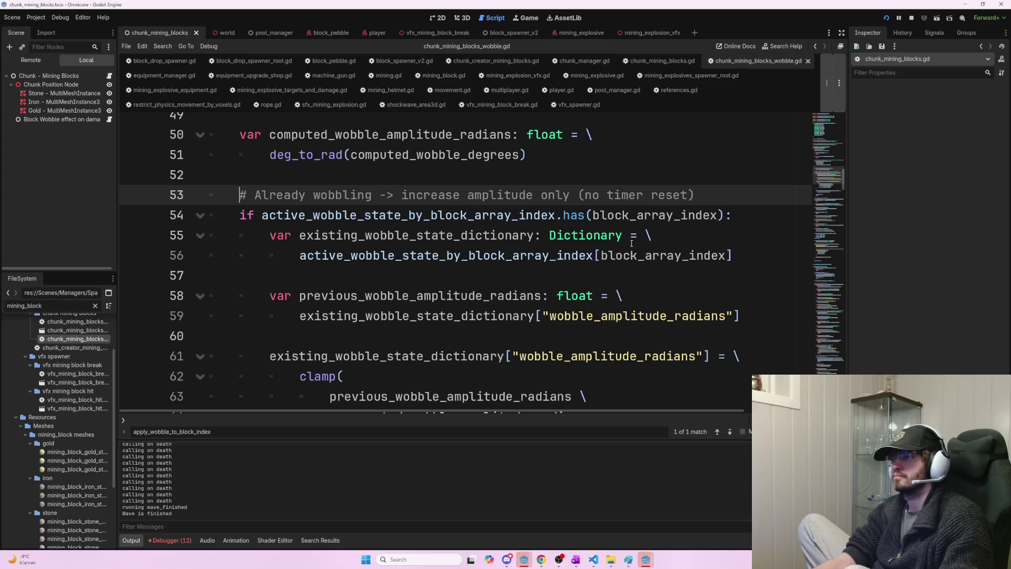
- Replace old lines 58–59 with the answer's previous_wobble_degrees_current declaration
mouse_move(306, 259)
mouse_down()
mouse_move(465, 256)
mouse_move(734, 316)
mouse_move(267, 295)
mouse_up()
click(727, 314)
key(alt+Tab)
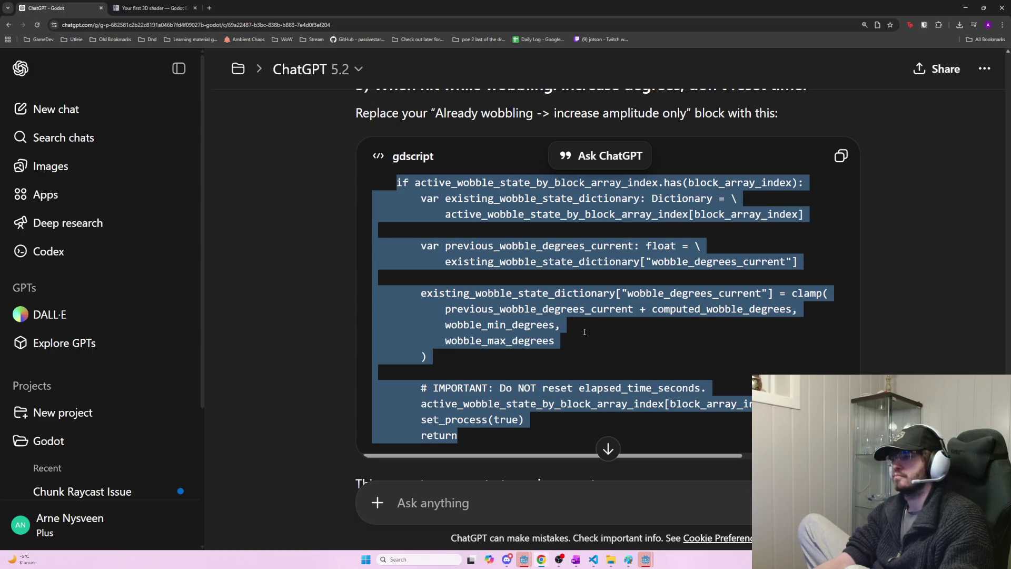
click(583, 334)
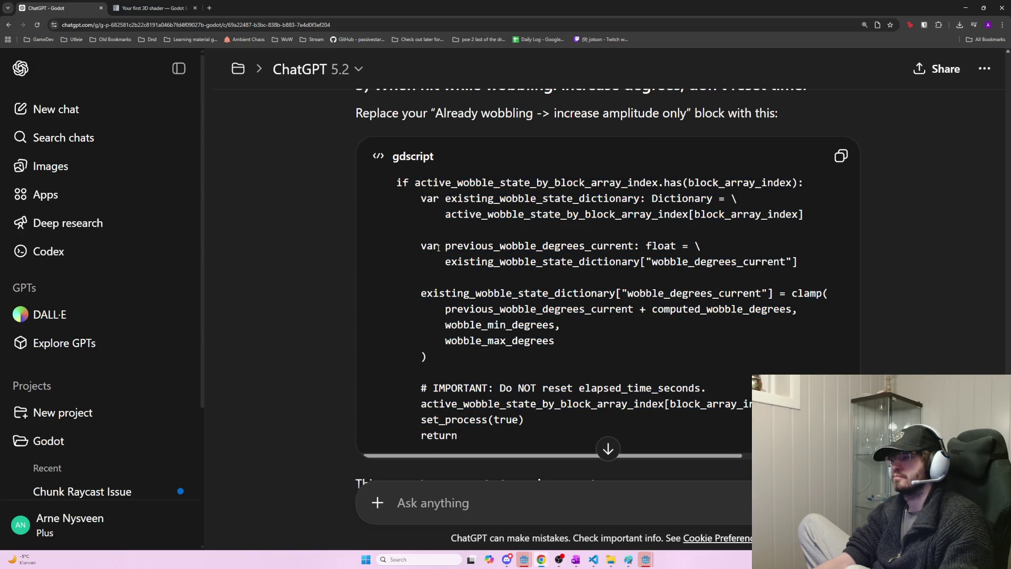
drag(415, 243, 826, 266)
key(ctrl+c)
drag(799, 214, 451, 216)
key(alt+Tab)
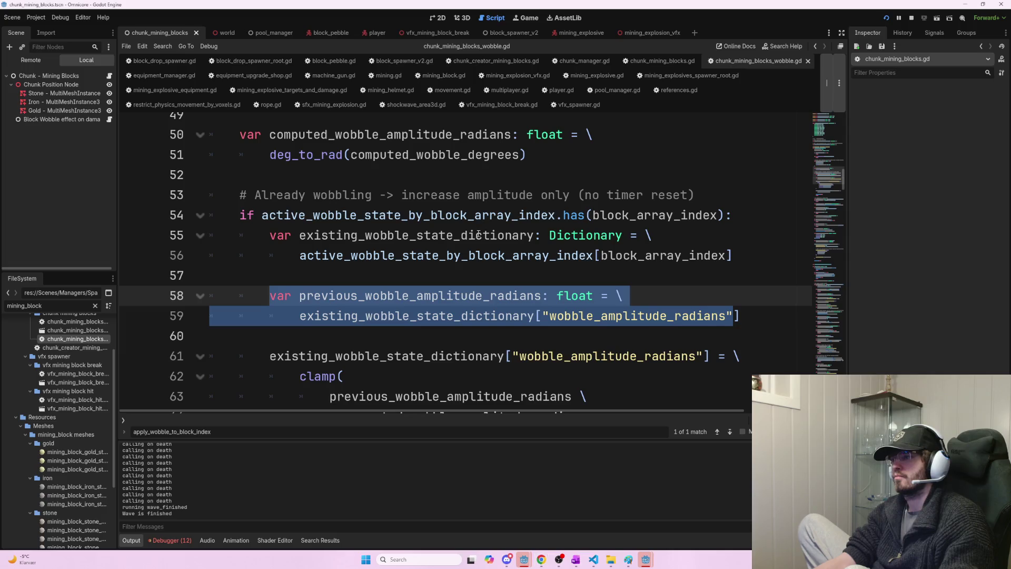
mouse_move(740, 316)
mouse_down()
mouse_move(464, 316)
mouse_move(270, 292)
mouse_up()
key(ctrl+v)
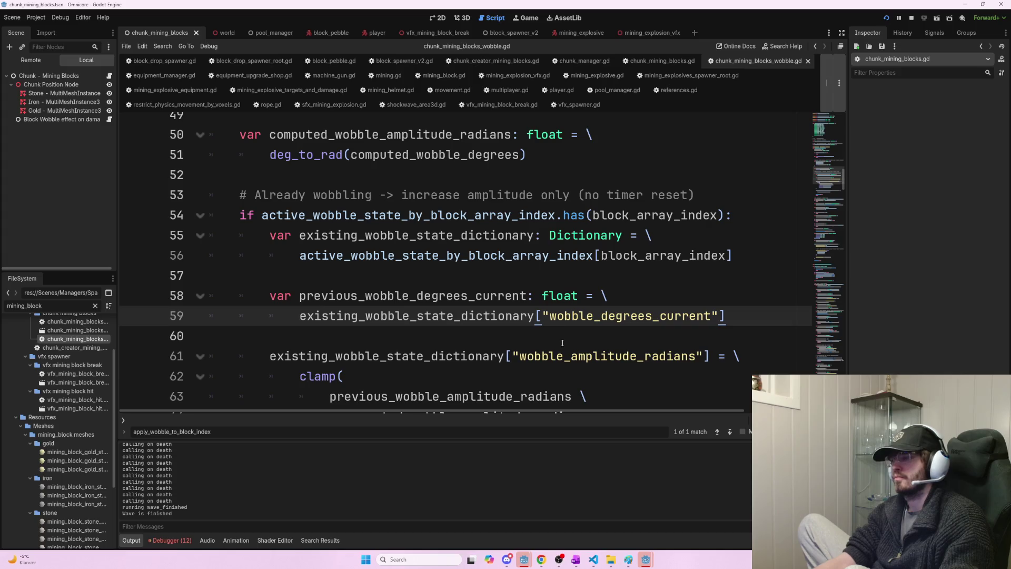
scroll(574, 316, down, 2)
- Replace the old radians clamp block on lines 61–67 with the degrees-based clamp code
key(alt+Tab)
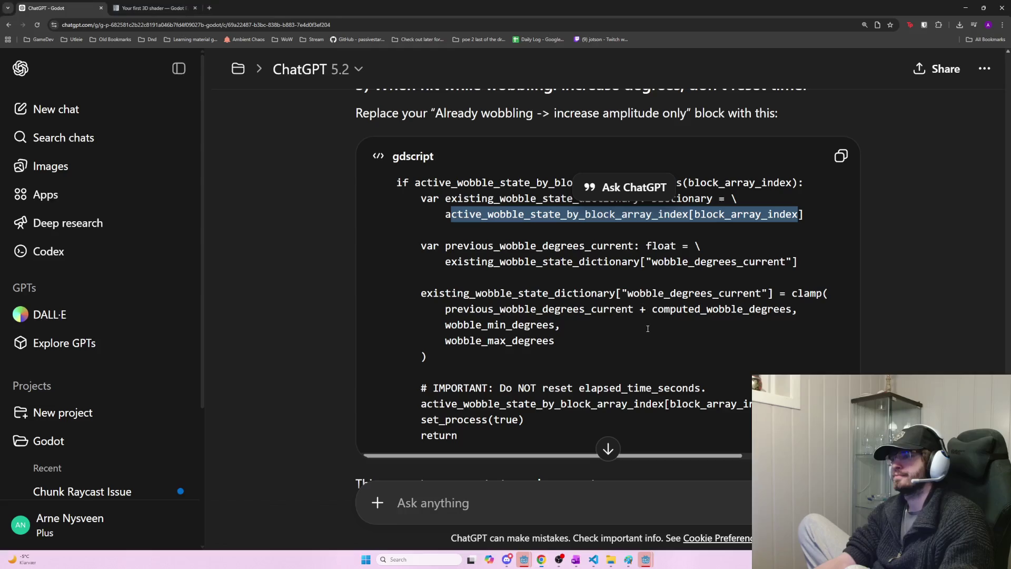
drag(428, 357, 420, 296)
key(ctrl+c)
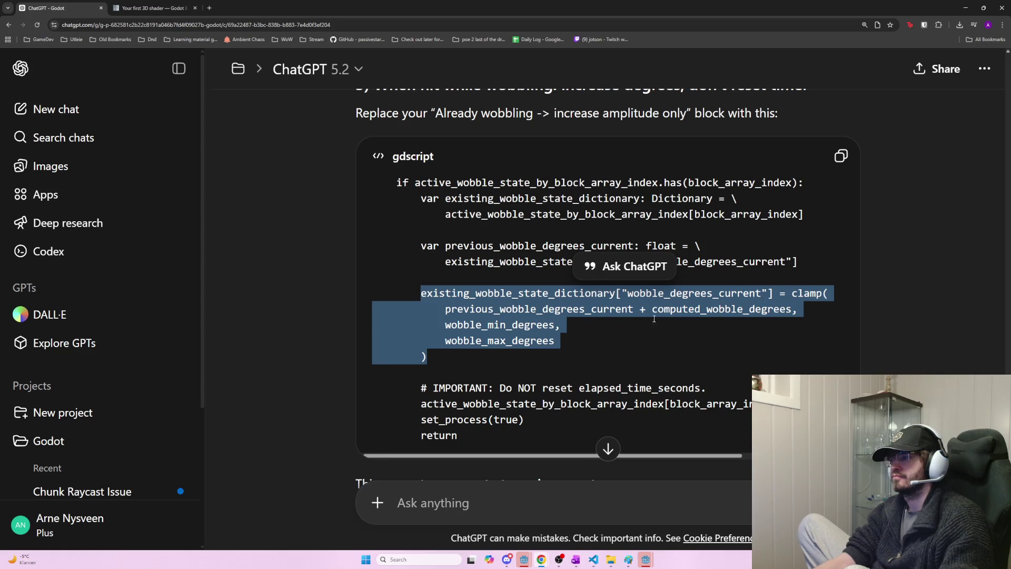
key(alt+Tab)
click(310, 357)
mouse_move(310, 357)
mouse_down()
mouse_move(316, 347)
mouse_move(284, 286)
mouse_move(300, 266)
mouse_up()
click(426, 287)
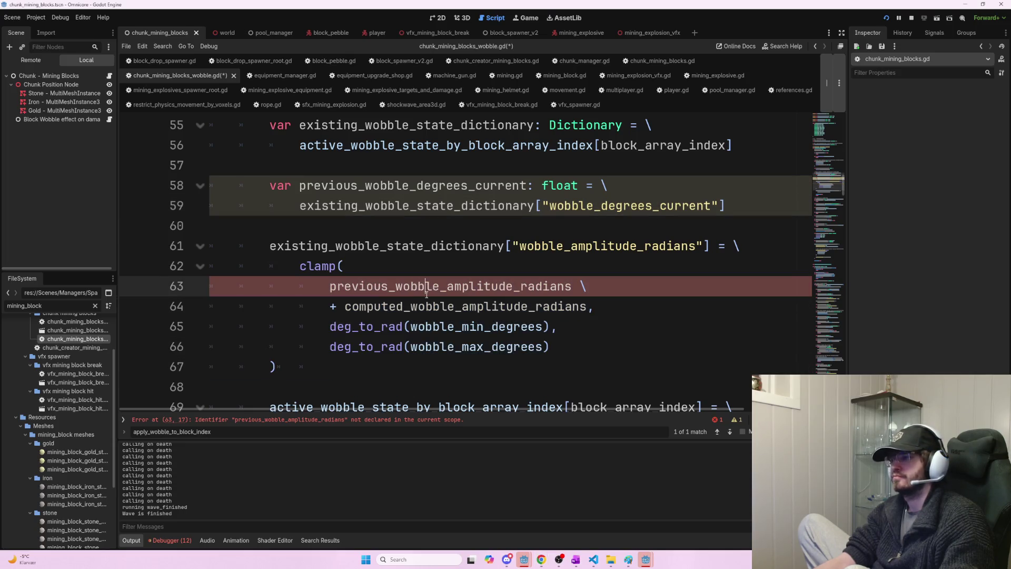
key(alt+Tab)
key(alt+Tab)
mouse_move(304, 366)
mouse_down()
mouse_move(271, 265)
mouse_move(277, 245)
mouse_up()
key(ctrl+v)
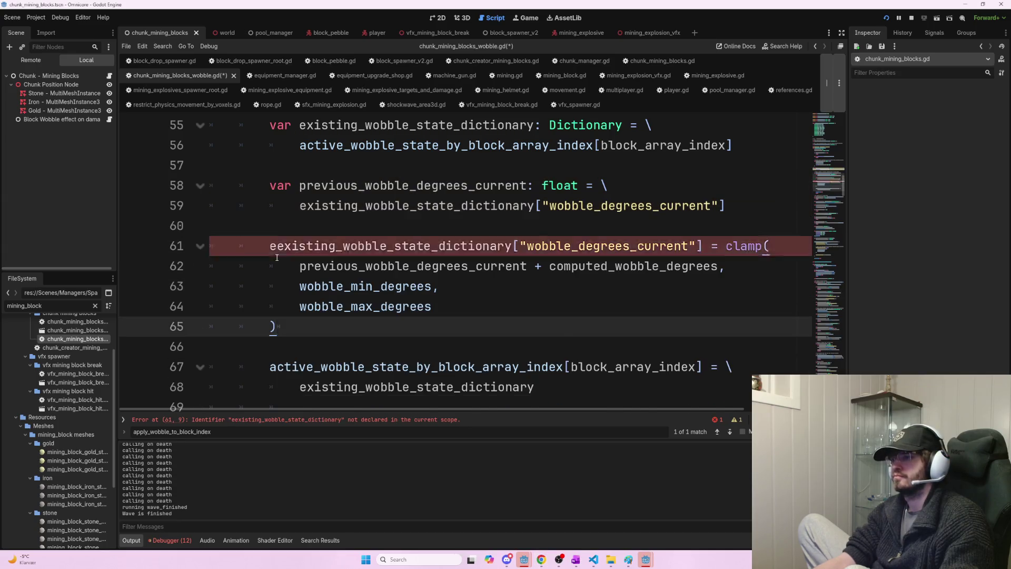
key(ctrl+z)
key(ctrl+v)
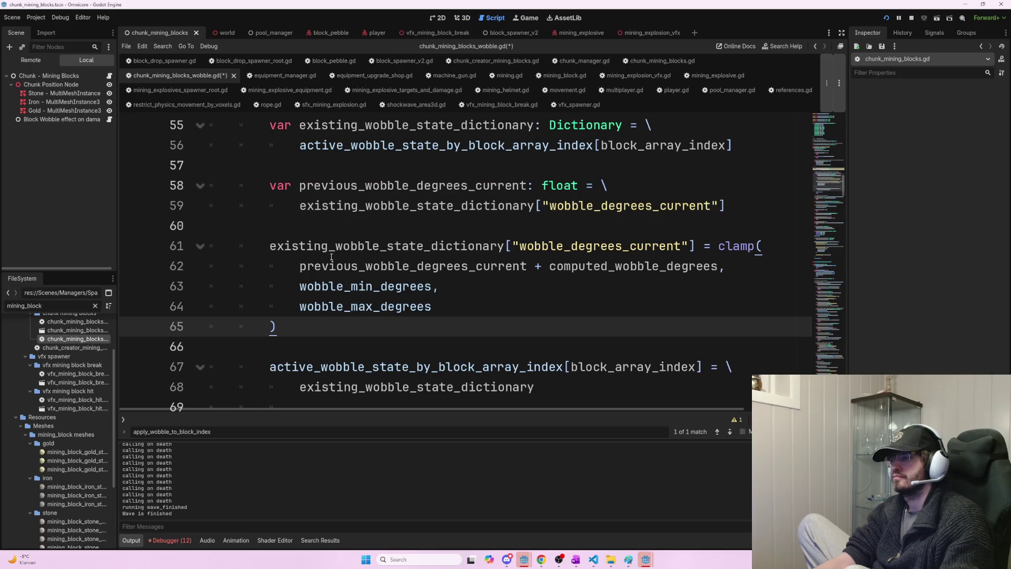
drag(475, 266, 718, 266)
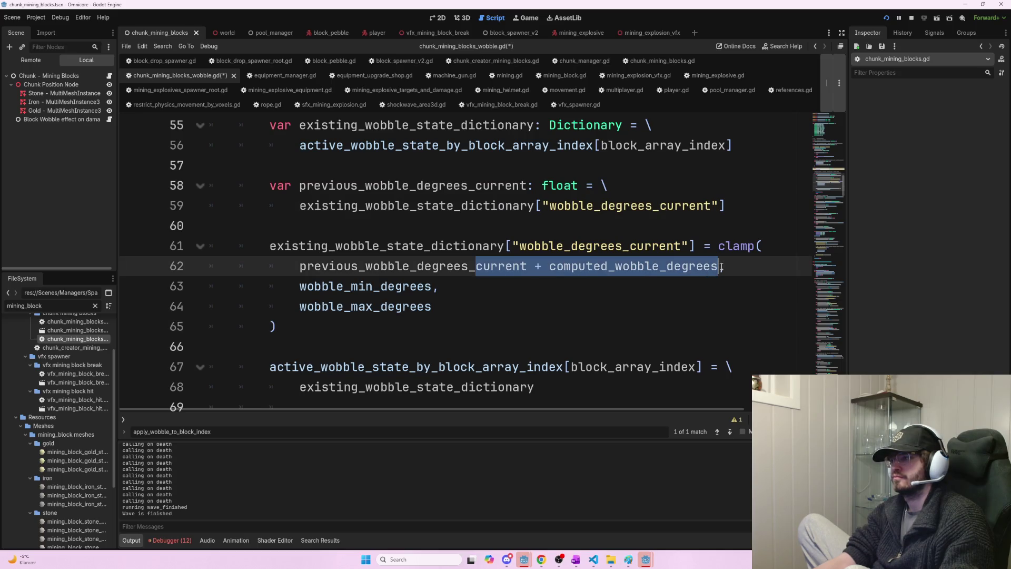
click(707, 277)
scroll(439, 275, down, 2)
- Check the answer's guidance for the state assignment on line 67, quoting a phrase from it
drag(267, 246, 720, 254)
key(alt+Tab)
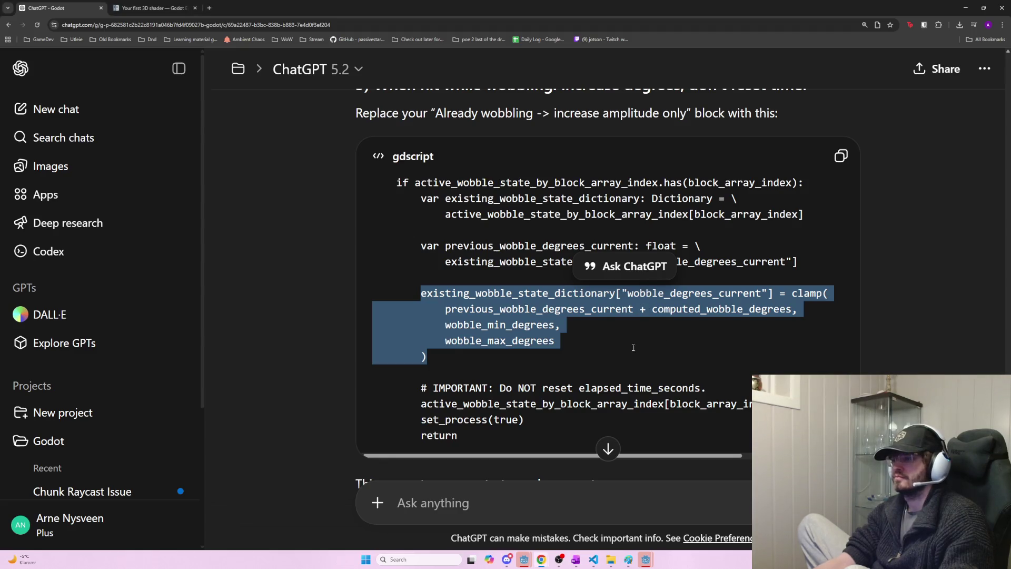
click(554, 456)
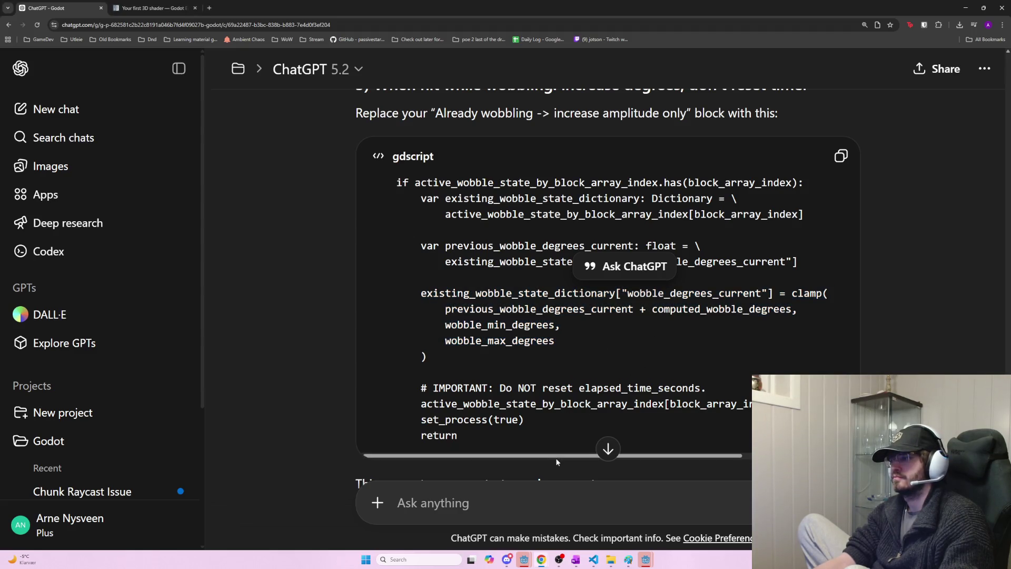
click(584, 456)
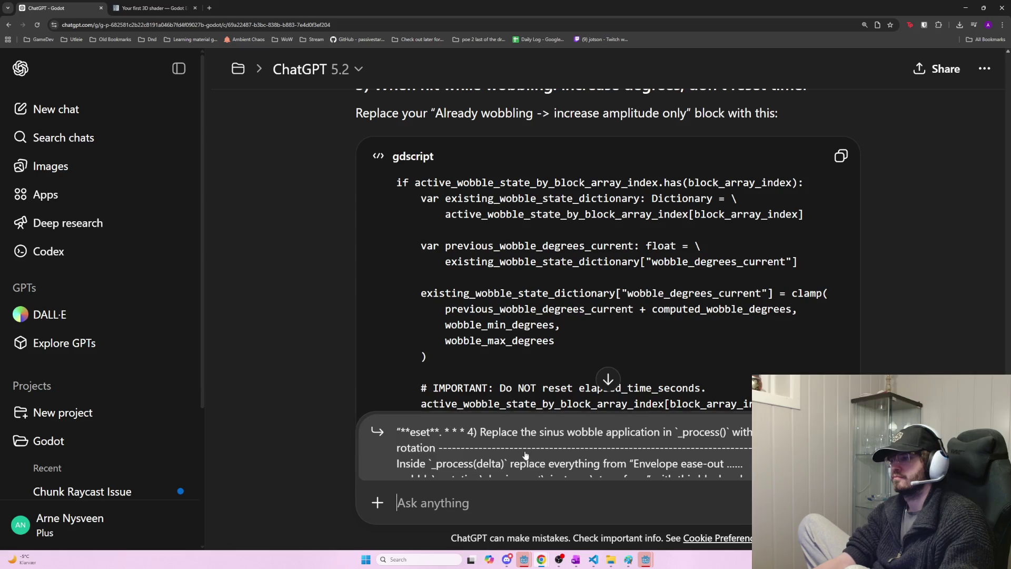
scroll(545, 316, down, 2)
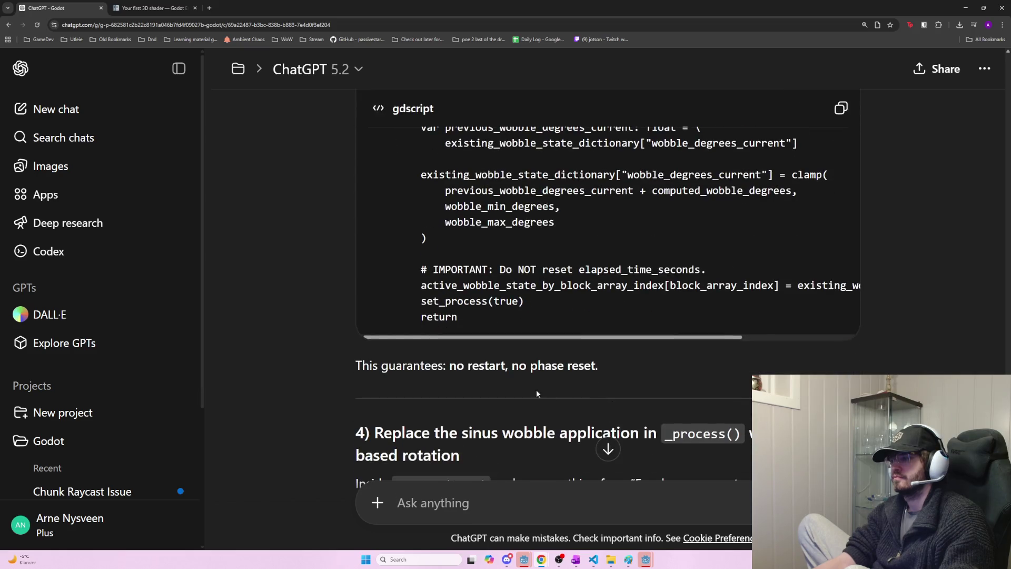
drag(500, 366, 545, 344)
click(532, 335)
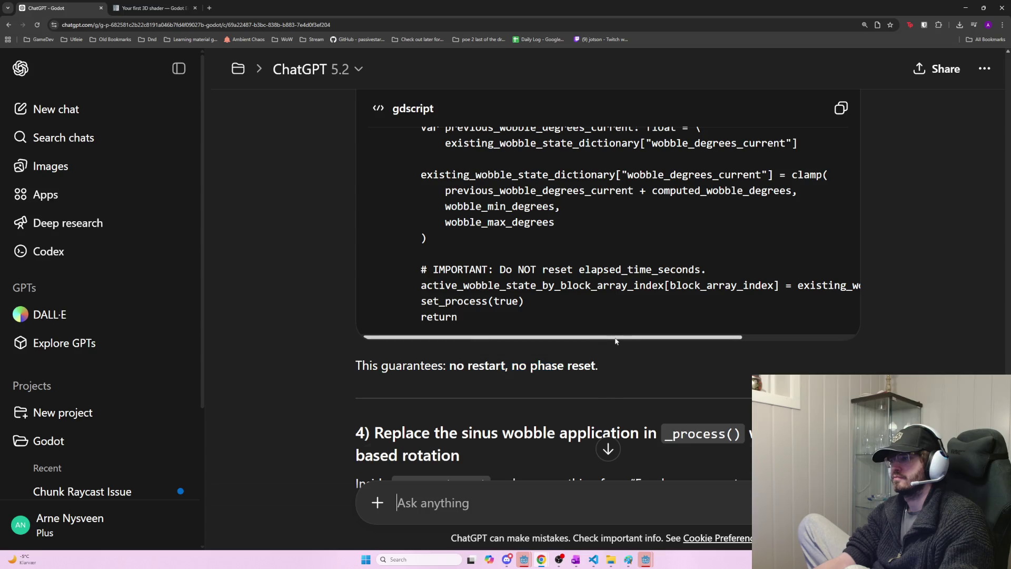
key(Escape)
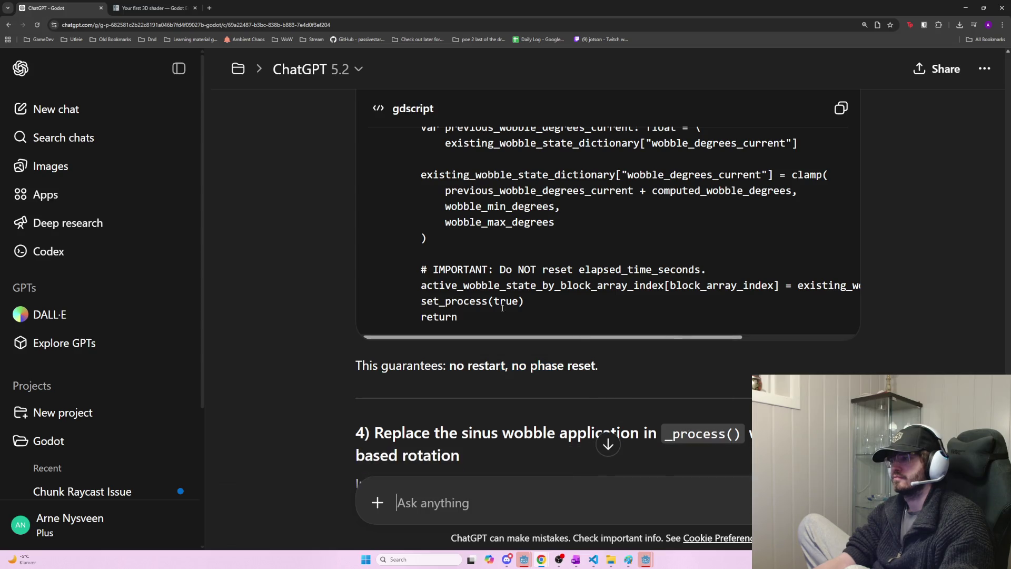
mouse_move(556, 337)
mouse_down()
mouse_move(699, 339)
mouse_move(542, 340)
mouse_up()
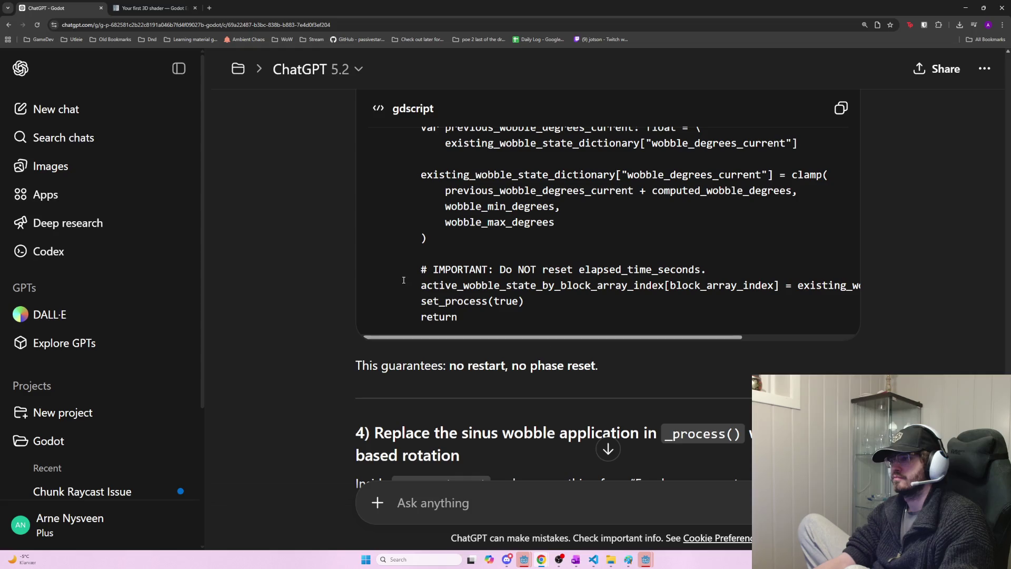
- Compare the existing_wobble_state_dictionary assignment on lines 67–68 against the answer
key(alt+Tab)
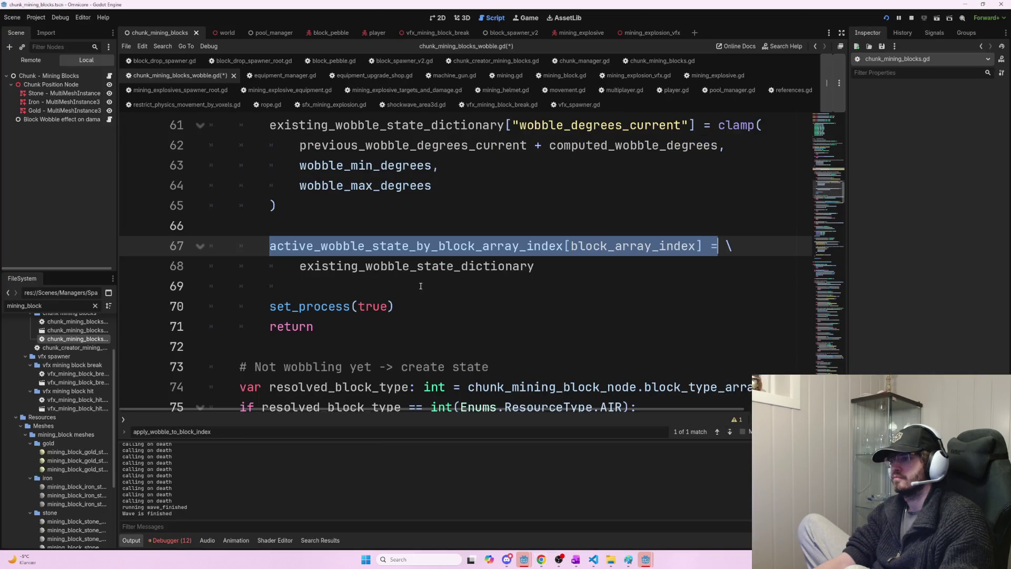
click(716, 246)
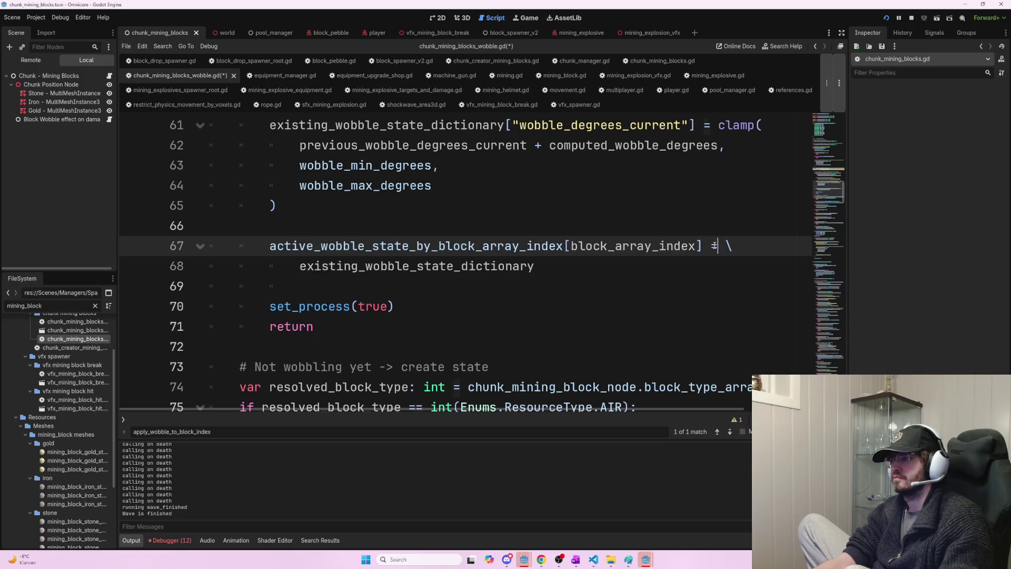
drag(716, 246, 463, 266)
click(537, 266)
key(alt+Tab)
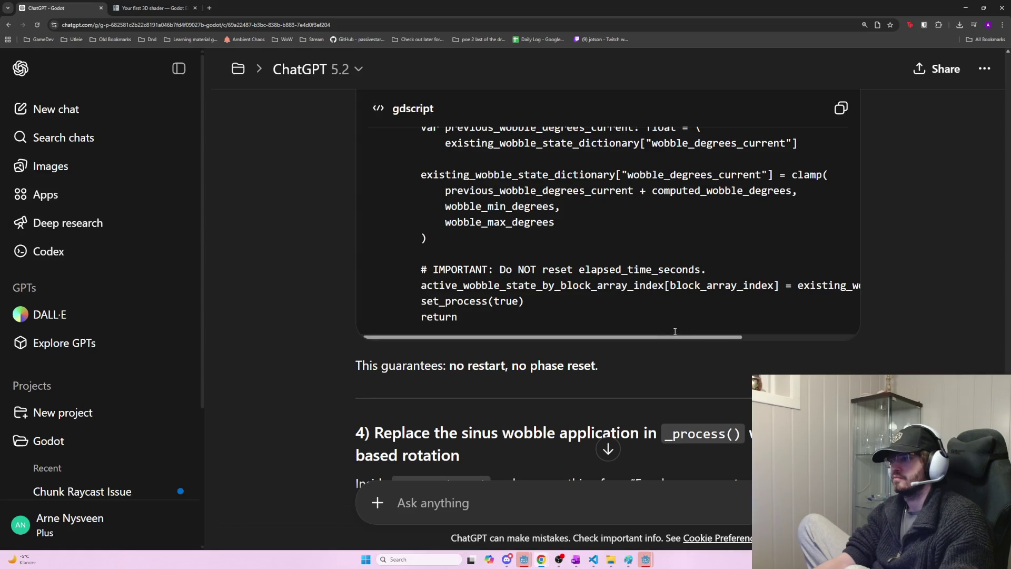
drag(698, 337, 836, 340)
key(alt+Tab)
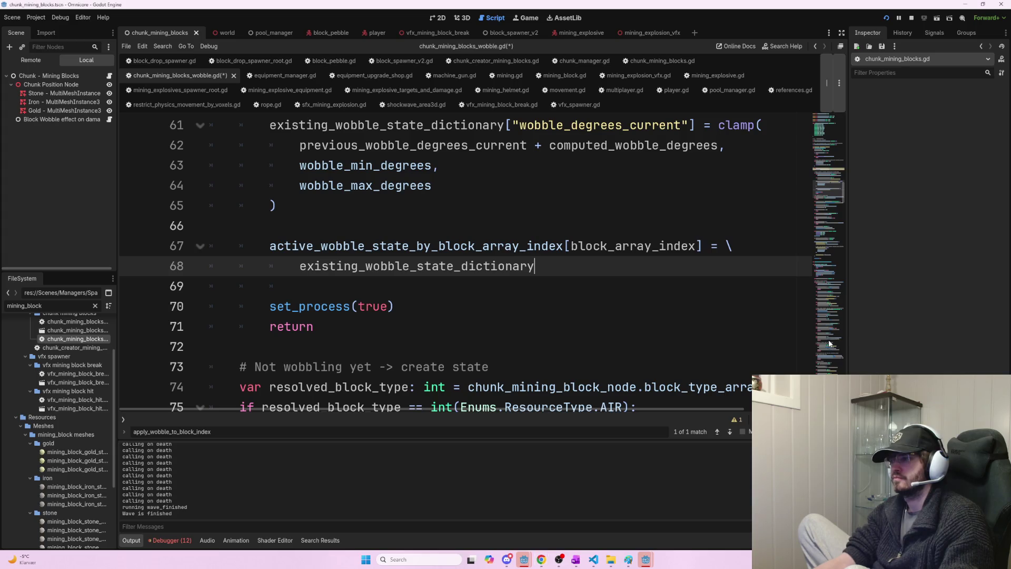
key(alt+Tab)
drag(817, 340, 623, 346)
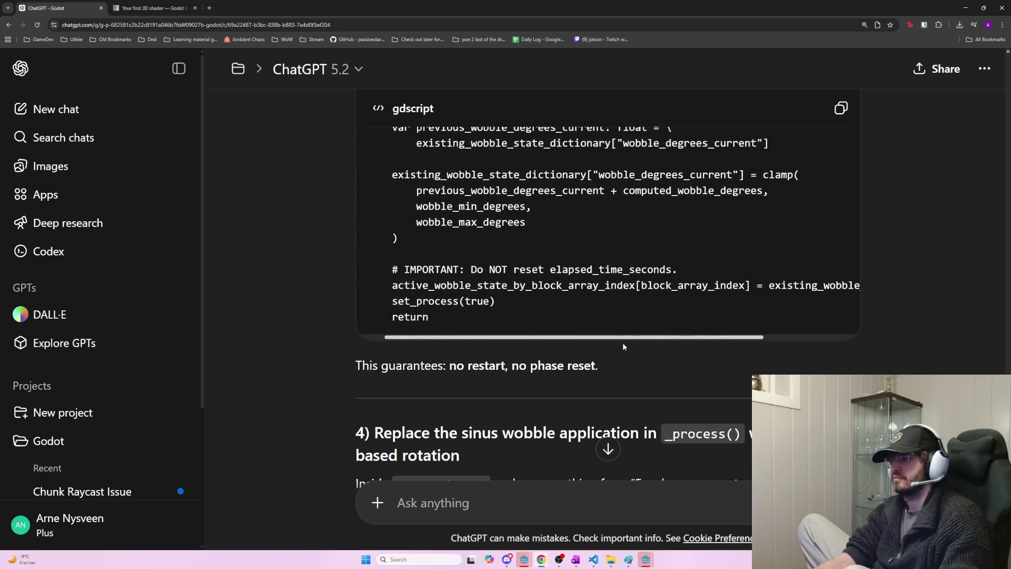
key(alt+Tab)
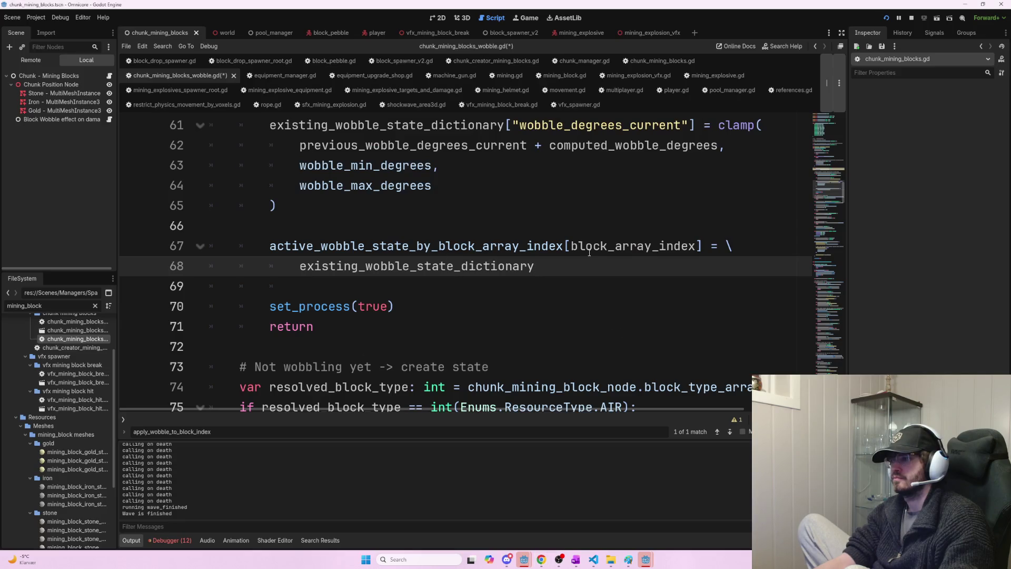
drag(557, 267, 315, 268)
key(alt+Tab)
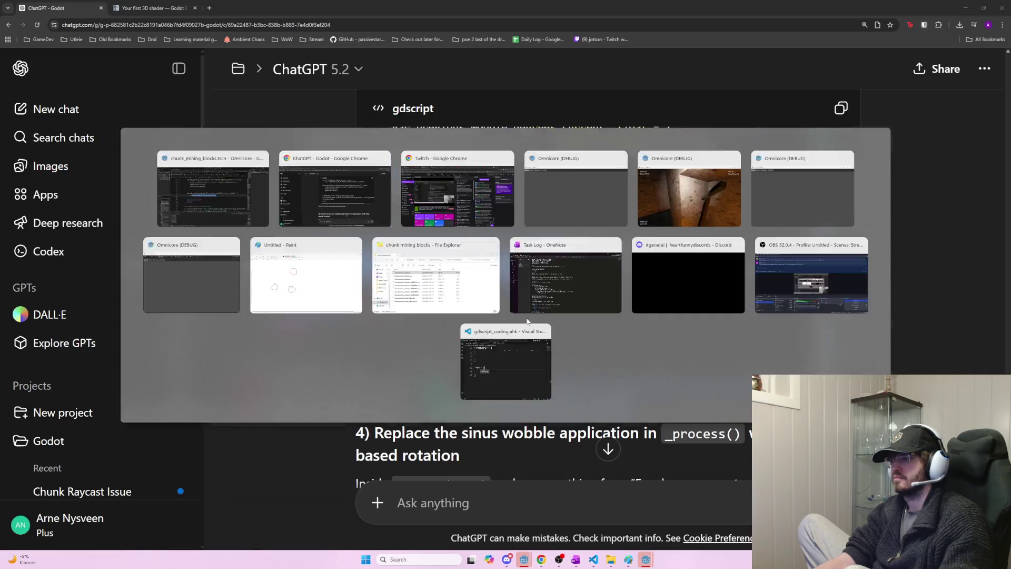
key(alt+Tab)
click(444, 305)
- Save the wobble script
scroll(463, 311, down, 5)
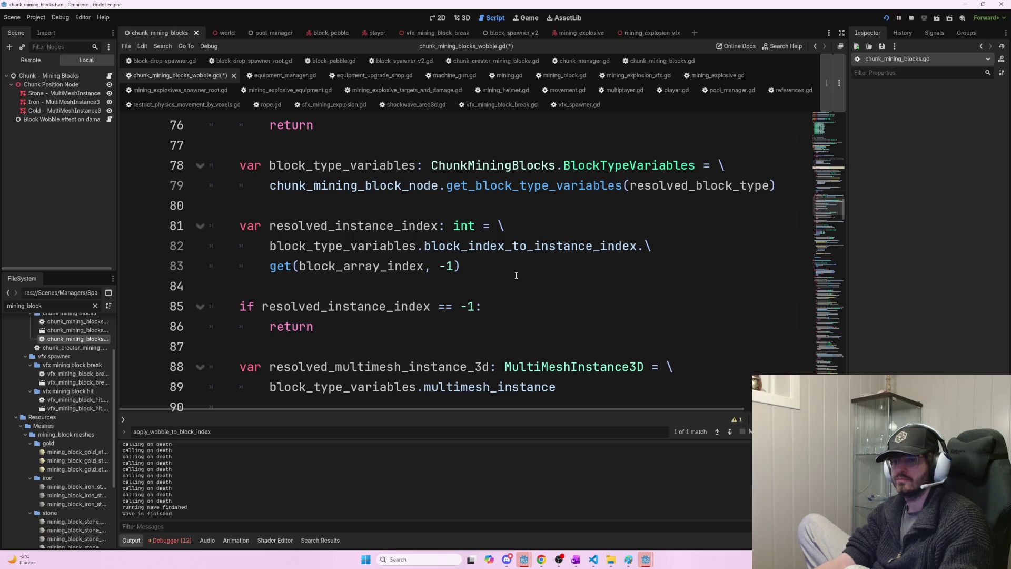
scroll(513, 274, up, 2)
click(482, 258)
key(ctrl+s)
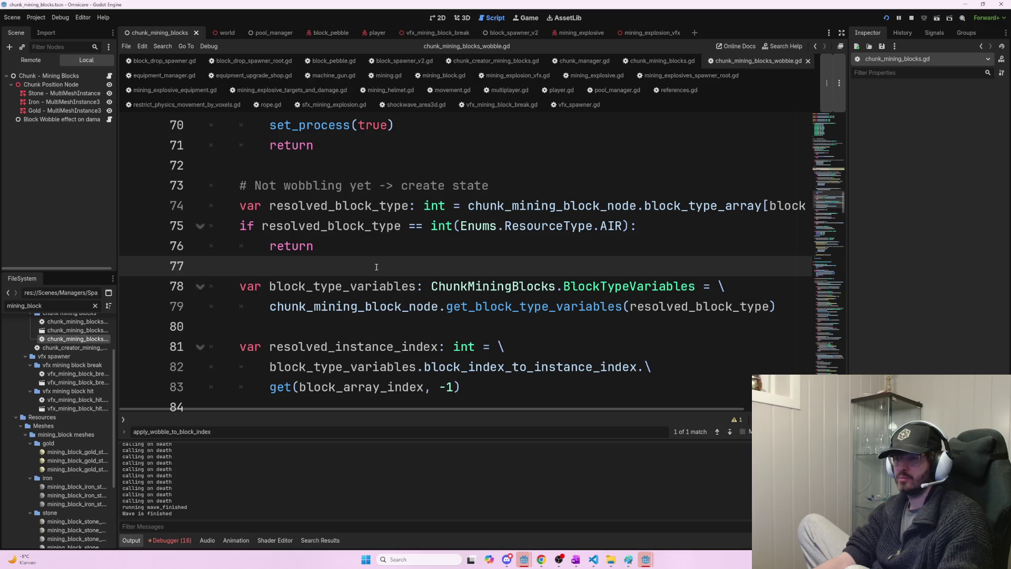
- Put the caret before the AIR check and select the answer's IMPORTANT comment through the return lines
drag(355, 254, 238, 226)
click(240, 221)
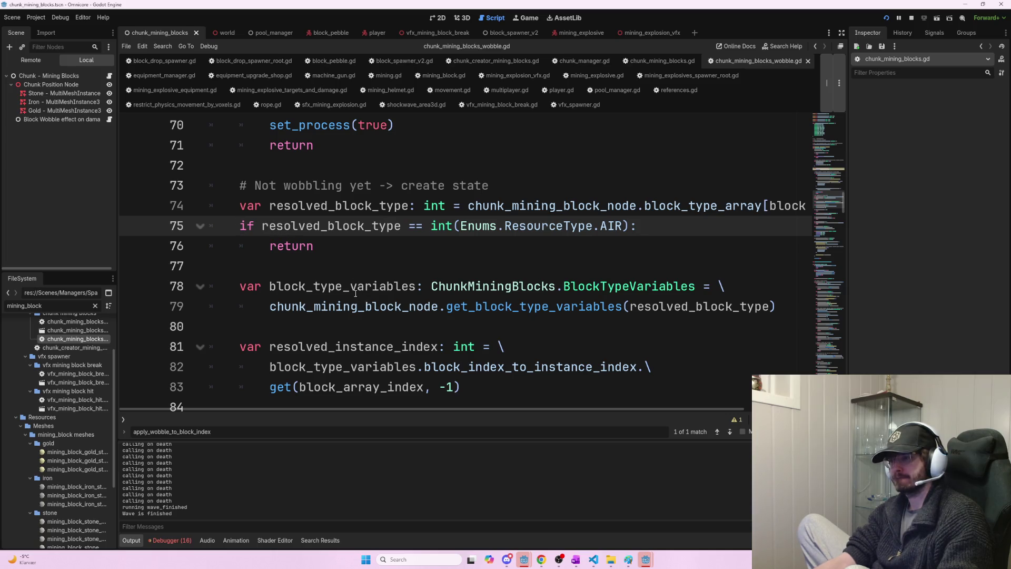
key(alt+Tab)
drag(430, 318, 375, 267)
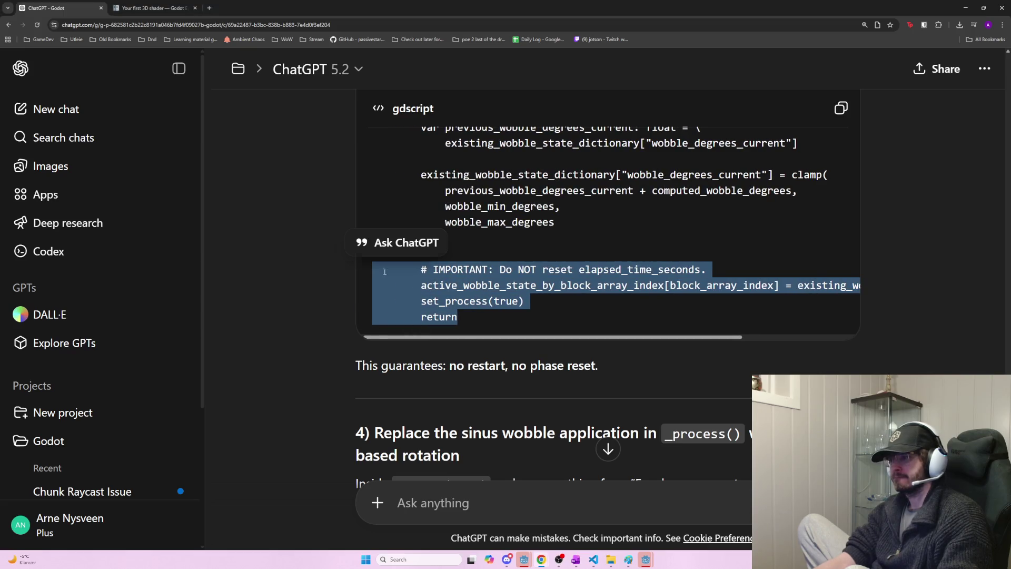
- Read section 4's replacement instructions and copy its step-based rotation code
scroll(532, 371, down, 5)
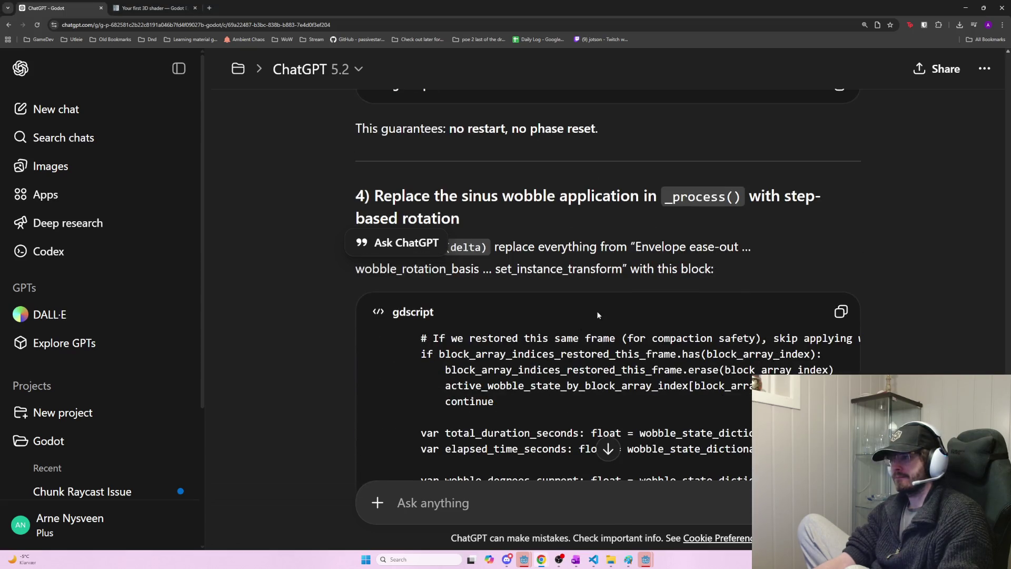
scroll(728, 362, down, 2)
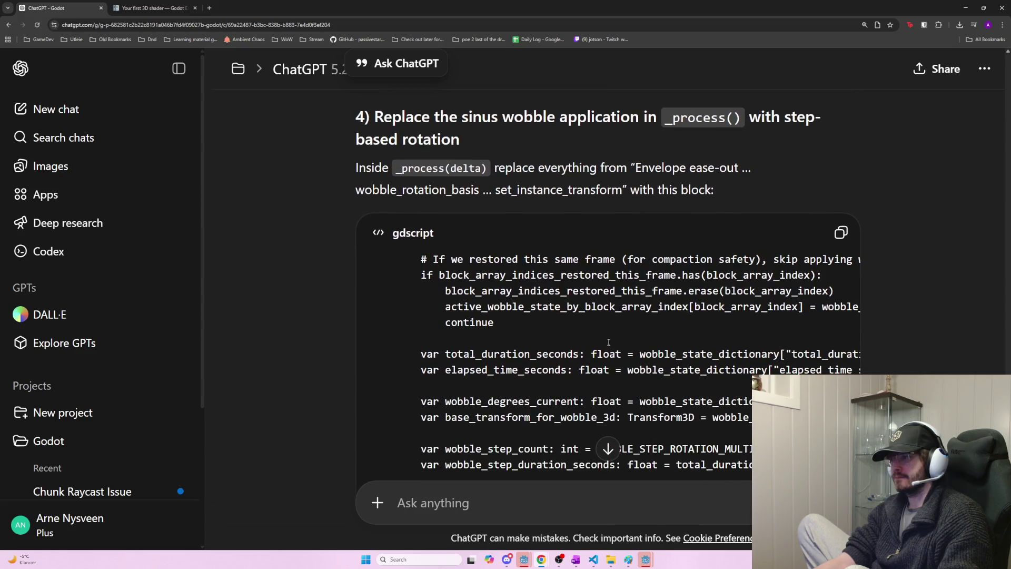
mouse_move(449, 117)
mouse_down()
mouse_move(779, 133)
mouse_move(723, 116)
mouse_move(458, 117)
mouse_up()
click(521, 138)
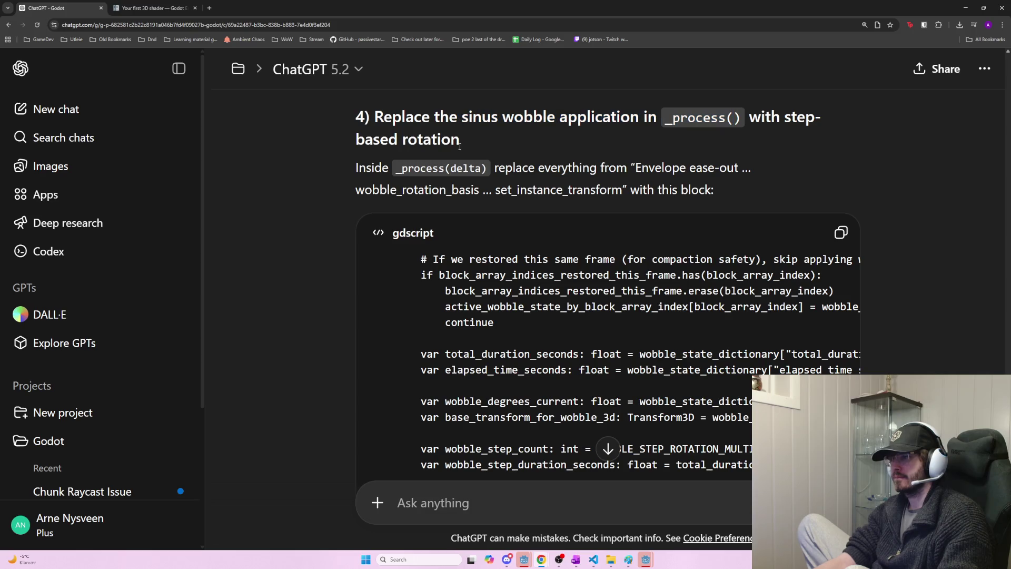
mouse_move(440, 166)
mouse_down()
mouse_move(744, 193)
mouse_move(520, 169)
mouse_move(458, 190)
mouse_move(497, 190)
mouse_up()
click(508, 209)
scroll(738, 325, down, 2)
scroll(738, 325, down, 6)
scroll(751, 327, down, 2)
click(841, 108)
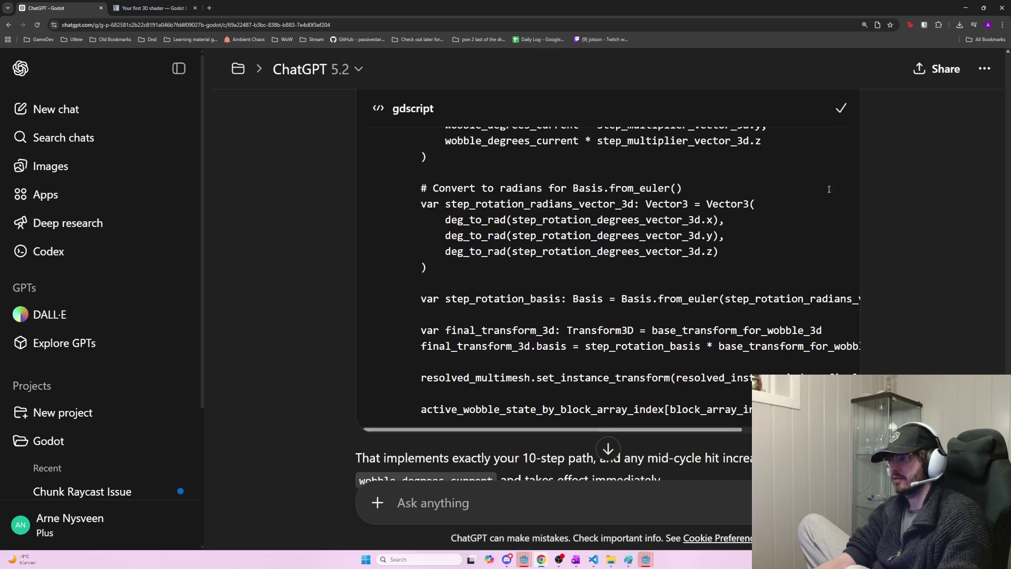
- Review the answer's state-assignment line and the restored-frame skip lines
scroll(535, 365, down, 2)
mouse_move(534, 352)
mouse_down()
mouse_move(627, 357)
mouse_move(573, 353)
mouse_up()
drag(388, 330, 835, 331)
drag(727, 352, 617, 357)
scroll(585, 311, up, 7)
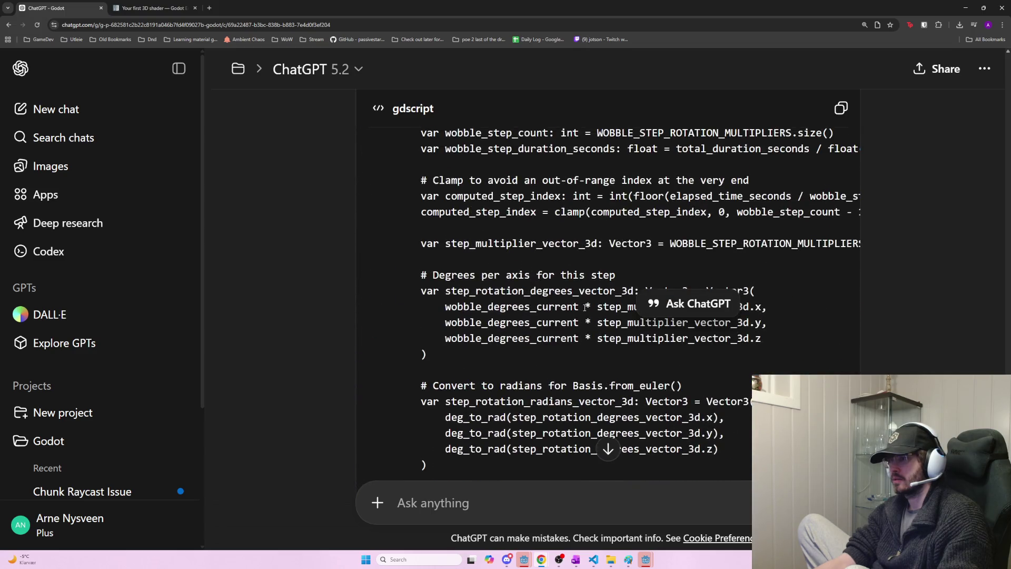
scroll(586, 312, up, 5)
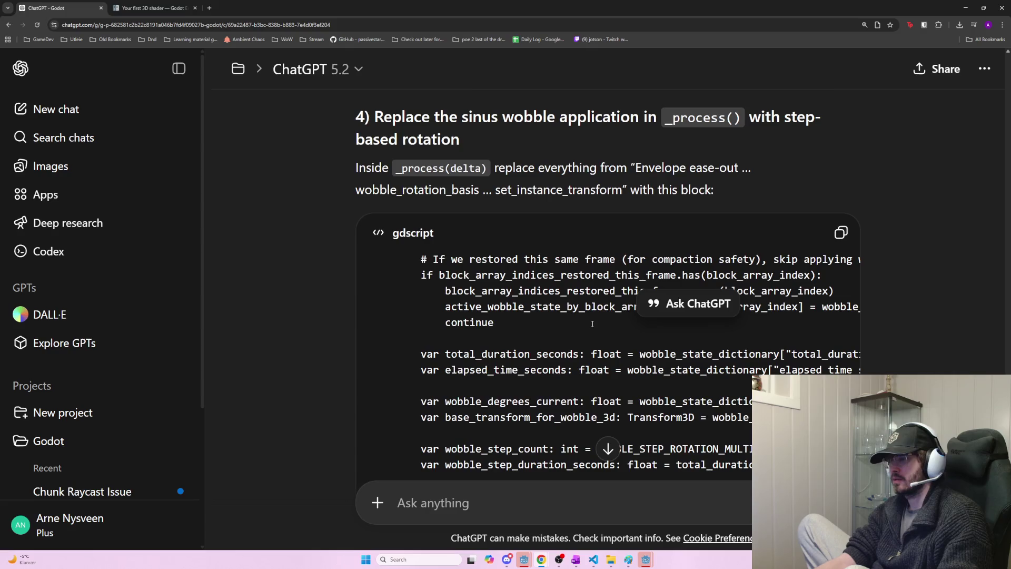
mouse_move(495, 324)
mouse_down()
mouse_move(420, 275)
mouse_move(856, 308)
mouse_move(382, 287)
mouse_move(381, 258)
mouse_up()
- Search the script for 'restored' and step to the skip check at line 251 in _process()
key(alt+Tab)
key(ctrl+f)
text(rest)
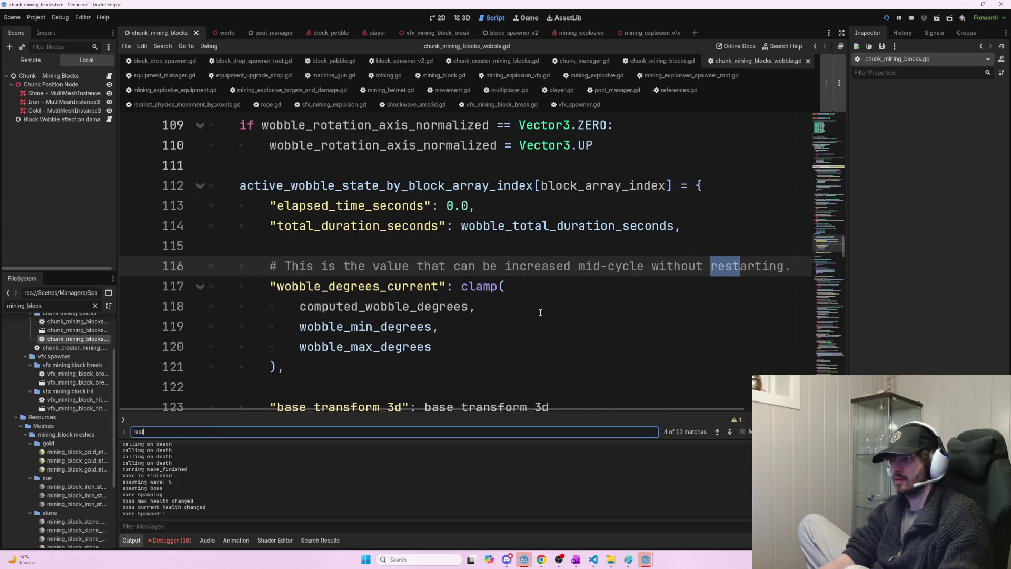
text(ored)
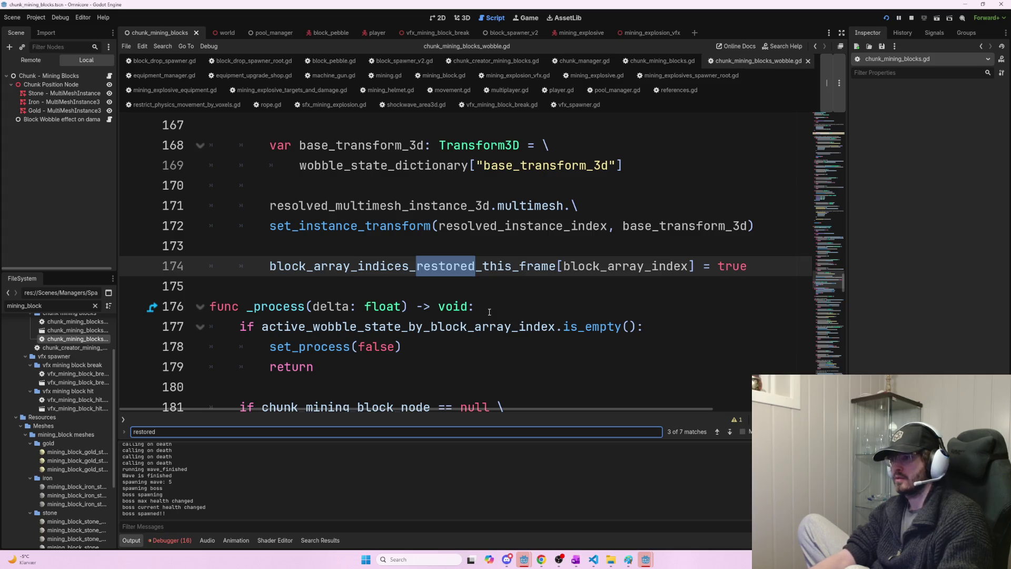
key(Return)
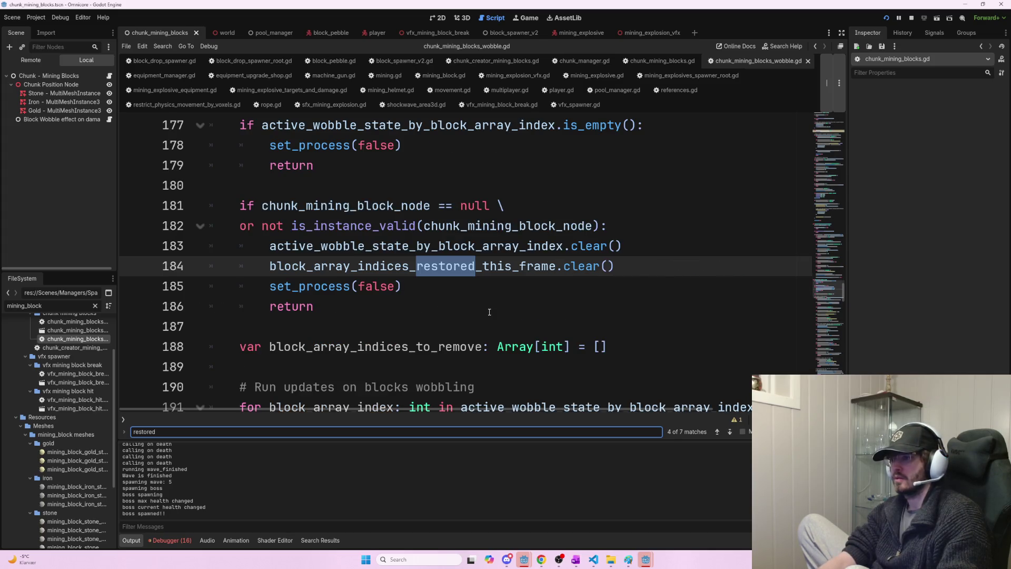
key(Return)
click(280, 265)
scroll(488, 334, down, 10)
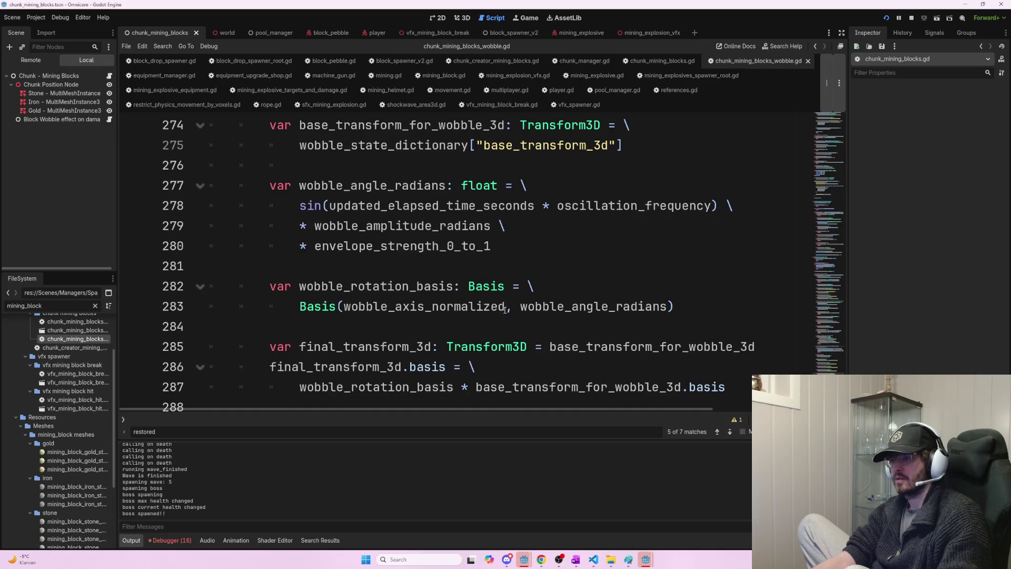
scroll(506, 311, up, 9)
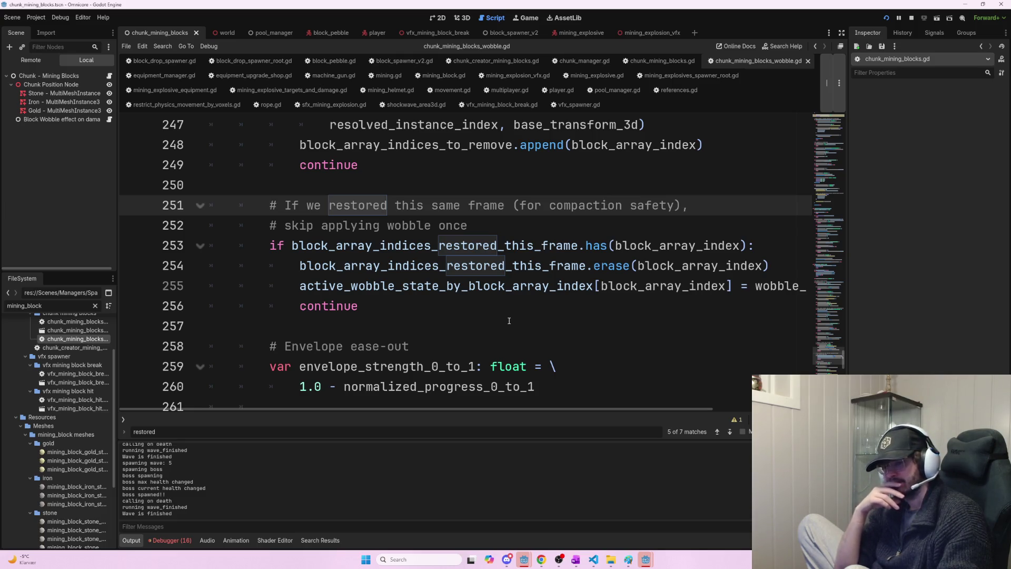
scroll(490, 362, down, 3)
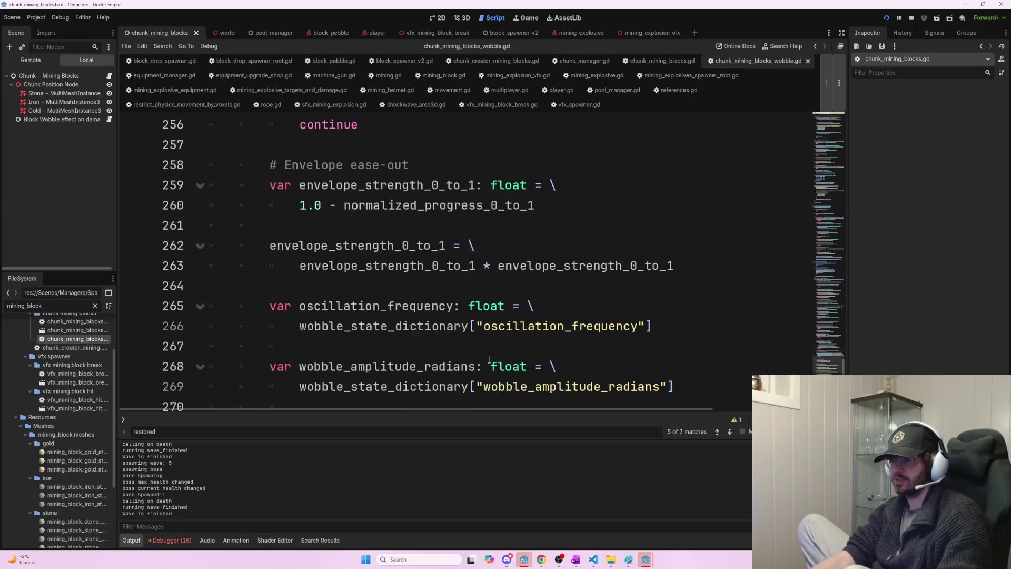
scroll(490, 361, down, 4)
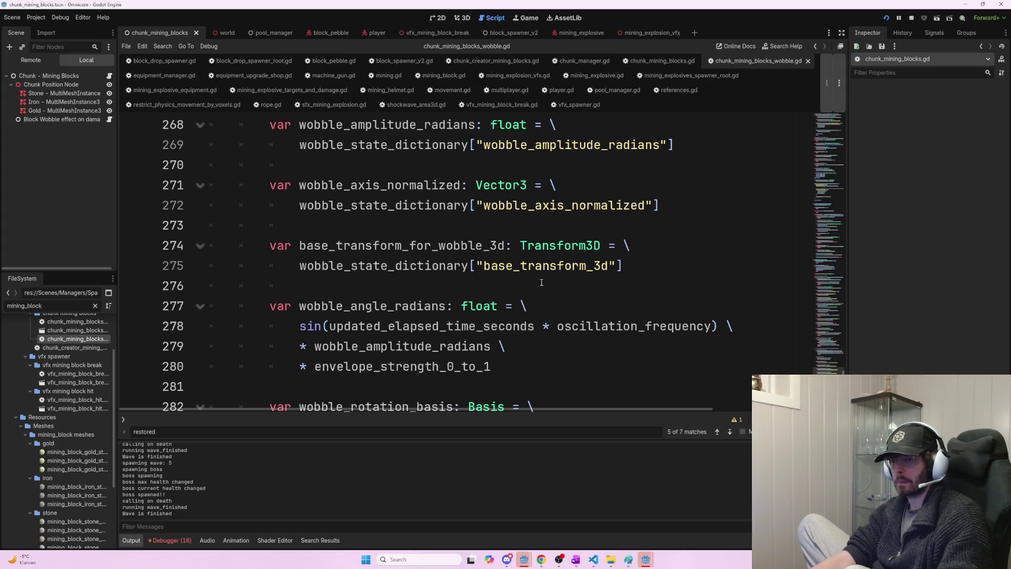
key(alt+Tab)
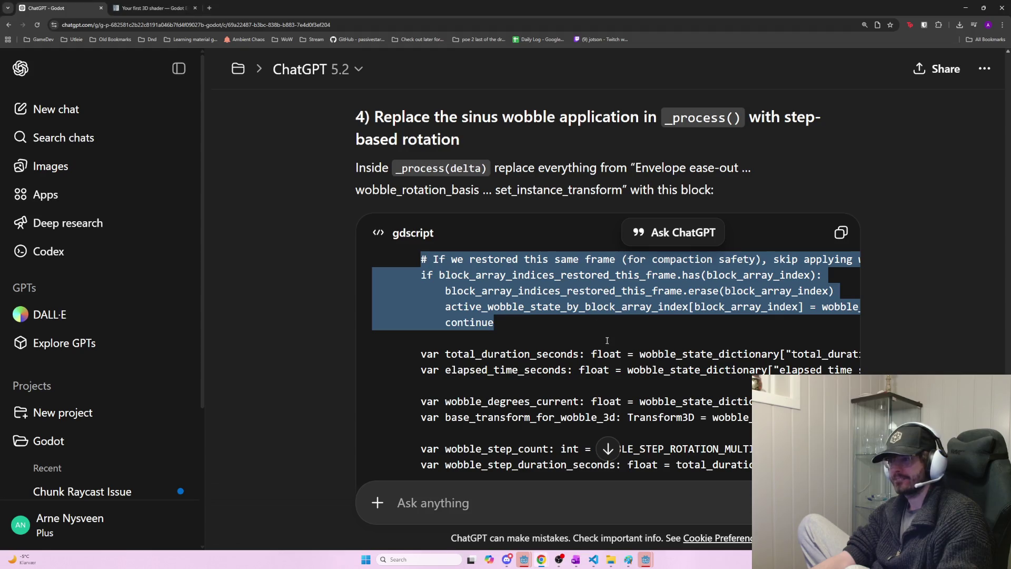
- Copy section 4's step-rotation code and locate the old envelope wobble code in the script
scroll(676, 361, down, 2)
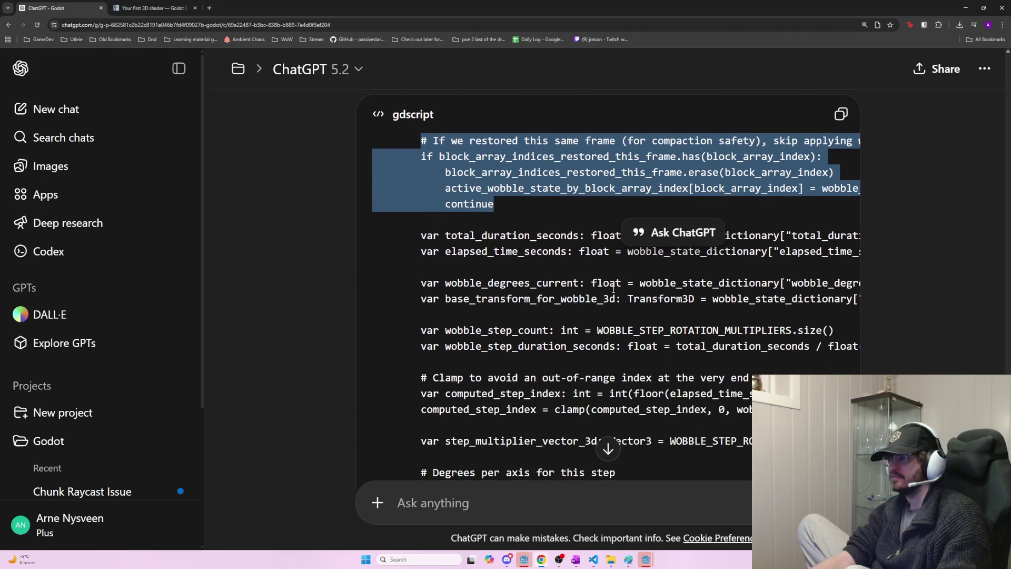
click(841, 115)
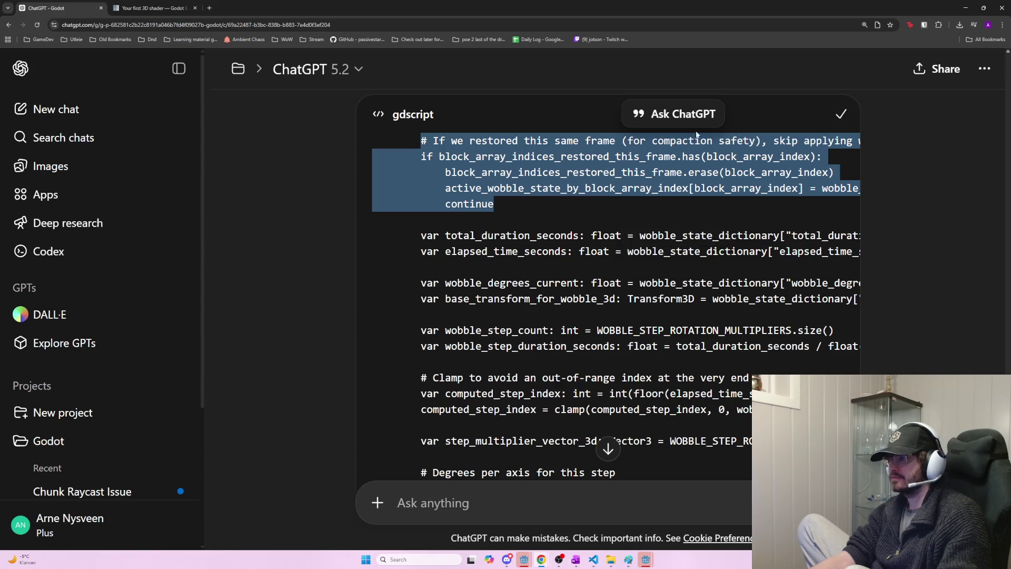
scroll(621, 250, down, 8)
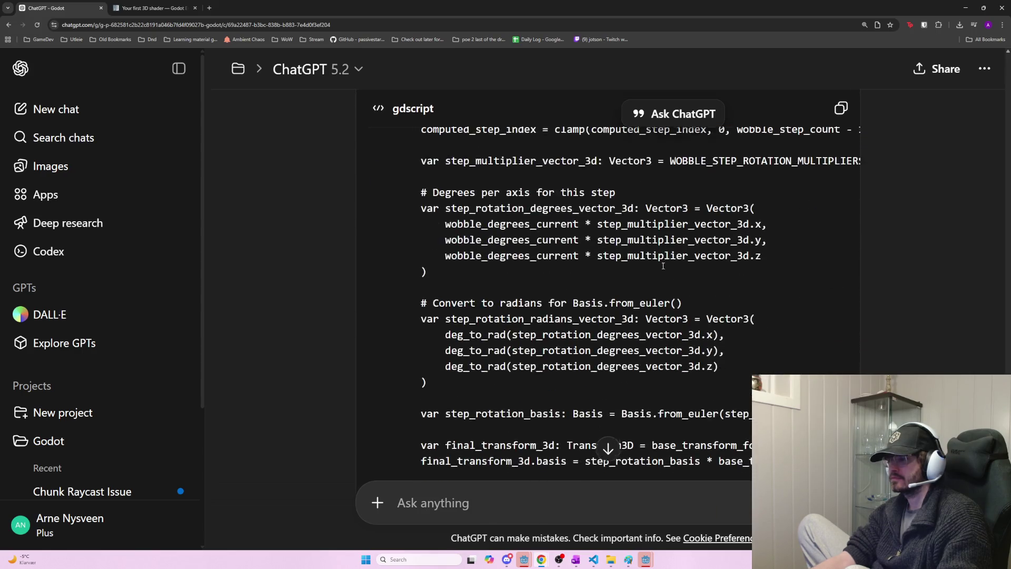
key(alt+Tab)
scroll(538, 302, down, 5)
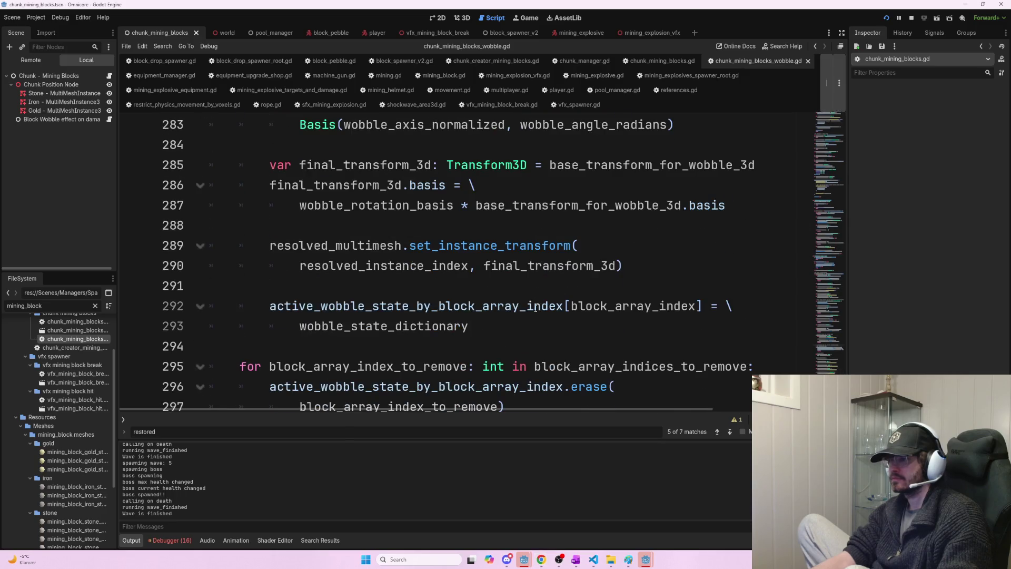
click(537, 326)
scroll(537, 335, down, 2)
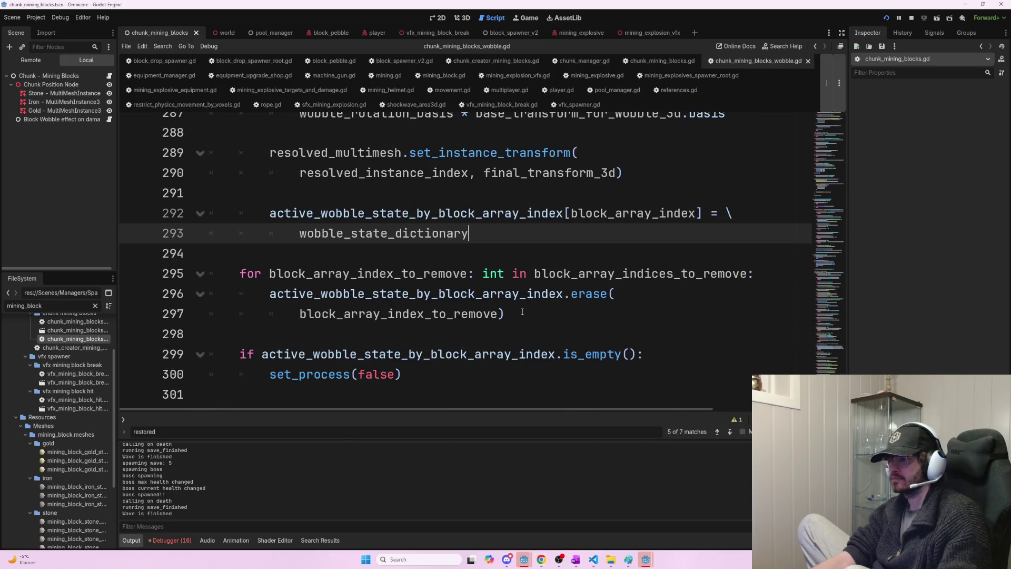
scroll(485, 287, up, 10)
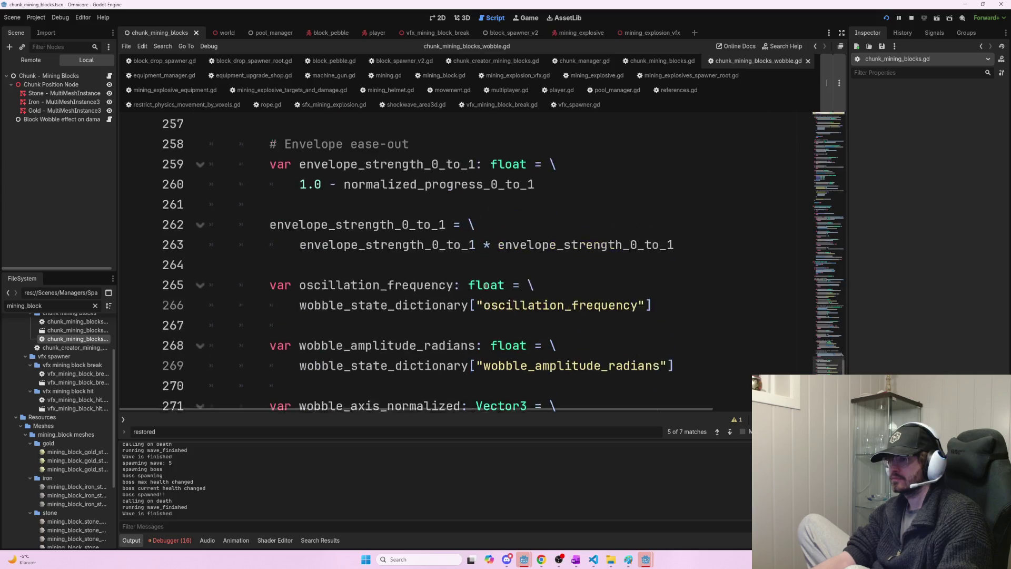
scroll(485, 287, up, 1)
scroll(485, 286, up, 2)
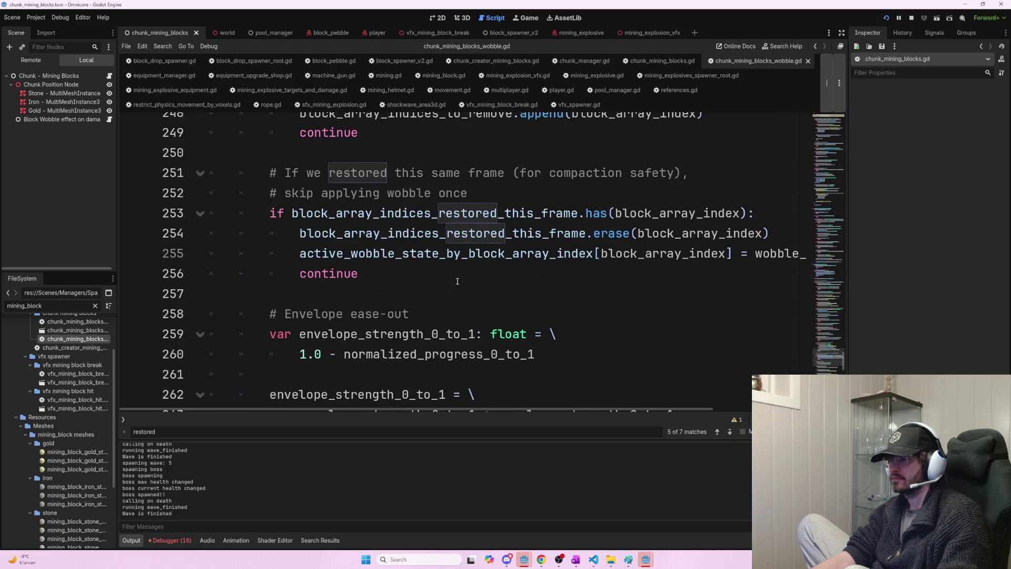
- Replace the old envelope ease-out wobble code below line 251 with the step-rotation code
drag(274, 173, 474, 394)
key(F3)
key(F3)
scroll(454, 258, up, 2)
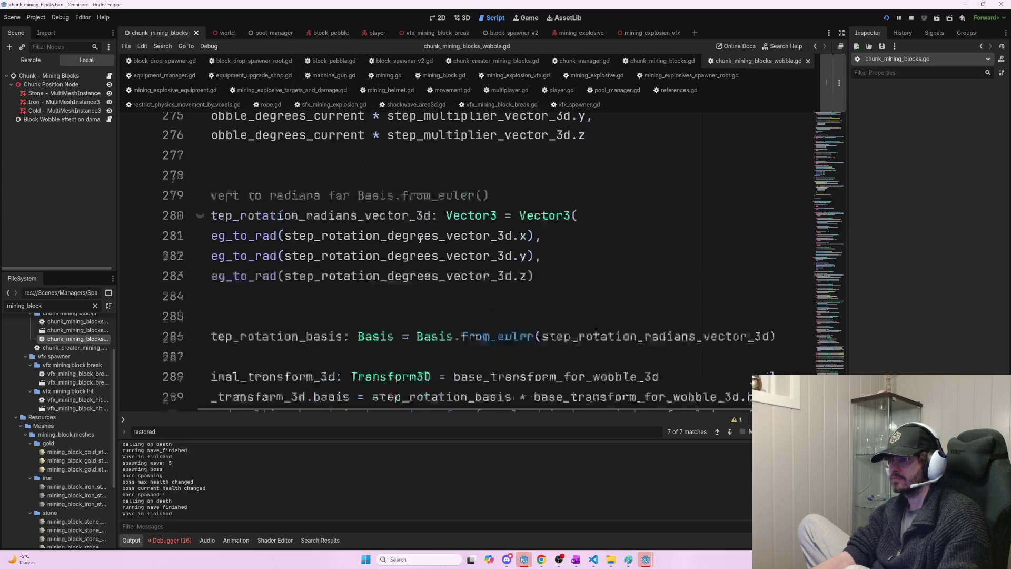
scroll(453, 258, up, 4)
key(ctrl+z)
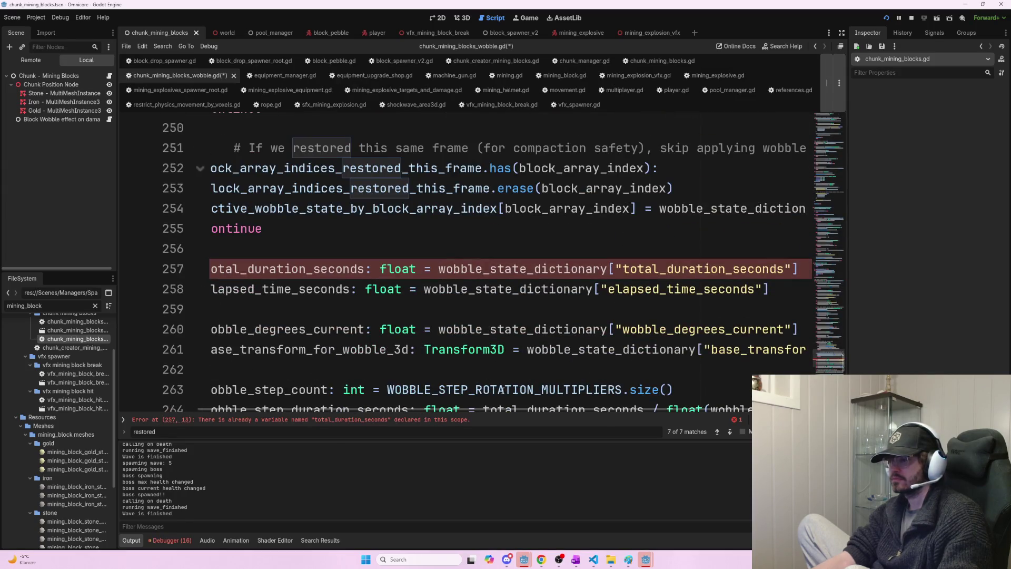
mouse_move(518, 411)
mouse_down()
mouse_move(380, 405)
mouse_move(442, 408)
mouse_move(402, 408)
mouse_up()
scroll(465, 322, up, 4)
scroll(464, 322, down, 3)
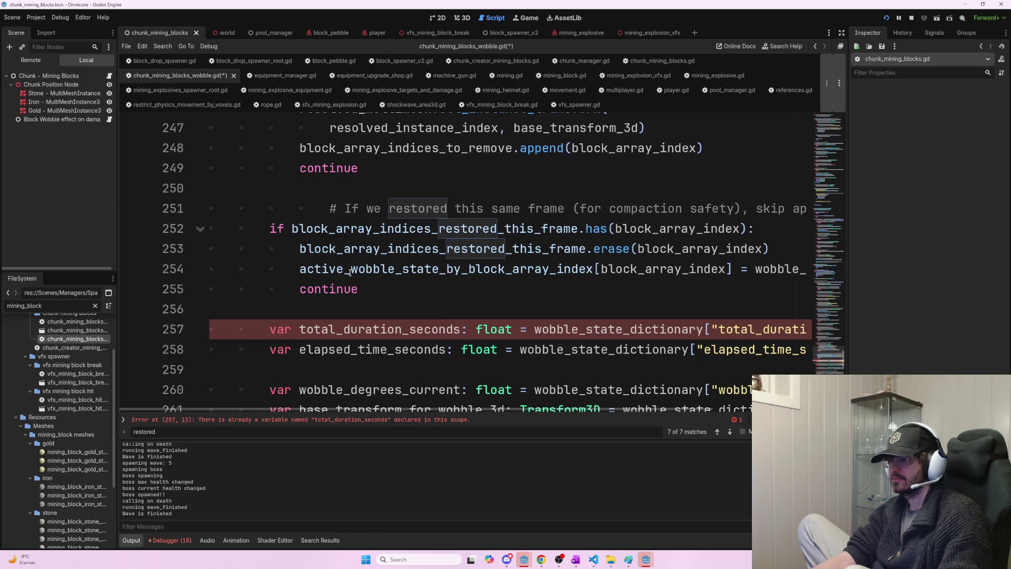
- Investigate the duplicate total_duration_seconds declaration error on line 257
click(265, 322)
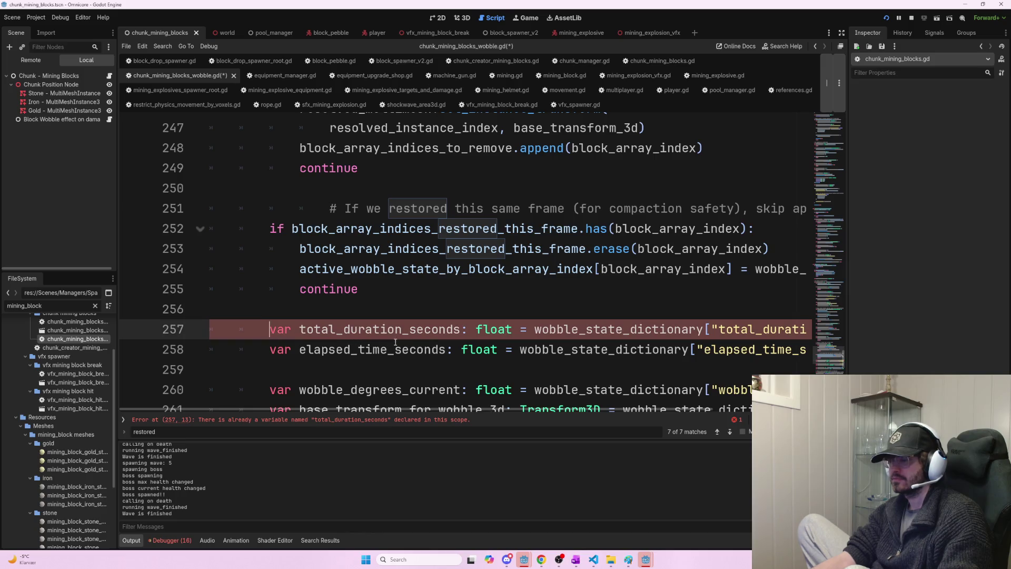
key(alt+Tab)
scroll(593, 364, up, 5)
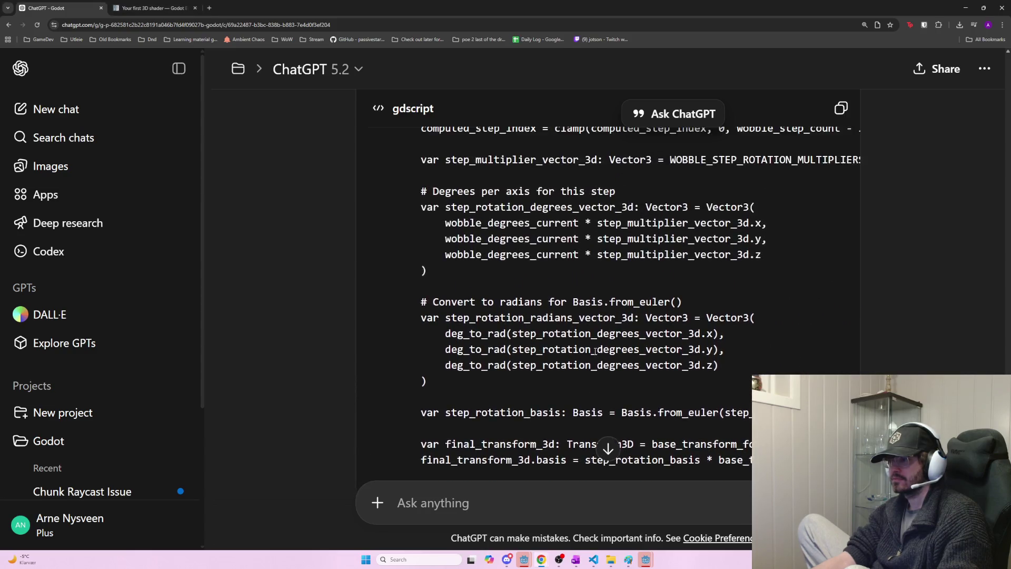
scroll(596, 350, up, 4)
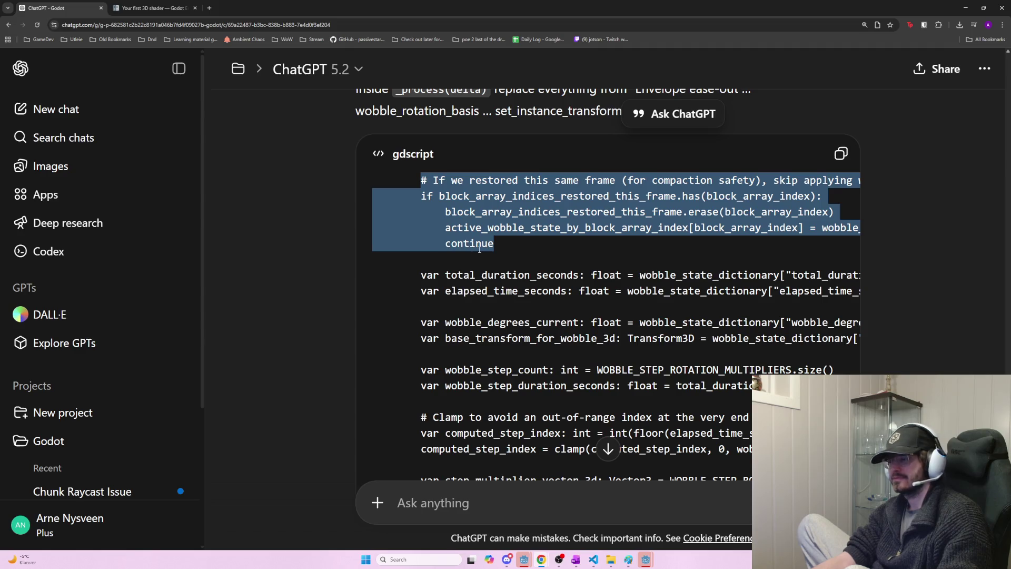
key(alt+Tab)
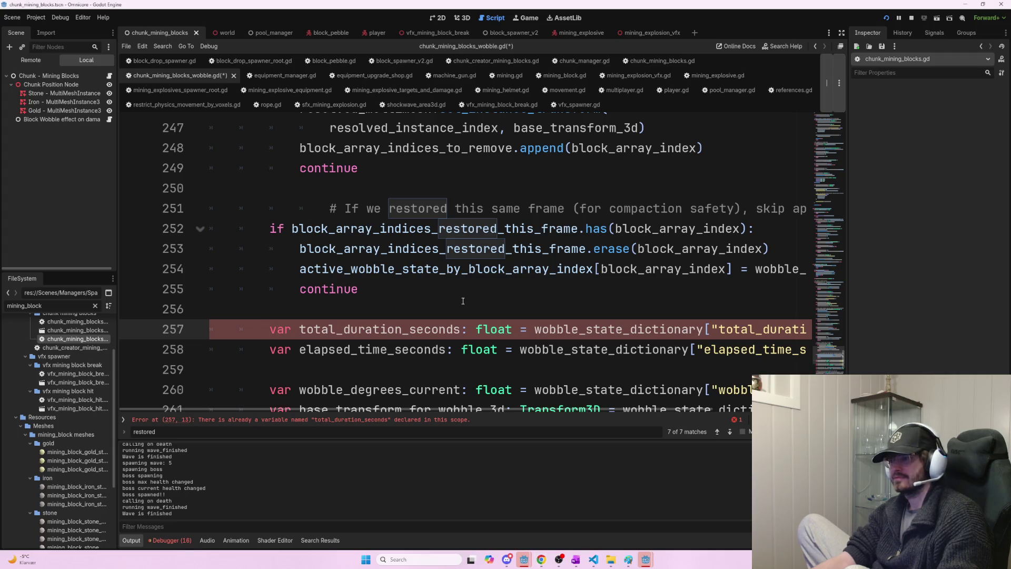
drag(588, 412, 711, 412)
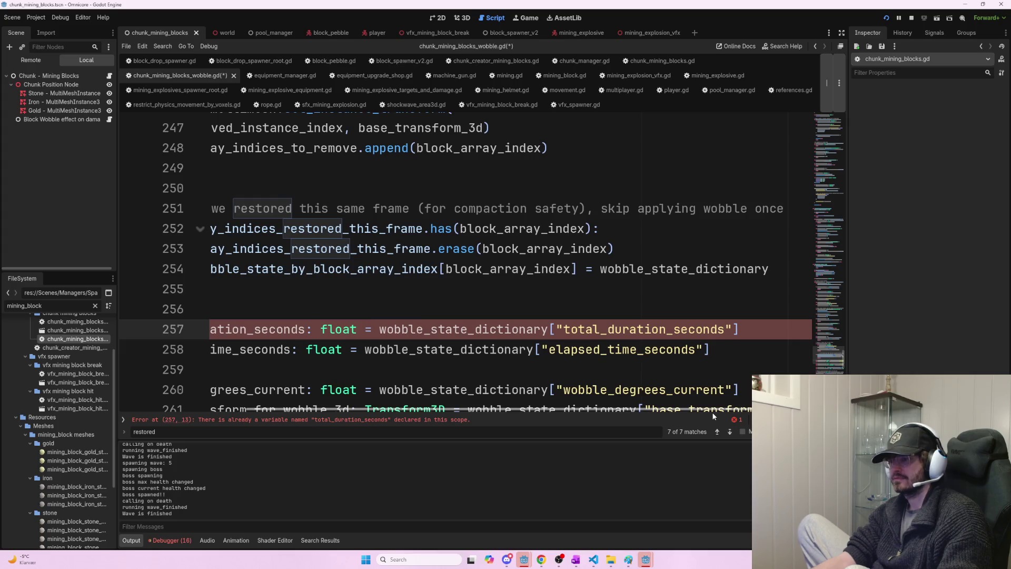
click(688, 329)
key(ctrl+d)
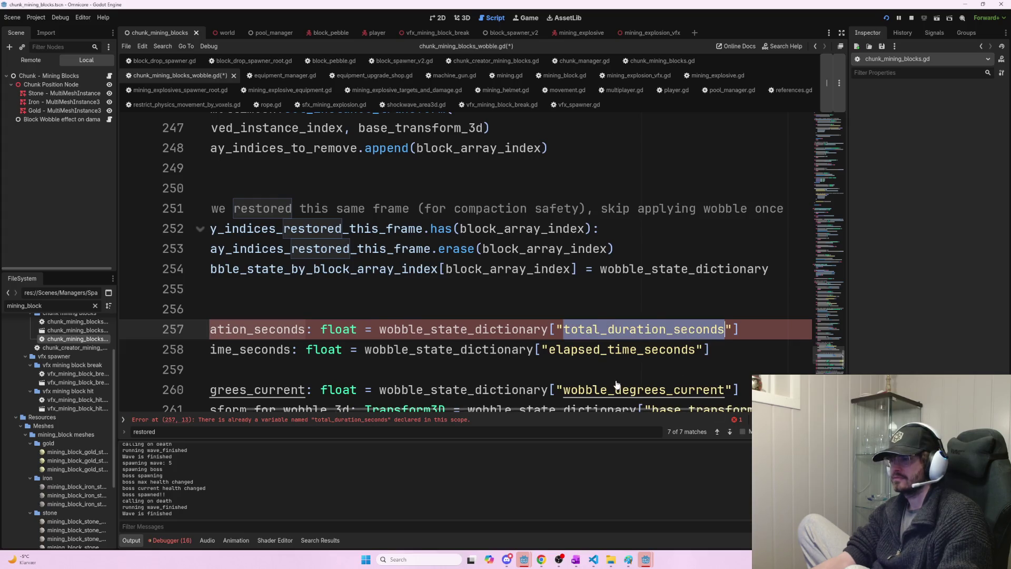
scroll(619, 387, down, 2)
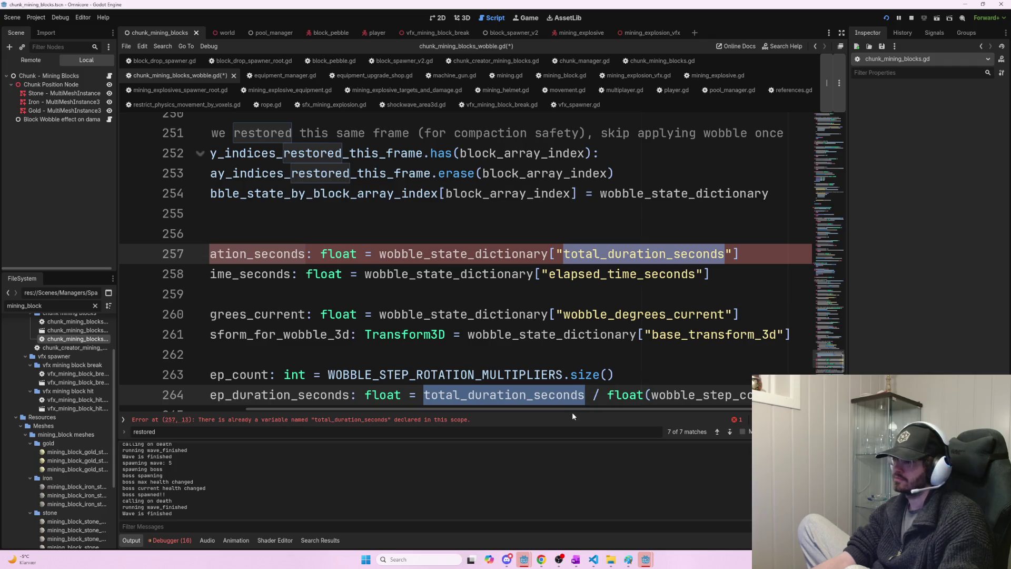
scroll(714, 332, left, 3)
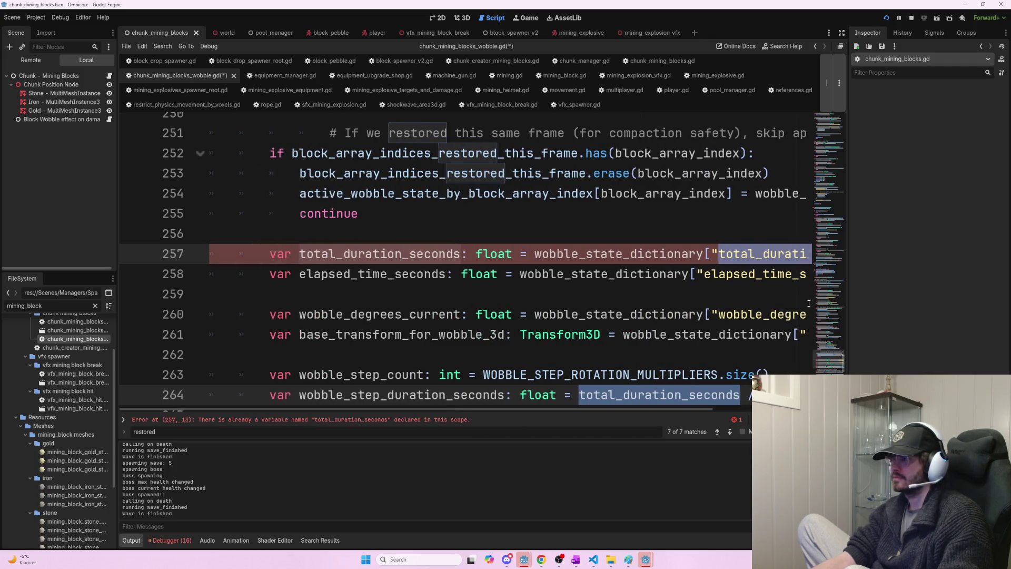
scroll(749, 335, down, 2)
scroll(748, 334, up, 20)
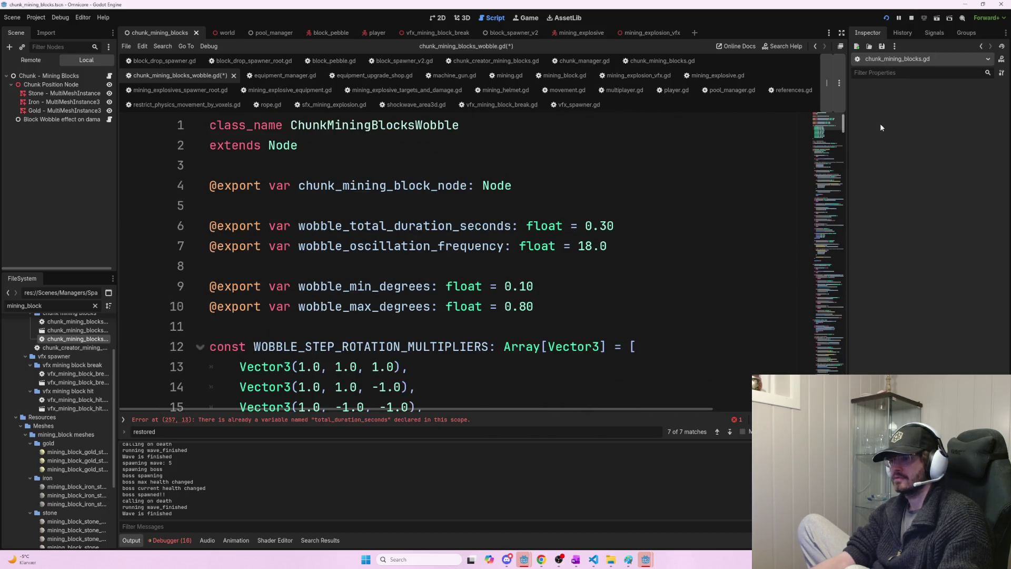
key(Right)
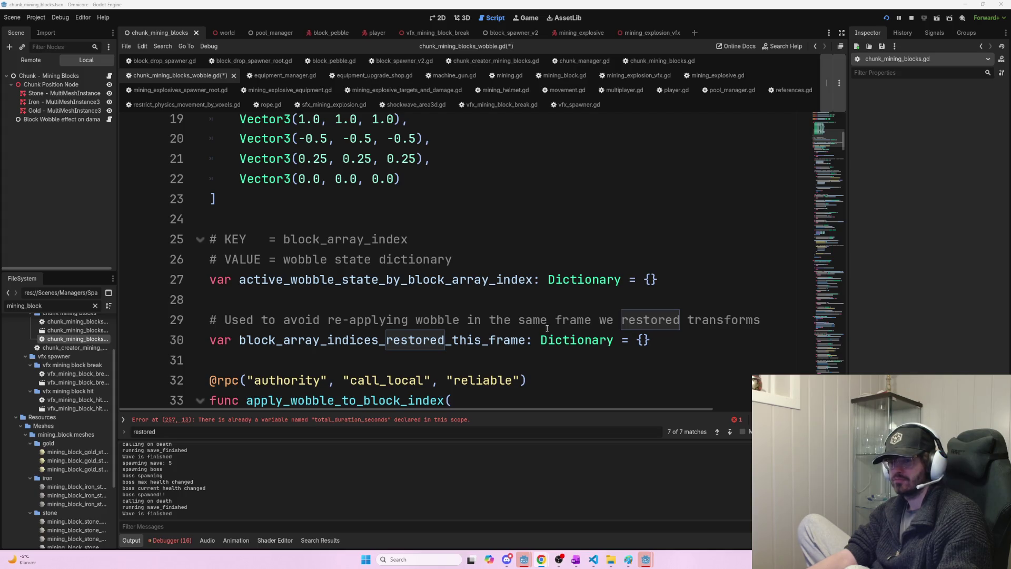
scroll(579, 337, up, 6)
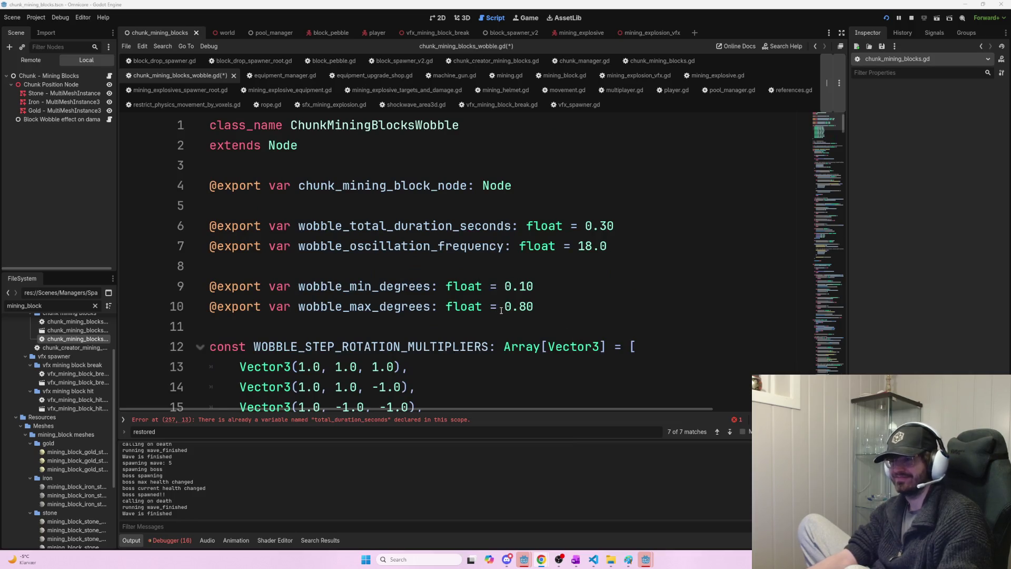
scroll(501, 307, down, 3)
scroll(500, 308, up, 3)
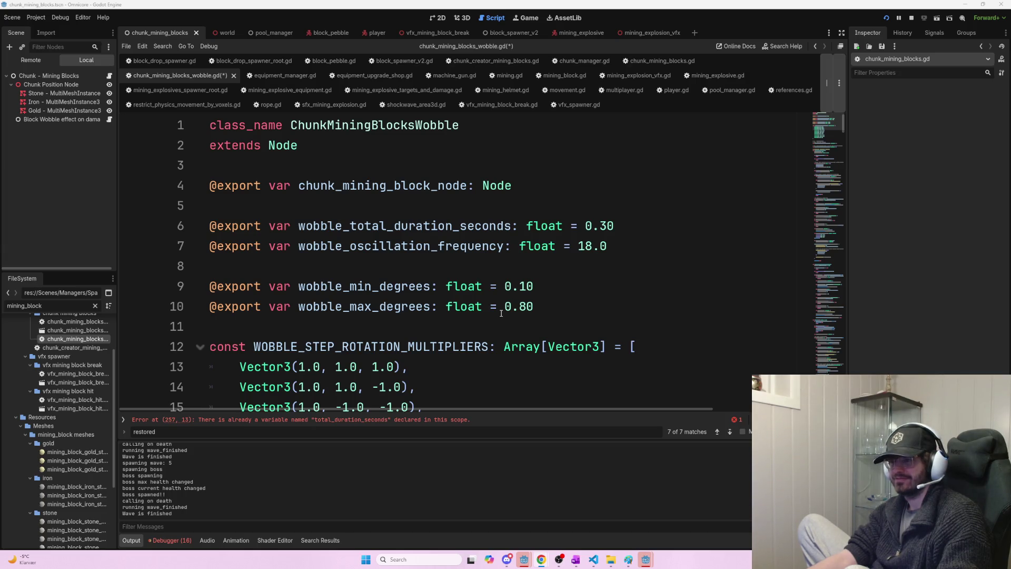
mouse_move(577, 313)
mouse_down()
mouse_move(498, 286)
mouse_move(534, 289)
mouse_up()
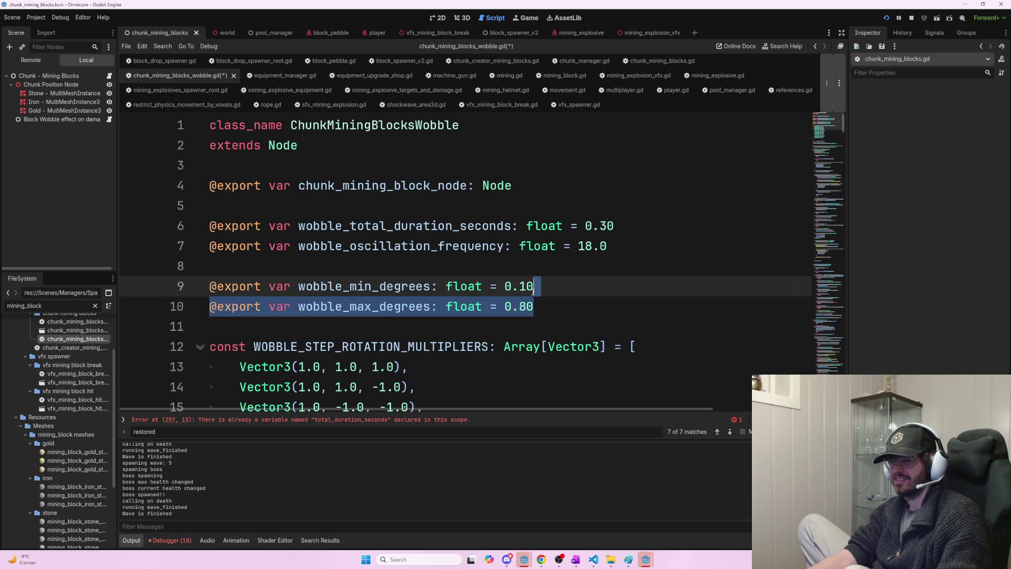
click(525, 248)
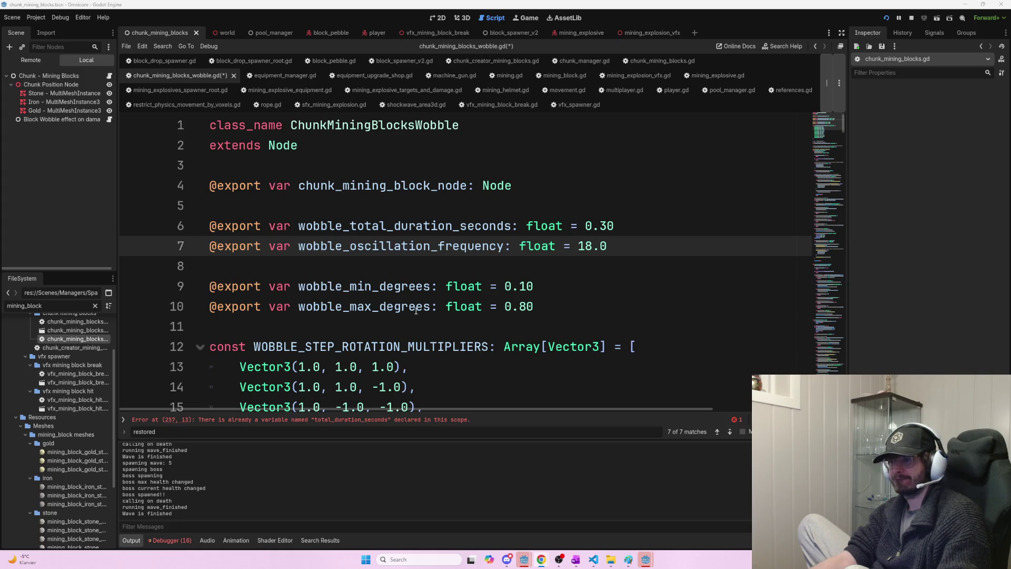
scroll(415, 311, down, 3)
scroll(416, 316, up, 3)
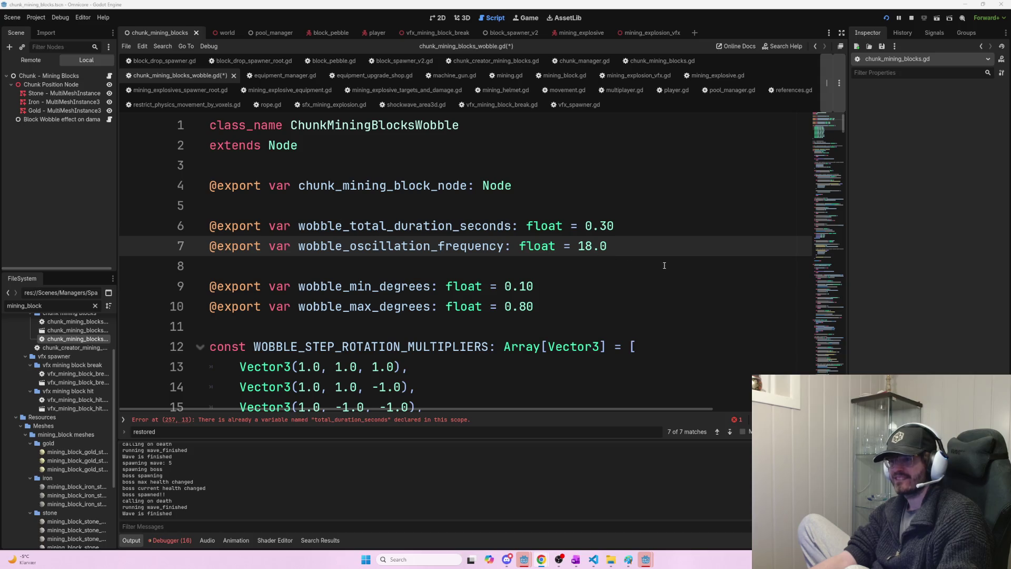
scroll(657, 263, down, 8)
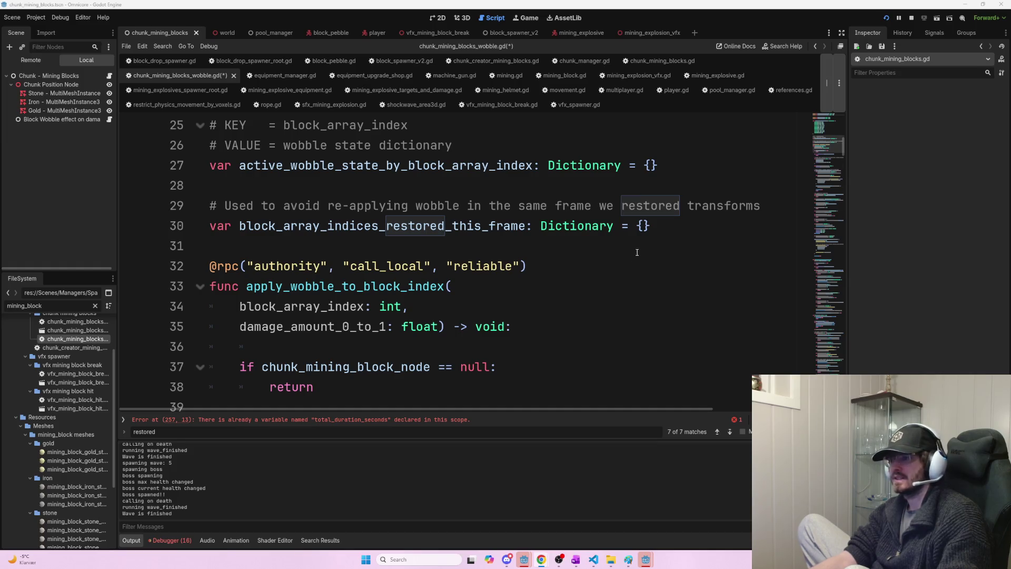
double_click(494, 225)
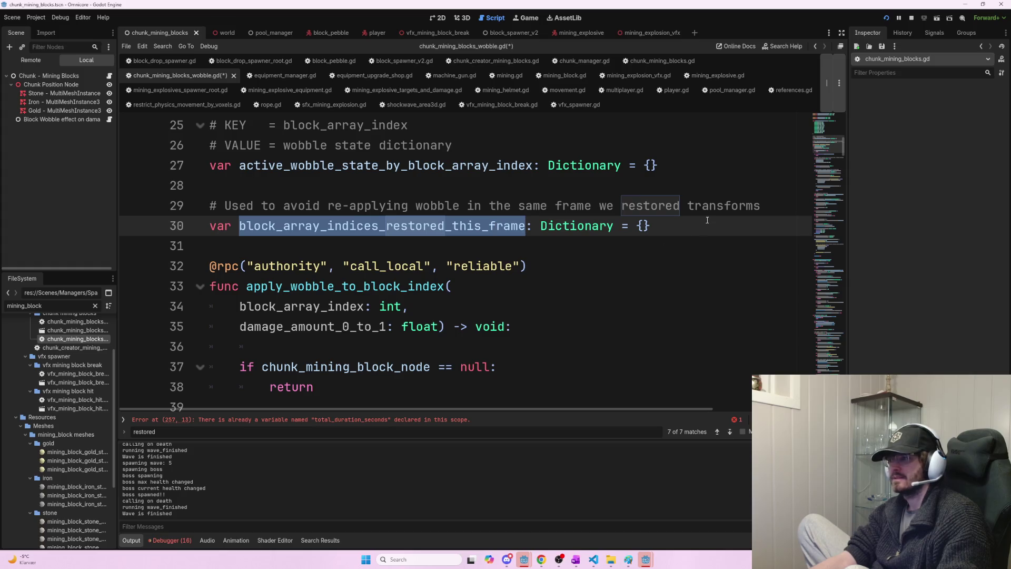
scroll(841, 151, down, 1)
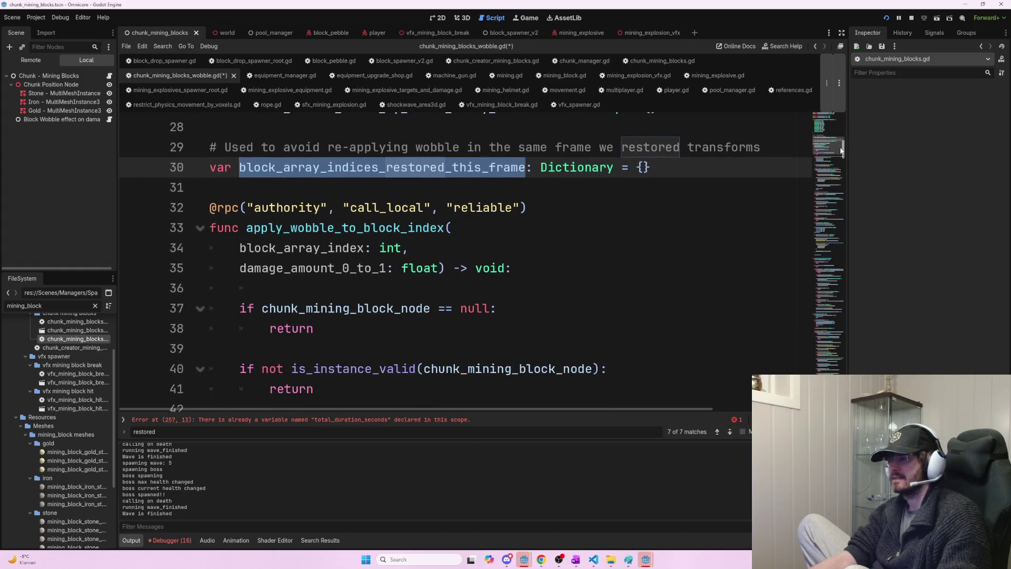
scroll(841, 152, up, 1)
scroll(841, 151, up, 2)
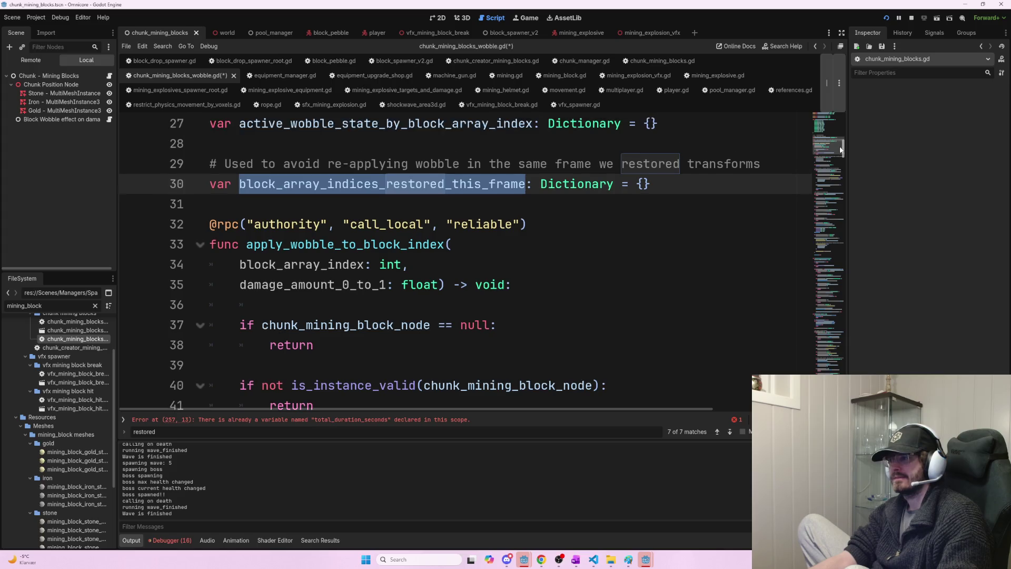
double_click(435, 156)
key(ctrl+d)
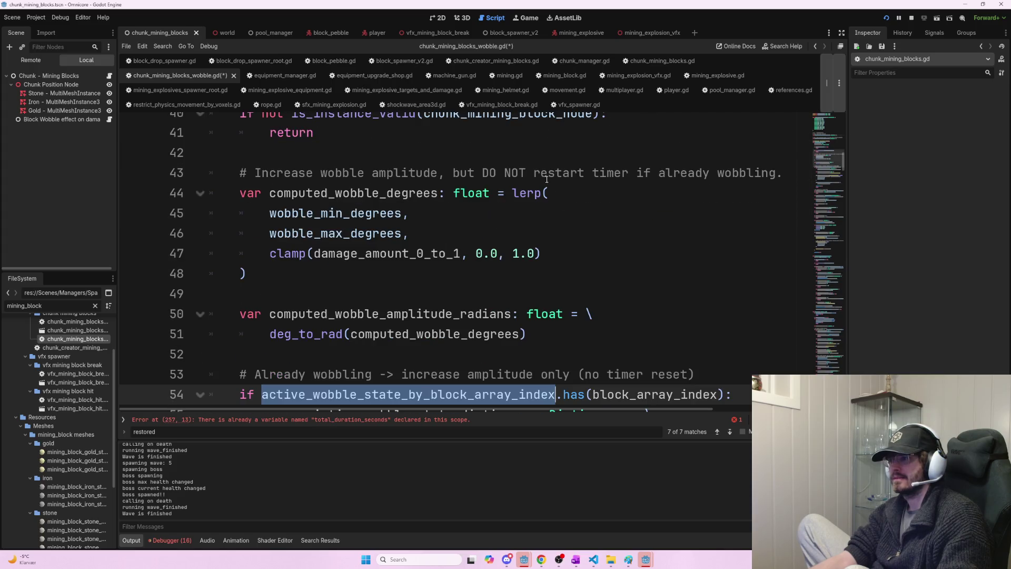
scroll(566, 233, down, 3)
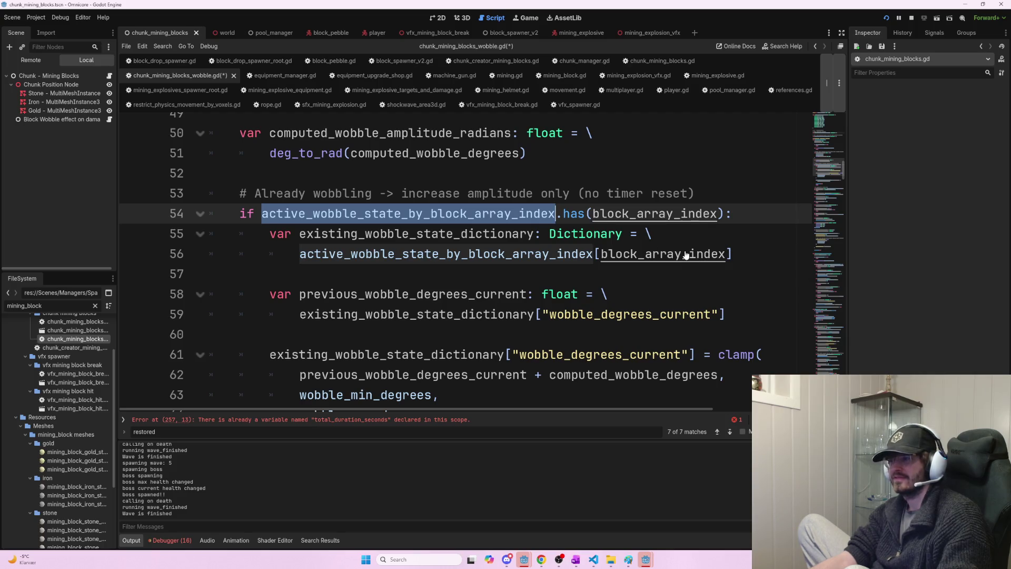
scroll(685, 255, down, 5)
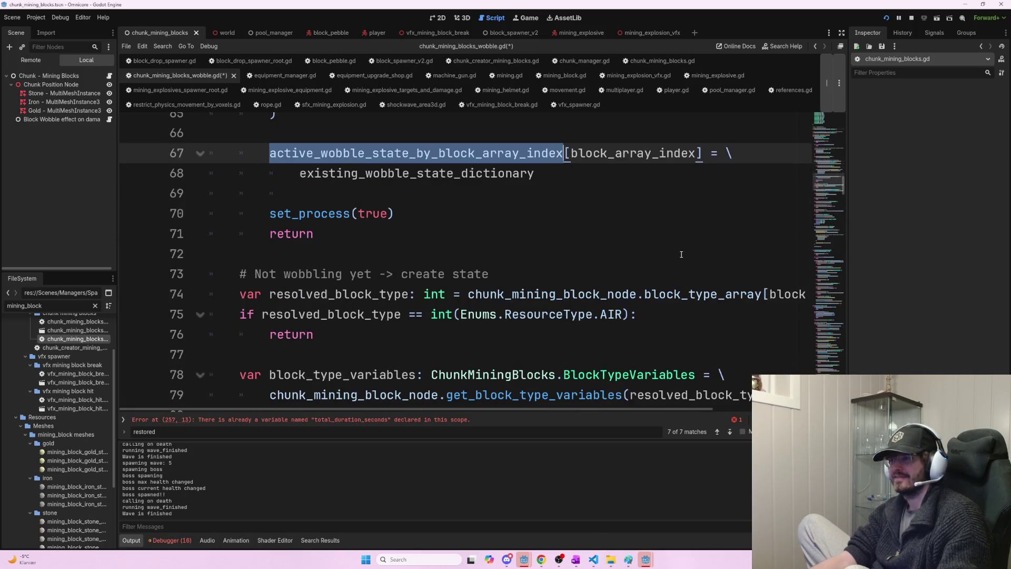
scroll(680, 255, up, 1)
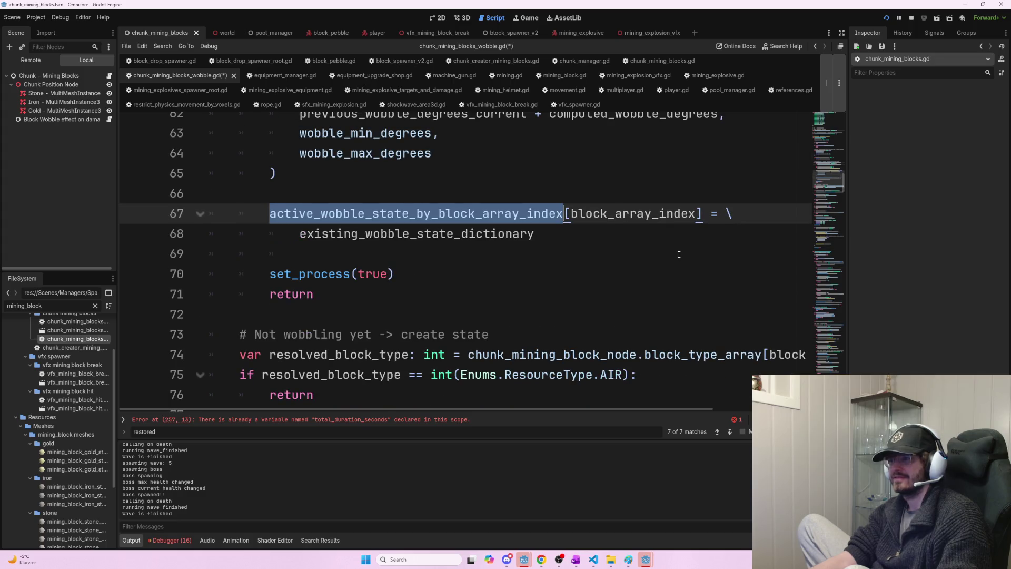
scroll(677, 254, down, 2)
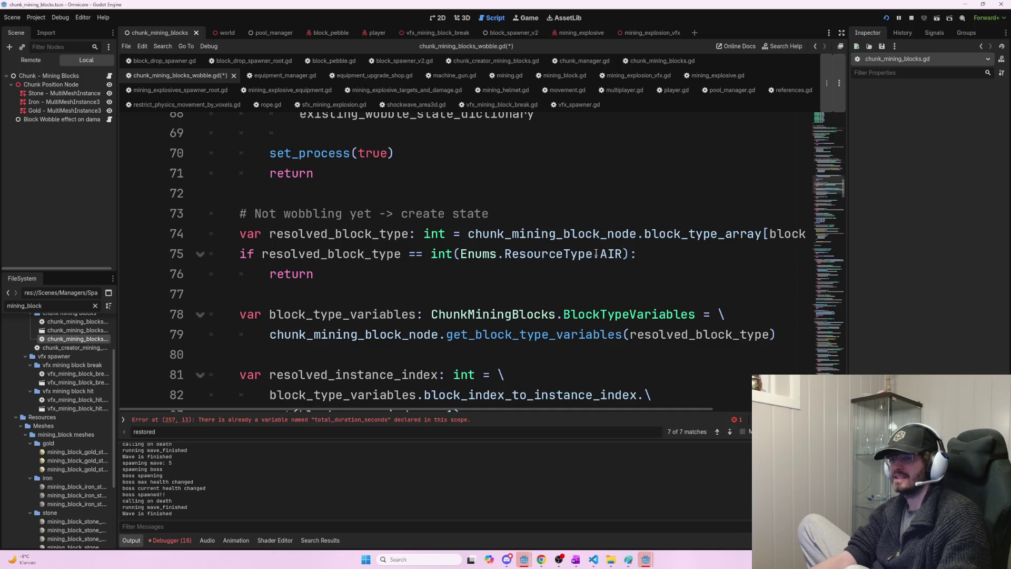
mouse_move(594, 252)
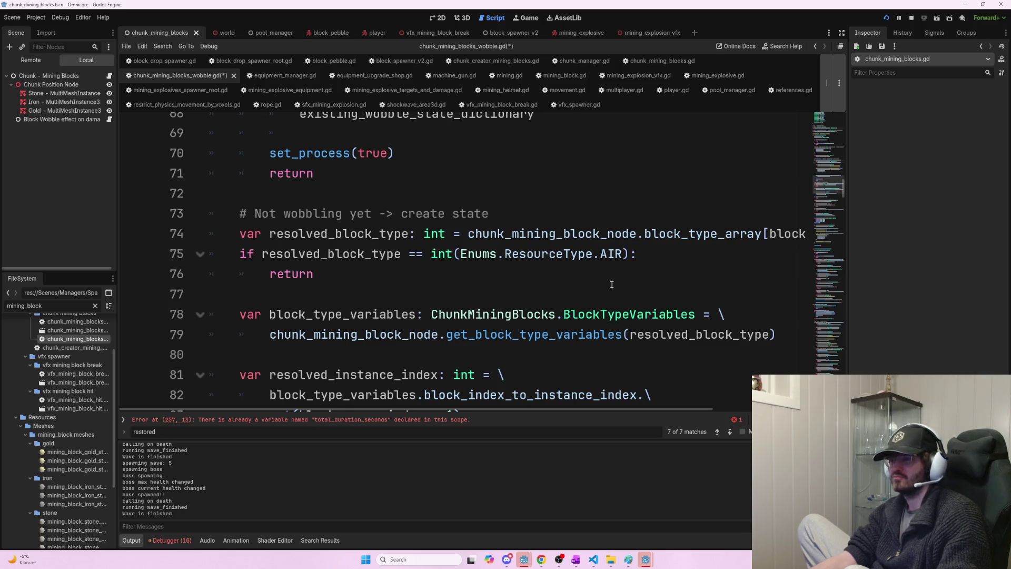
key(ctrl+z)
scroll(613, 283, down, 1)
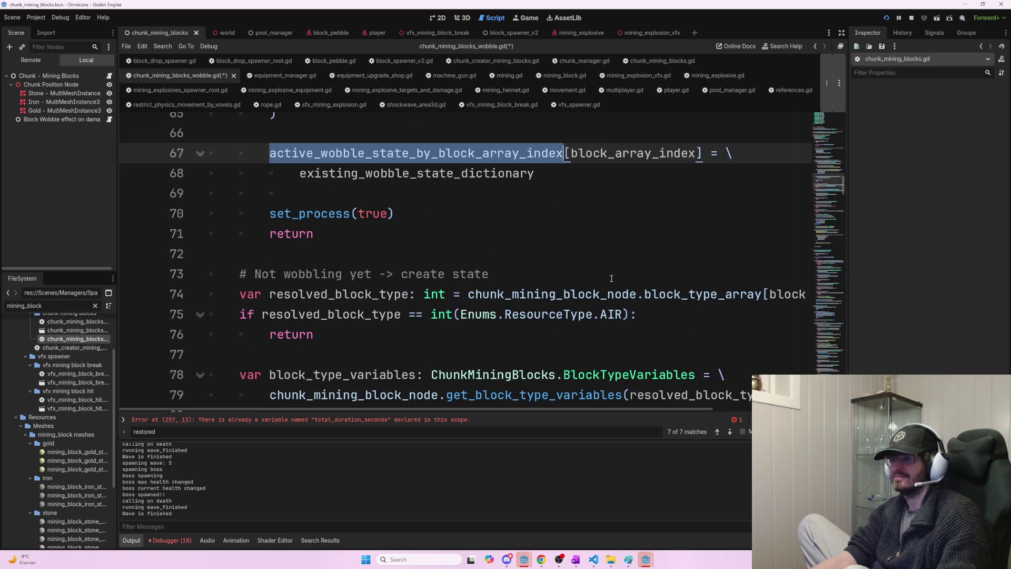
scroll(609, 276, down, 3)
scroll(610, 276, up, 5)
scroll(609, 276, down, 2)
scroll(608, 277, down, 2)
scroll(606, 274, down, 11)
- Dedent the restored-frame comment on line 251 to match its if block
scroll(607, 274, down, 7)
scroll(632, 289, down, 20)
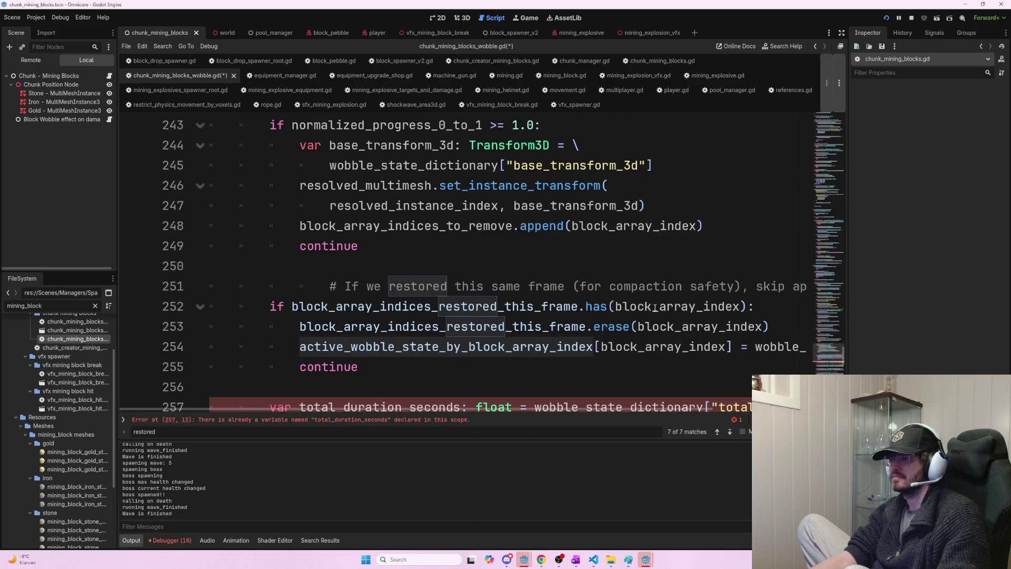
scroll(659, 308, down, 2)
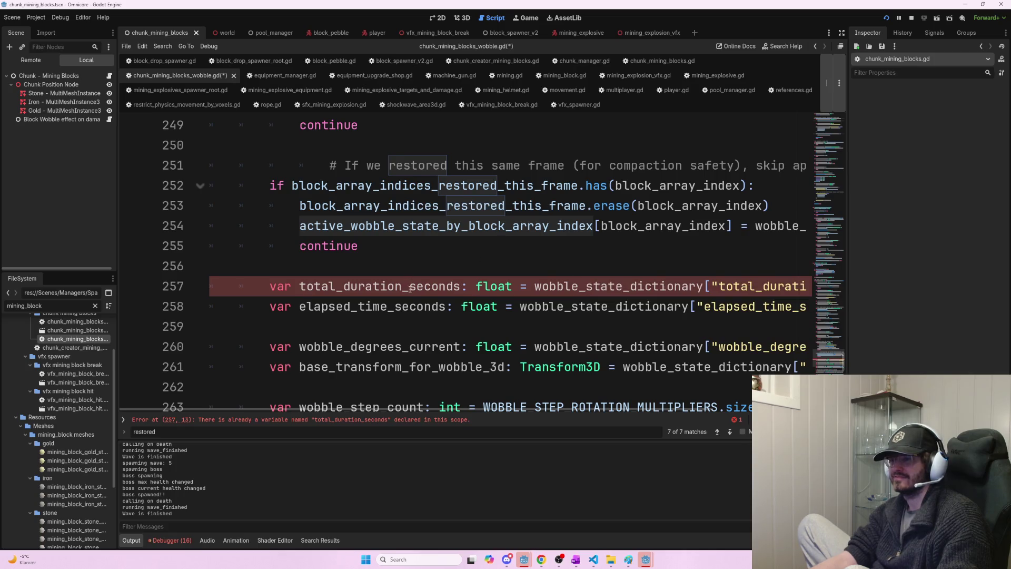
scroll(417, 299, up, 1)
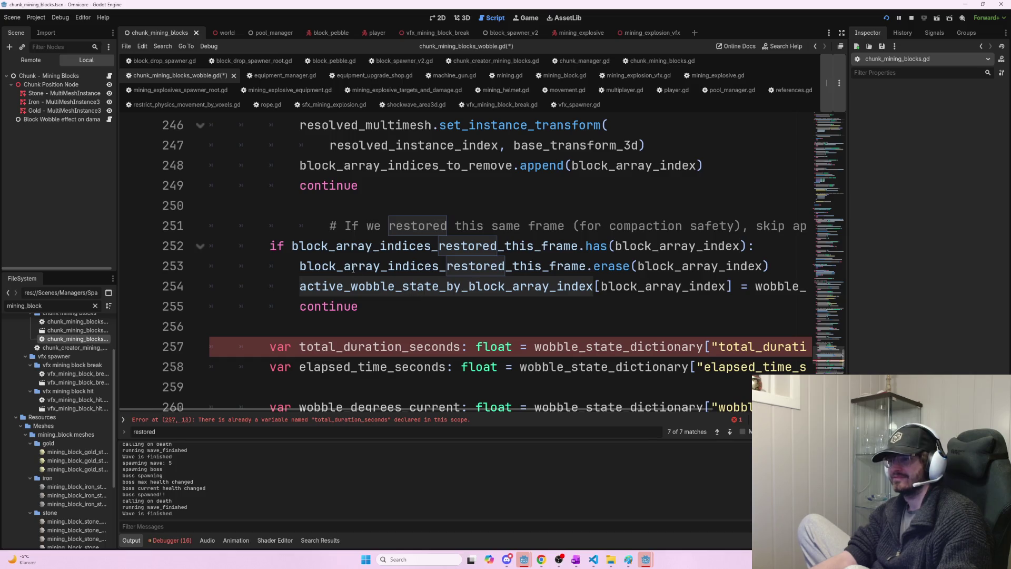
key(Up)
key(Up)
key(Up)
key(shift+Tab)
key(shift+Tab)
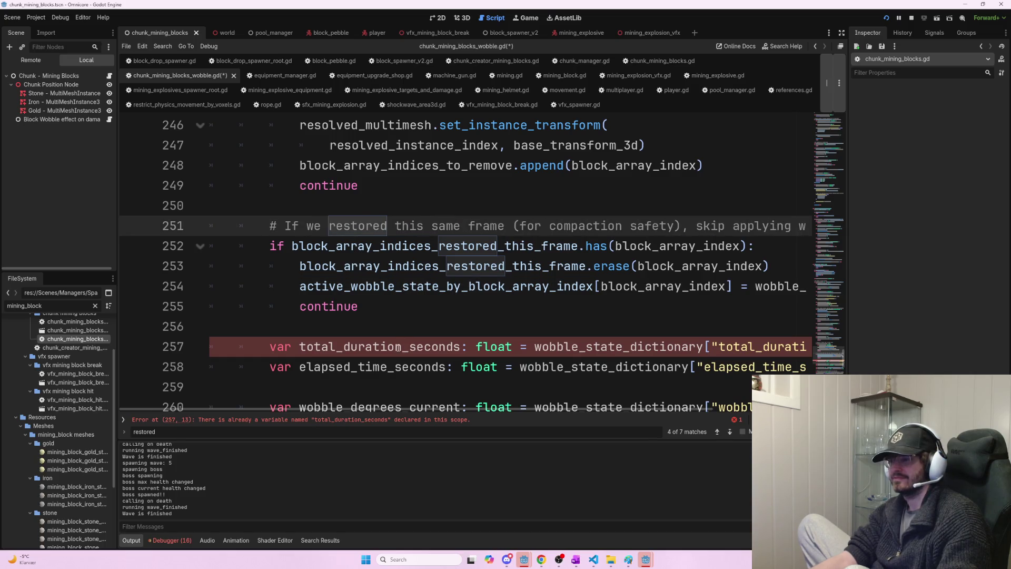
- Select total_duration_seconds on line 257 and search the script for it
click(371, 423)
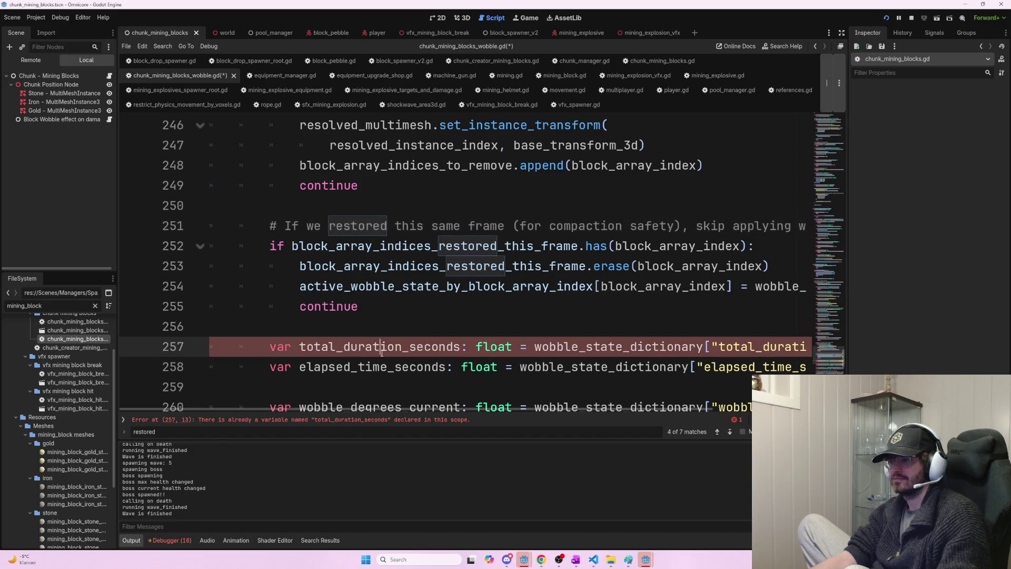
key(ctrl+d)
key(ctrl+d)
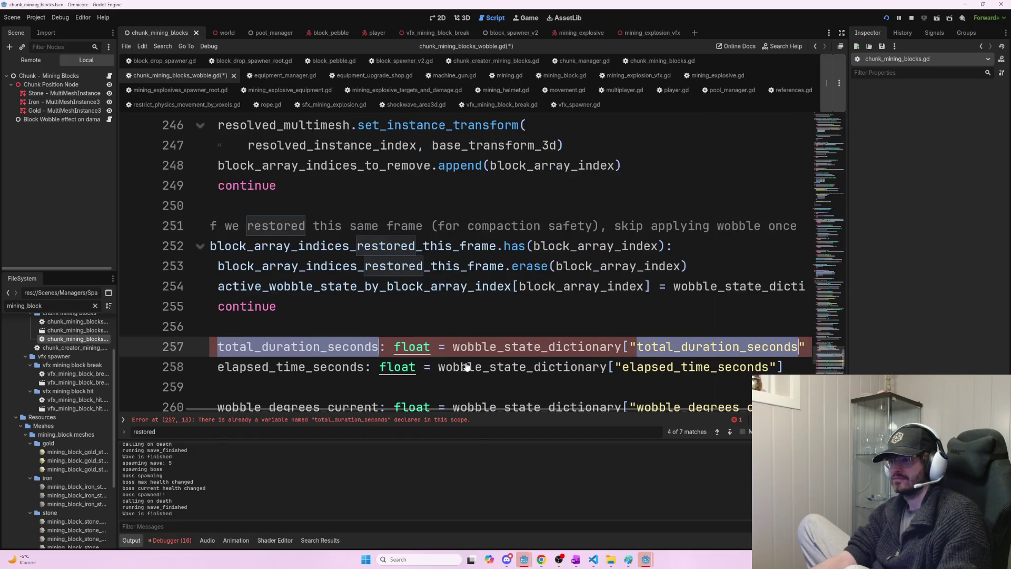
click(323, 347)
double_click(323, 346)
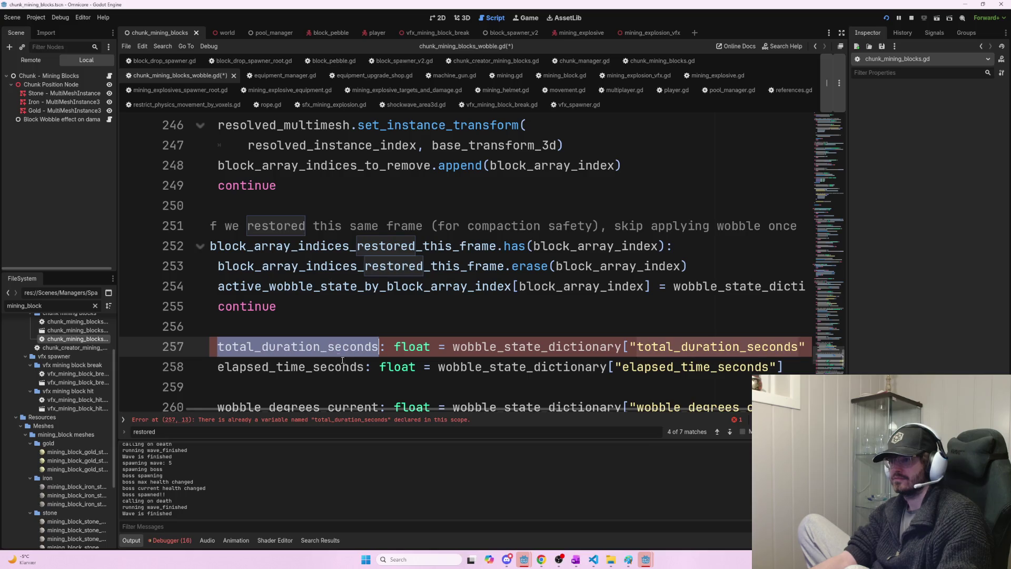
scroll(314, 391, left, 3)
scroll(454, 341, up, 2)
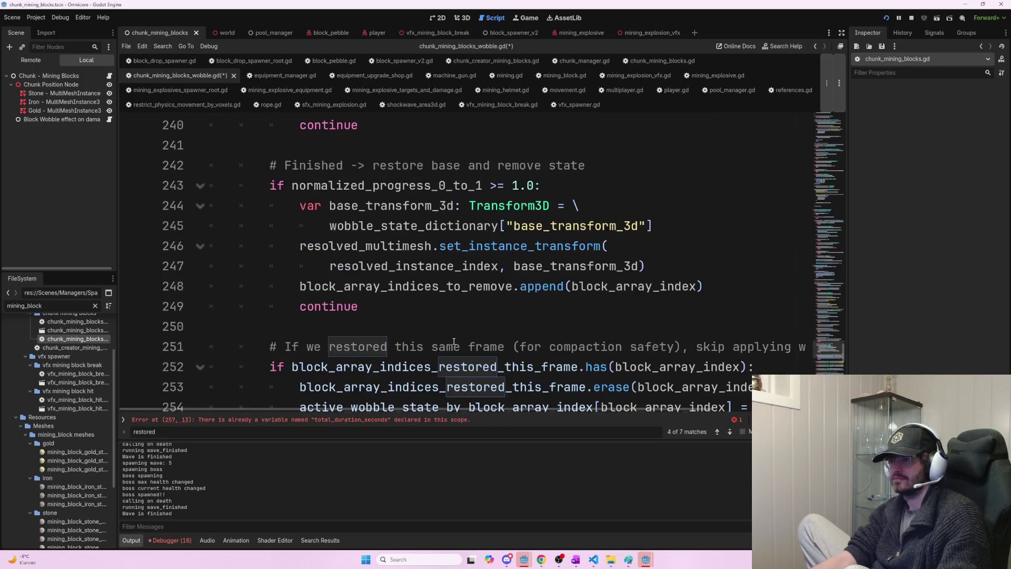
scroll(456, 343, down, 3)
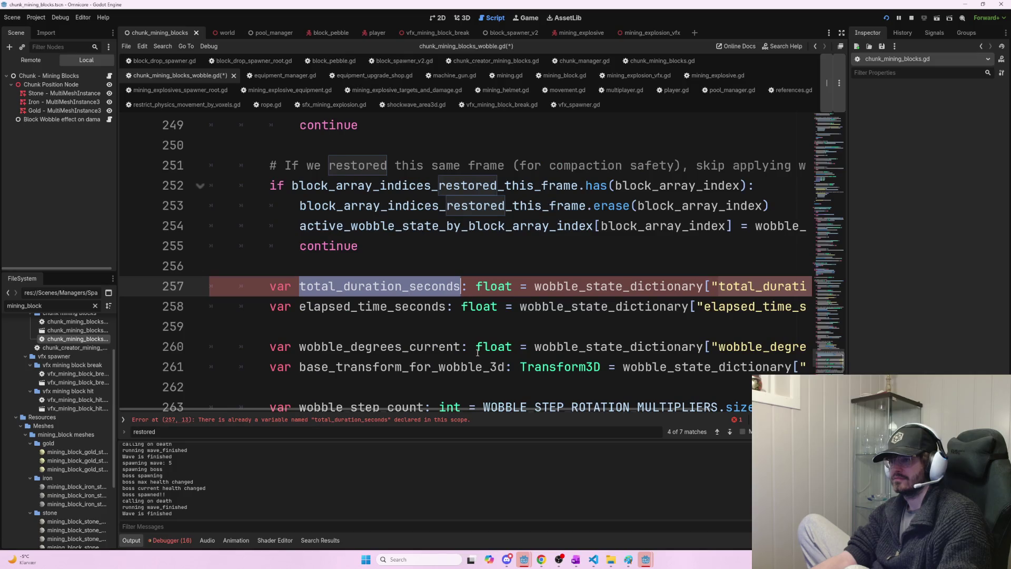
click(716, 431)
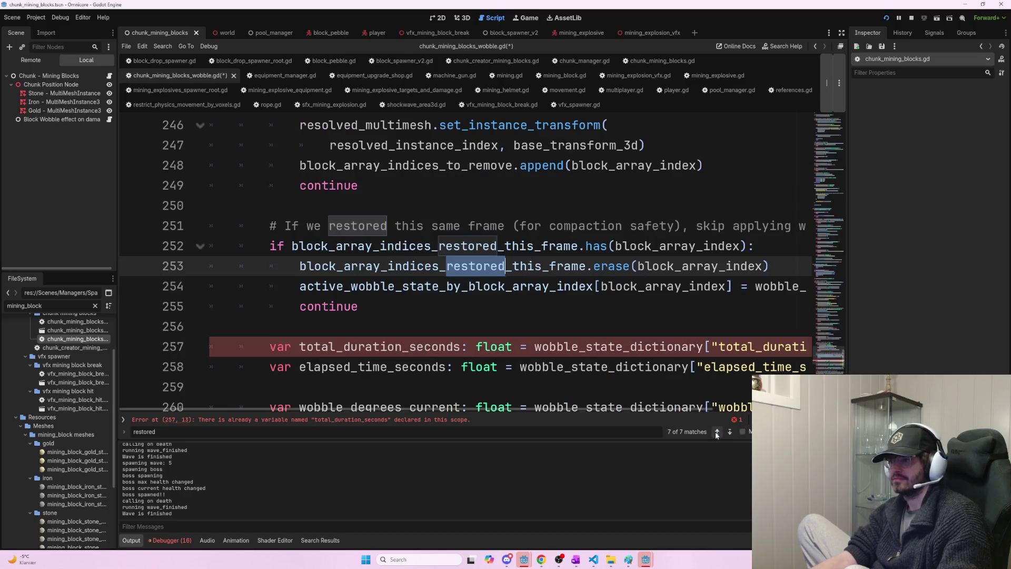
click(716, 432)
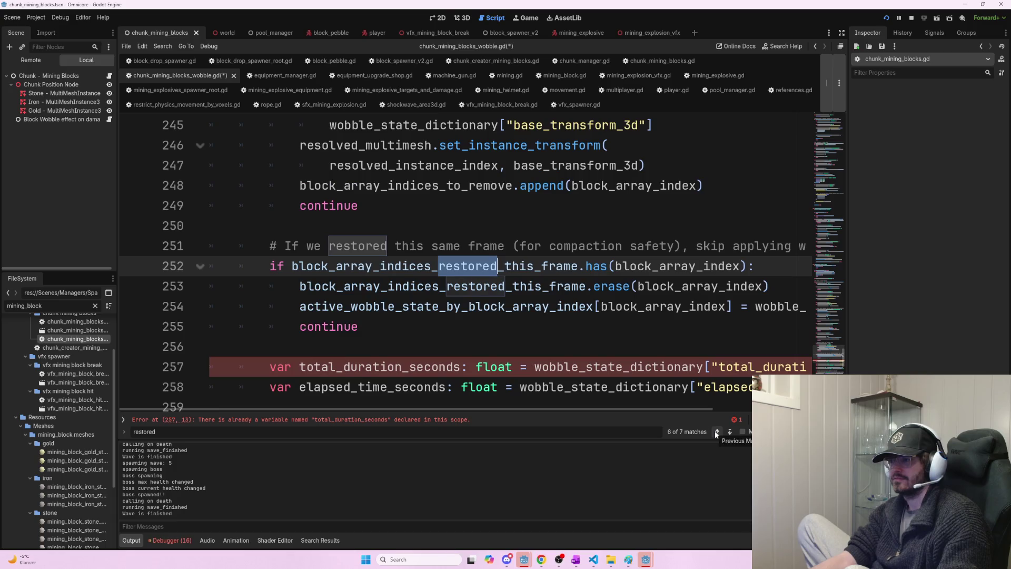
click(716, 432)
double_click(379, 387)
key(ctrl+f)
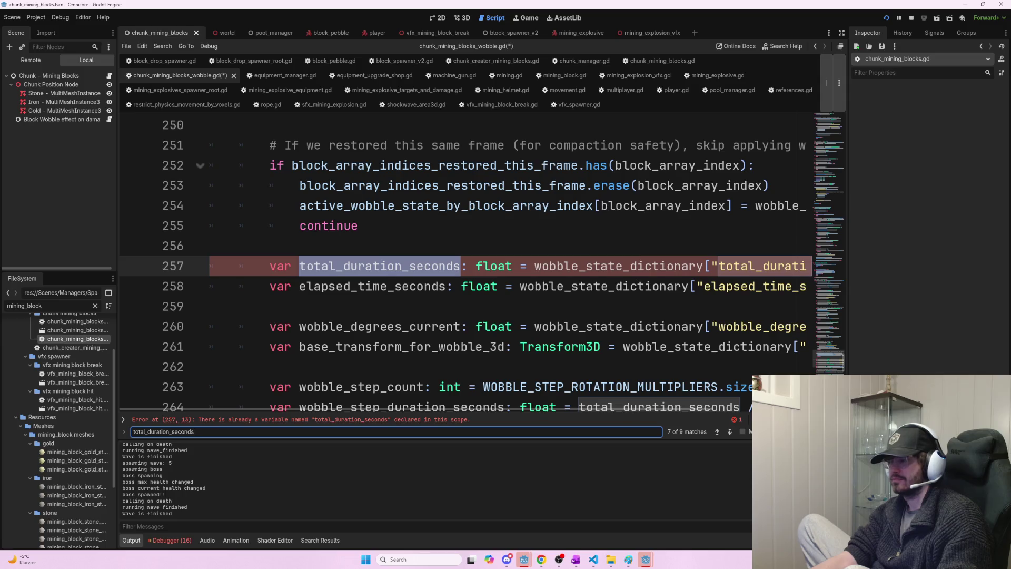
click(716, 432)
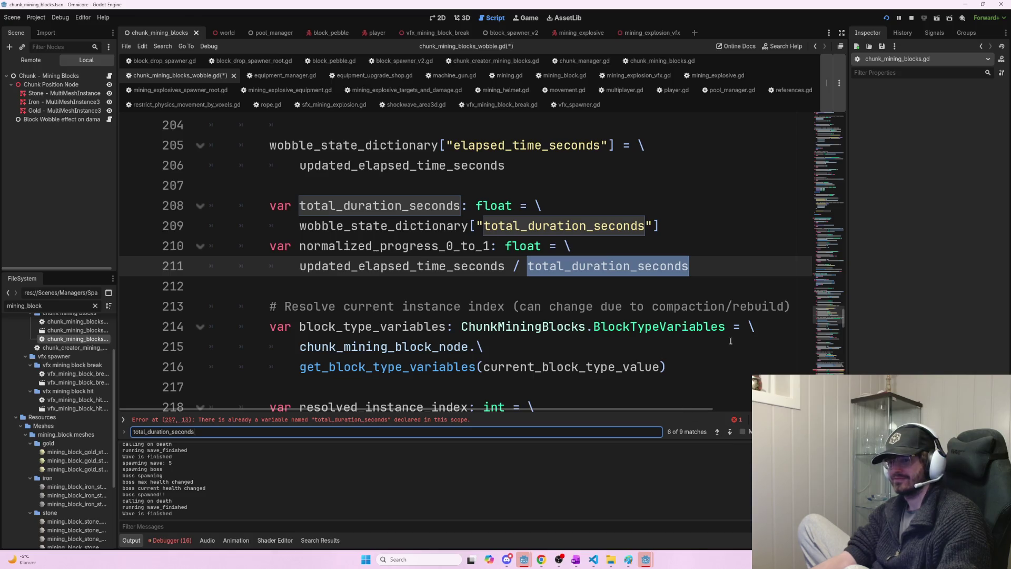
click(729, 432)
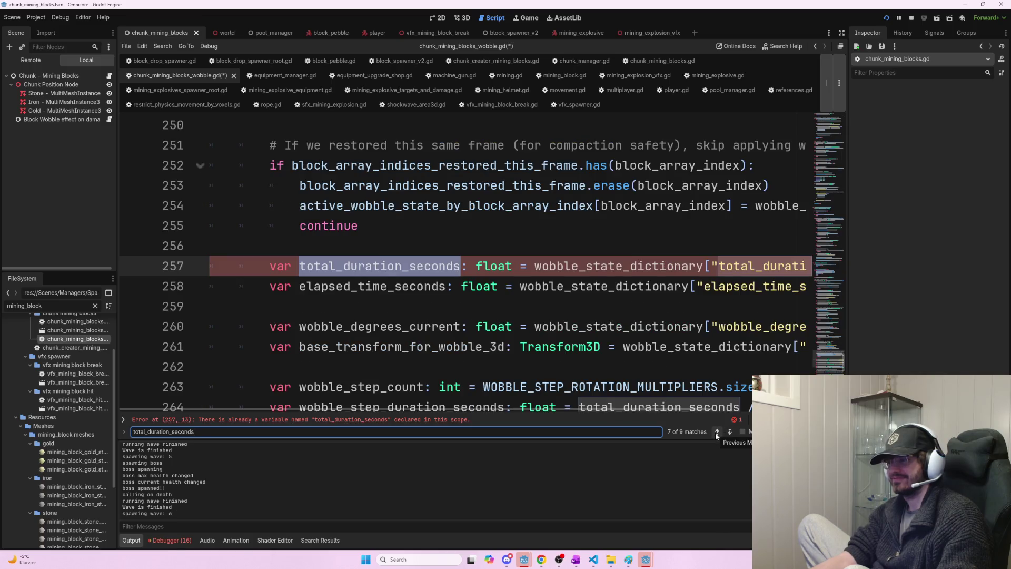
click(716, 434)
click(716, 434)
click(716, 434)
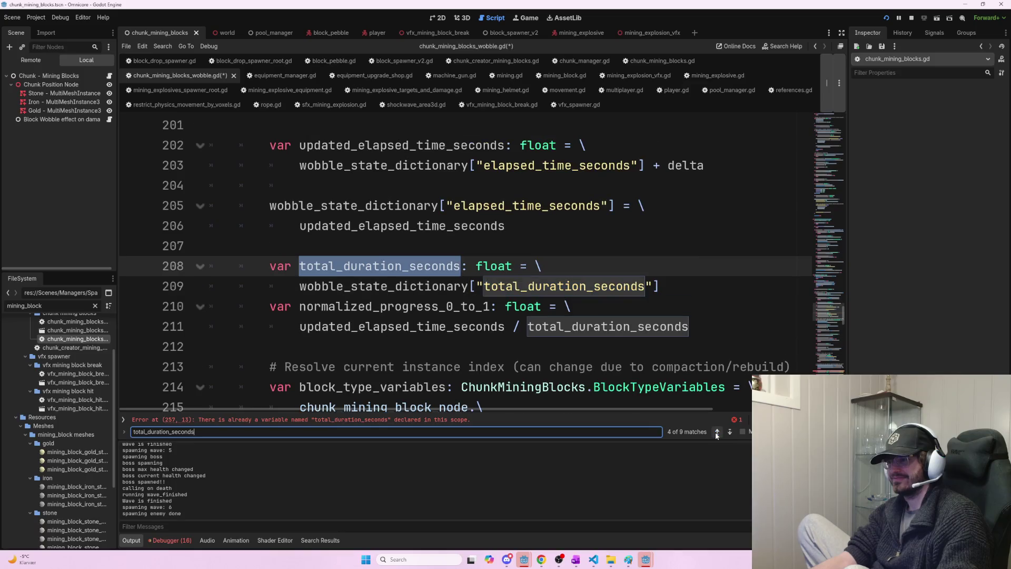
click(716, 434)
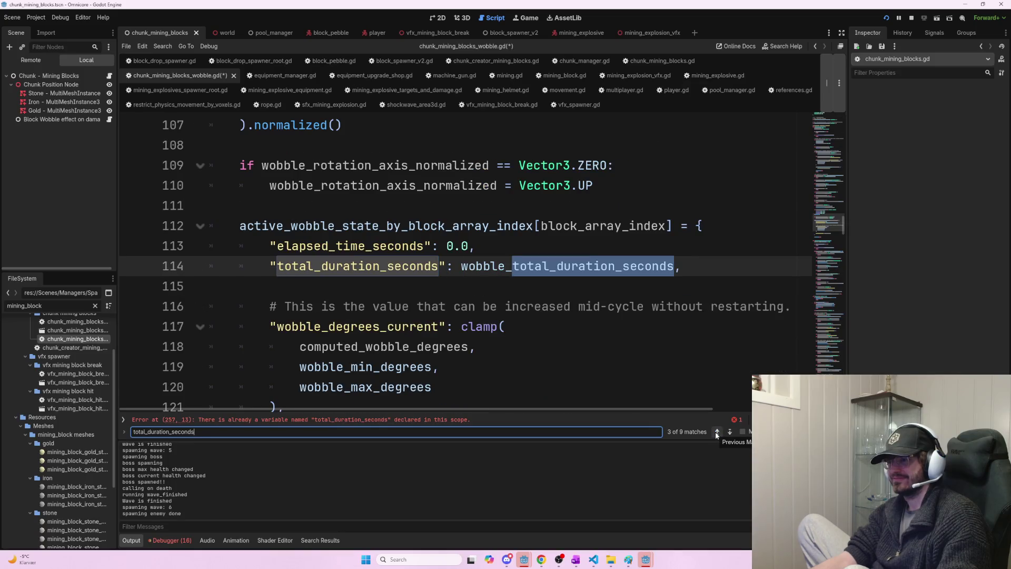
click(716, 434)
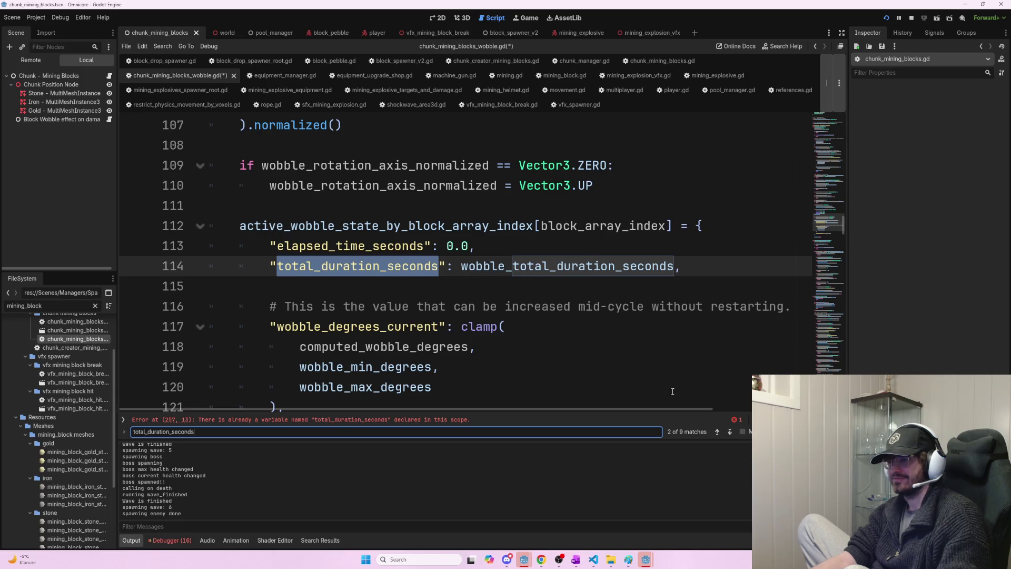
scroll(599, 336, up, 7)
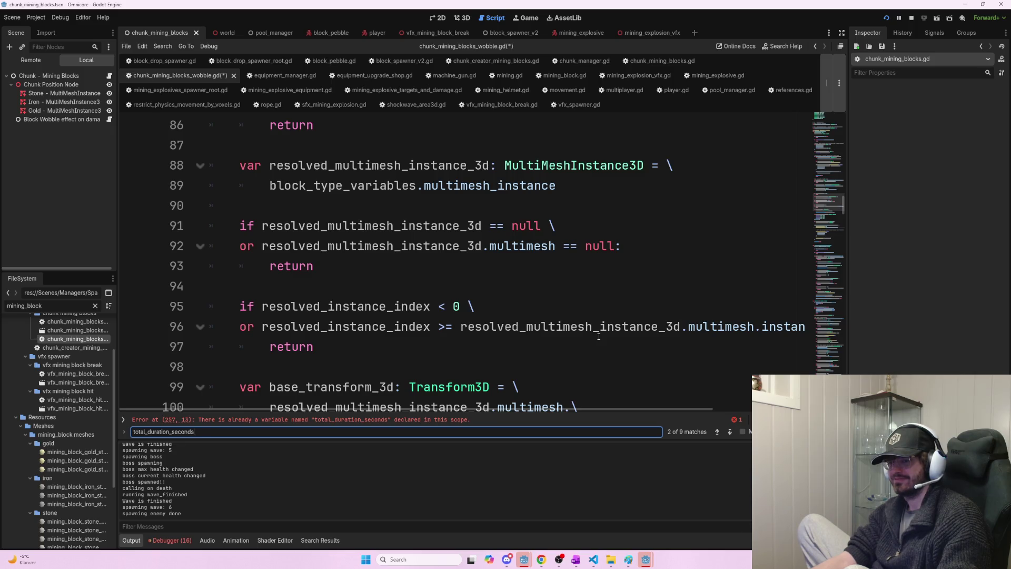
click(716, 431)
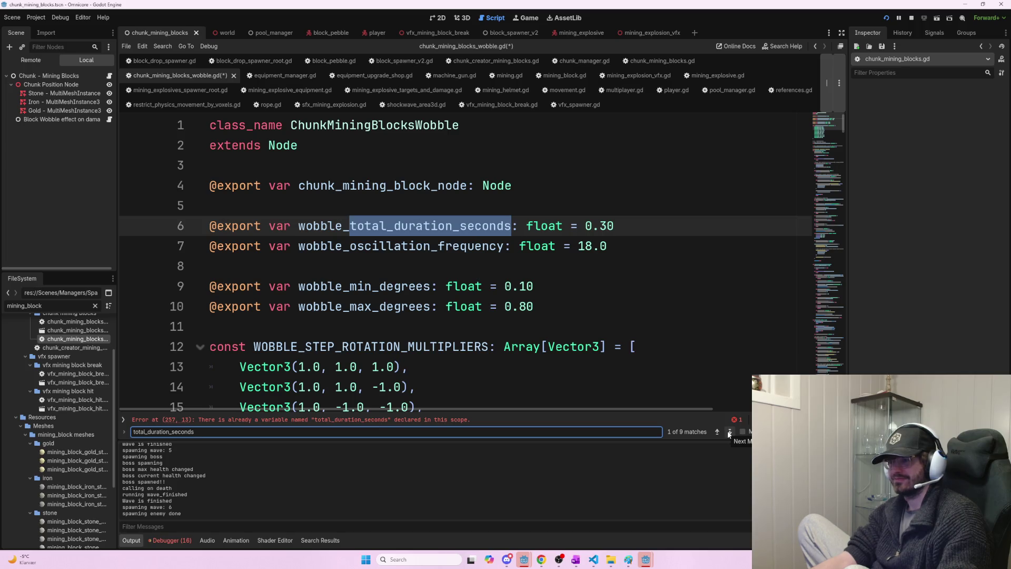
click(729, 431)
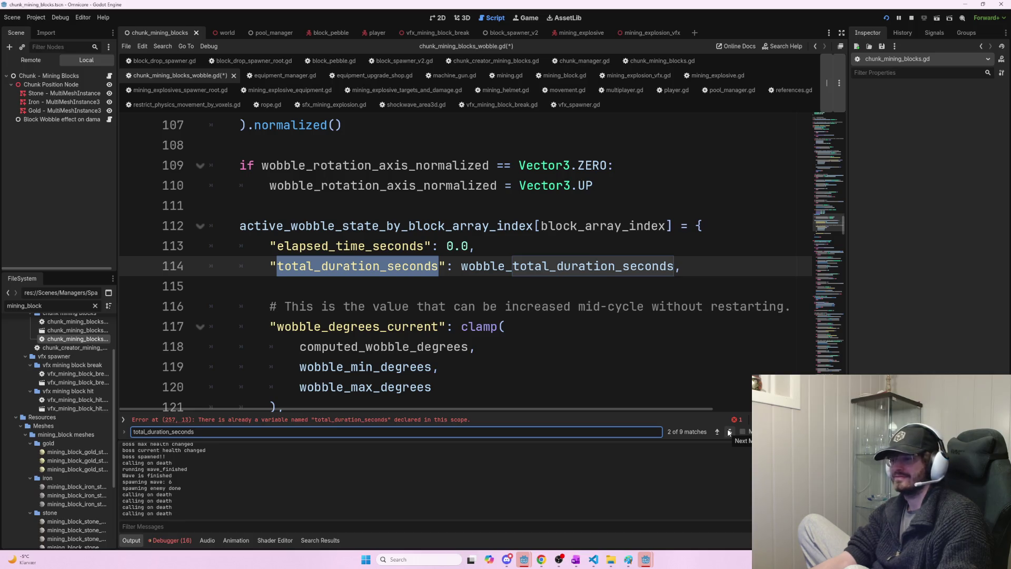
click(729, 431)
click(729, 431)
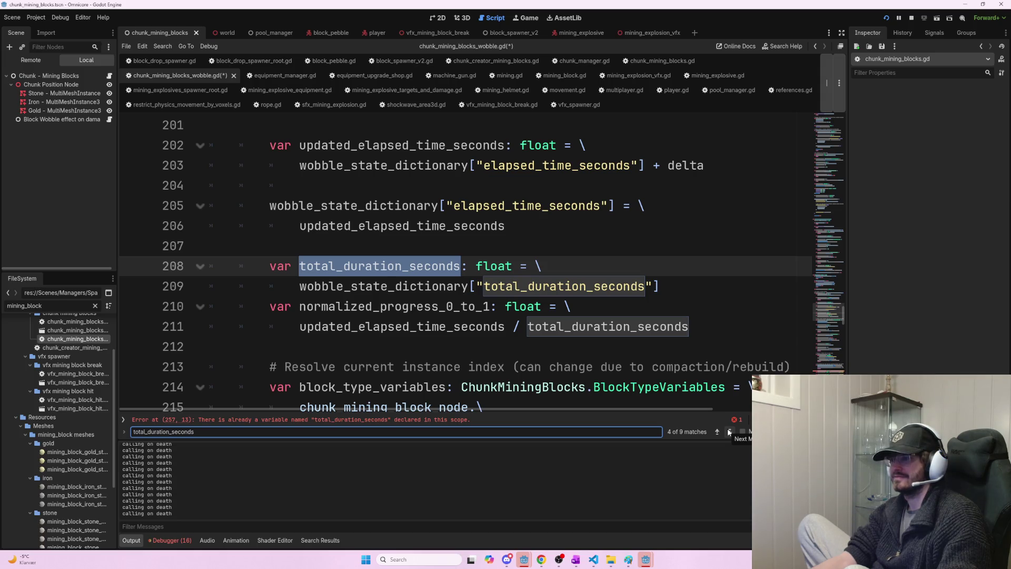
click(729, 431)
click(729, 431)
click(729, 431)
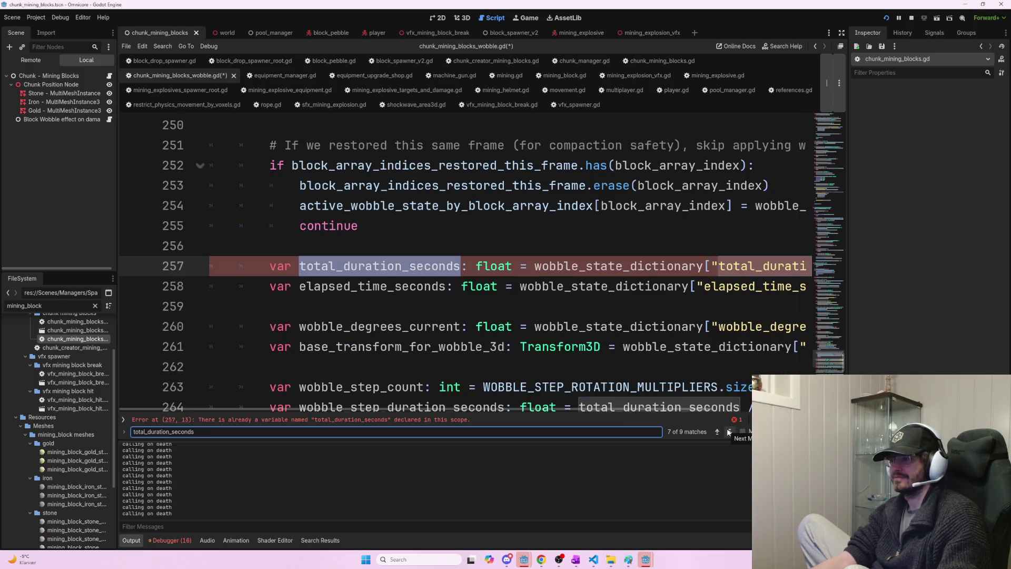
- Delete the duplicate total_duration_seconds declaration and its empty line 257, then save the script
mouse_move(271, 266)
mouse_down()
mouse_move(614, 287)
mouse_move(833, 263)
mouse_up()
key(BackSpace)
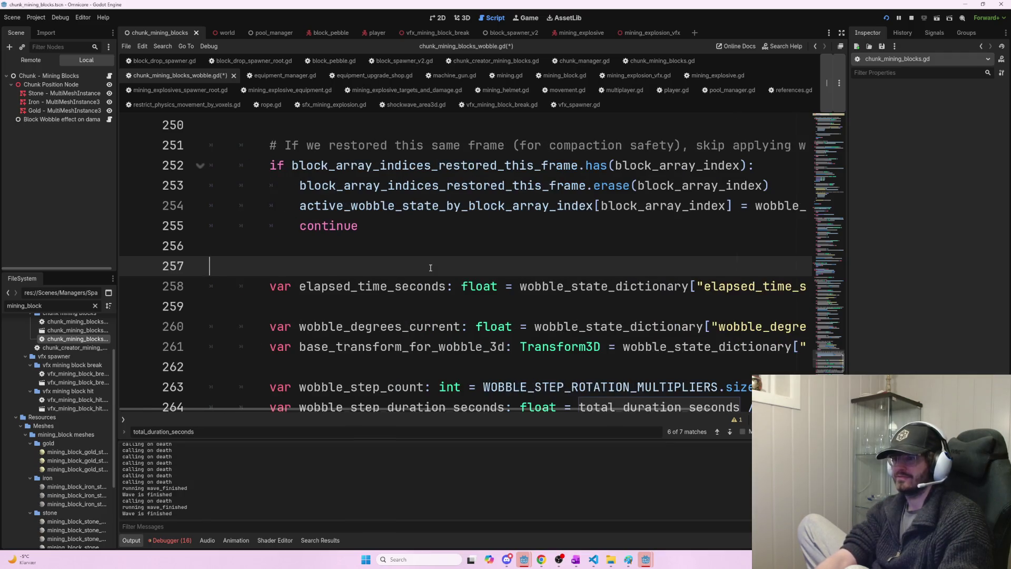
key(BackSpace)
key(ctrl+s)
- Search the wobble script for 'total_duration' to check the remaining uses
scroll(436, 253, up, 2)
scroll(437, 255, down, 1)
scroll(442, 263, up, 5)
scroll(445, 265, up, 3)
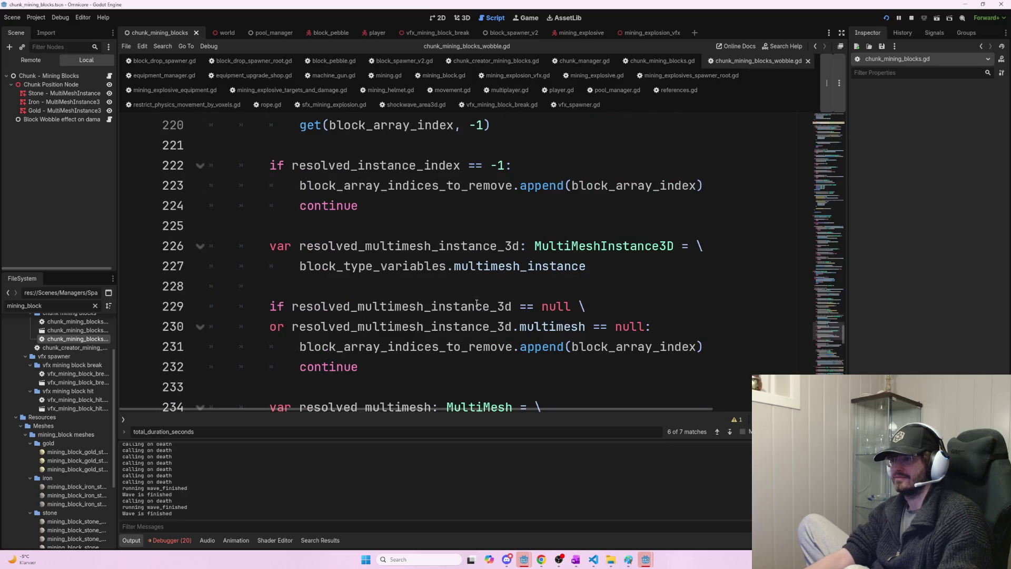
scroll(460, 315, up, 1)
key(ctrl+f)
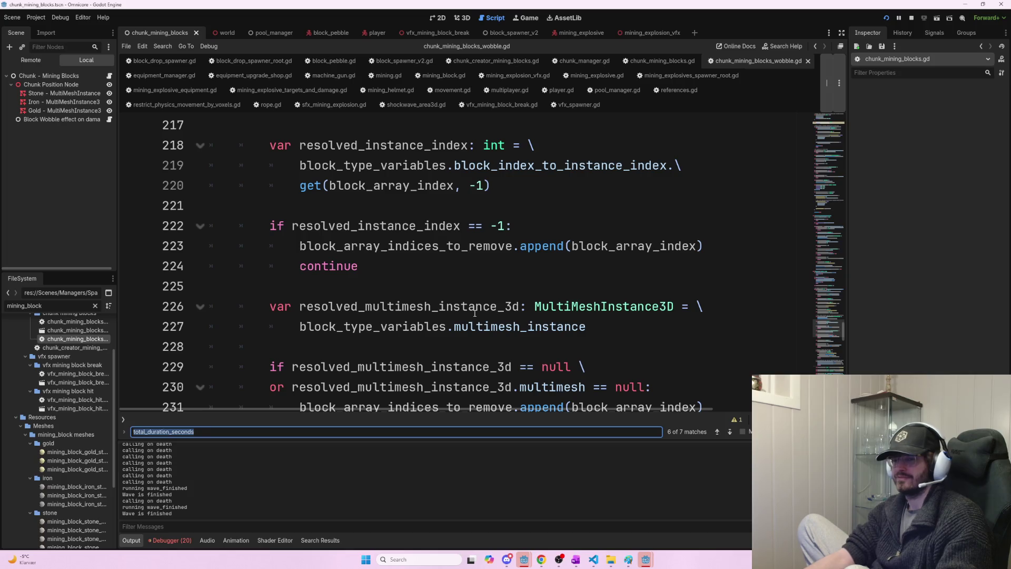
text(total_duration)
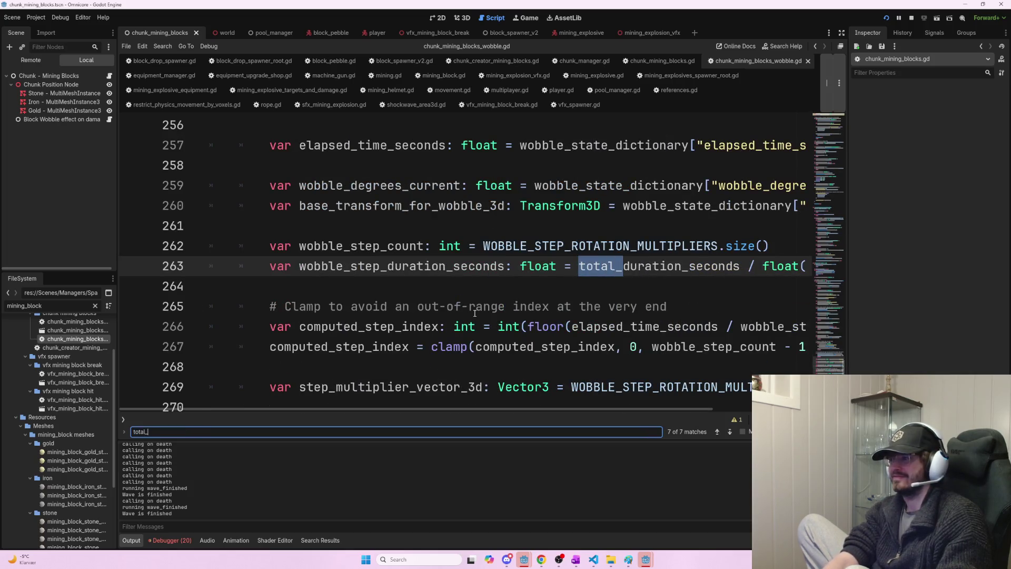
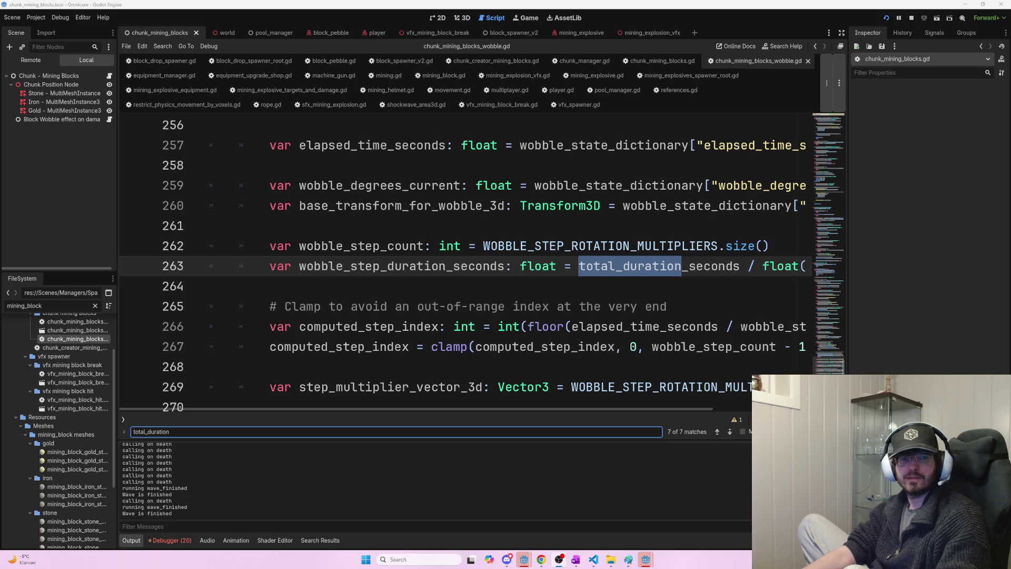
- Examine total_duration_seconds and the clamp comment on lines 263–265 of chunk_mining_blocks_wobble.gd
key(alt+Tab)
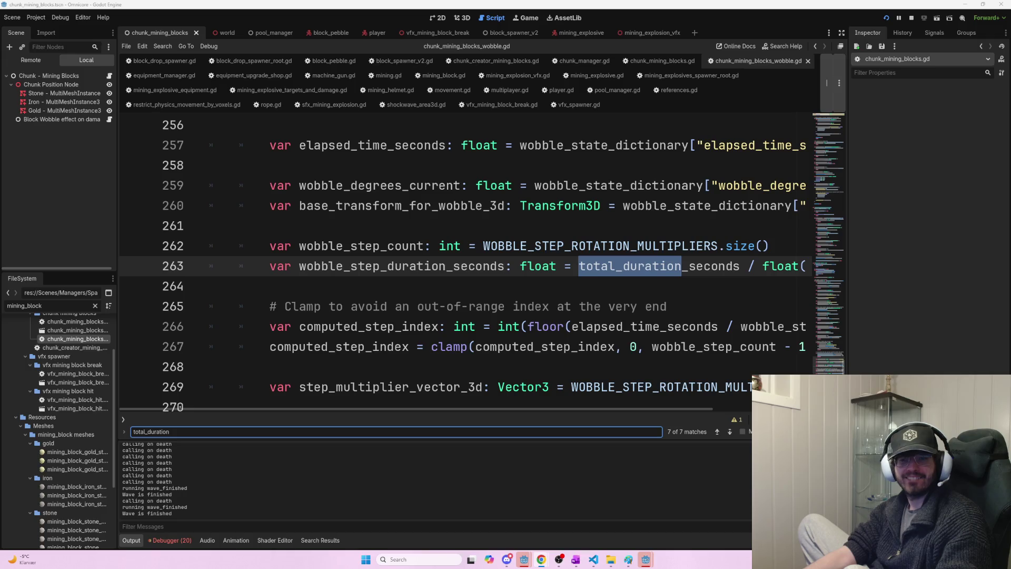
key(alt+Tab)
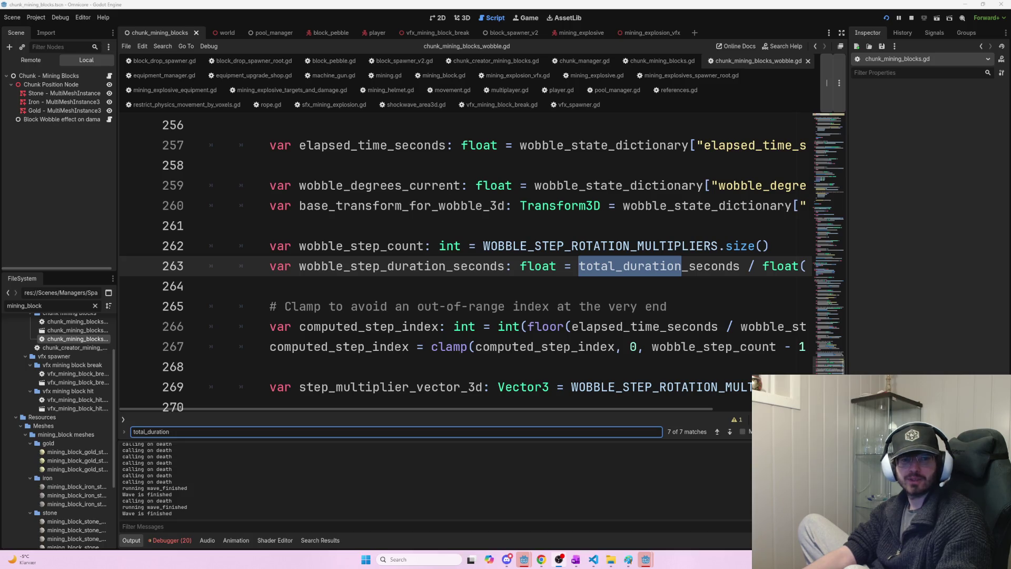
click(629, 267)
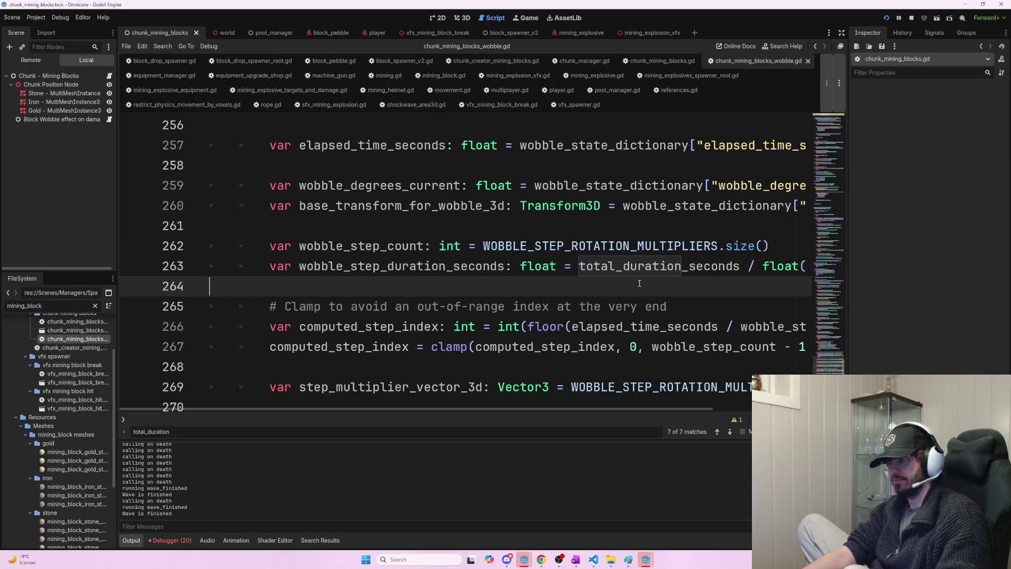
double_click(629, 267)
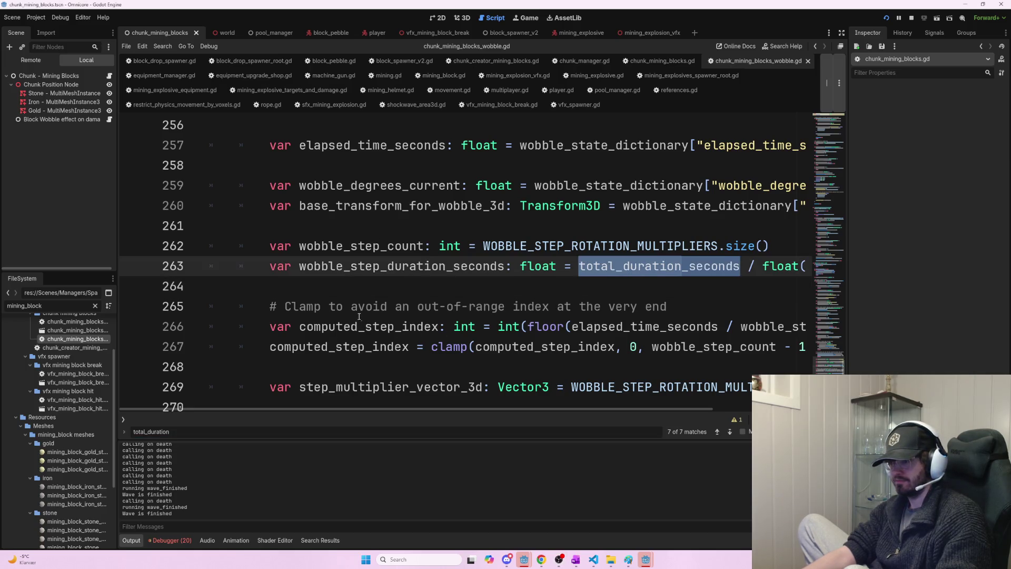
drag(270, 306, 711, 315)
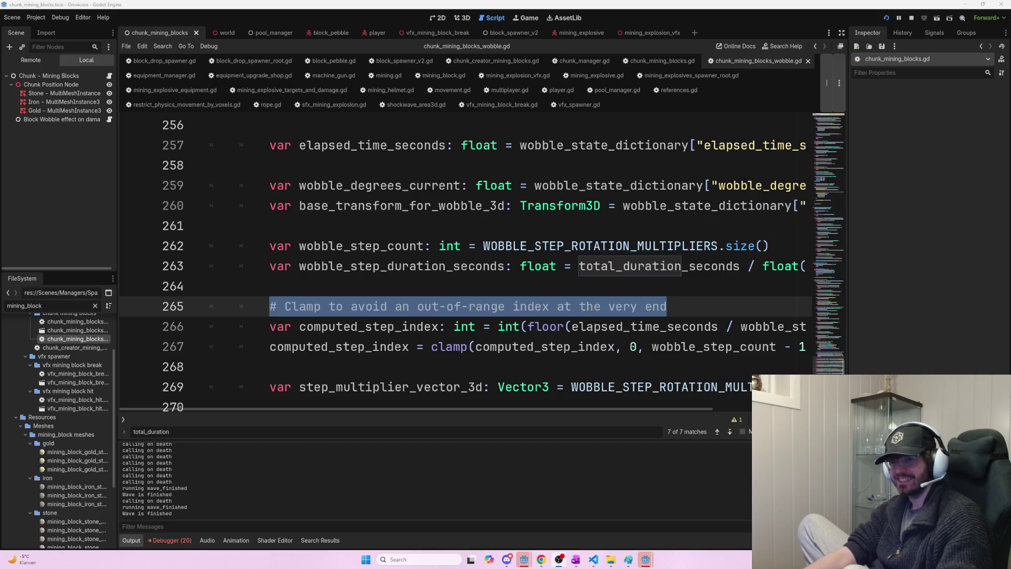
- Trace computed_step_index usage on line 267 and scroll further down the wobble script
key(alt+Tab)
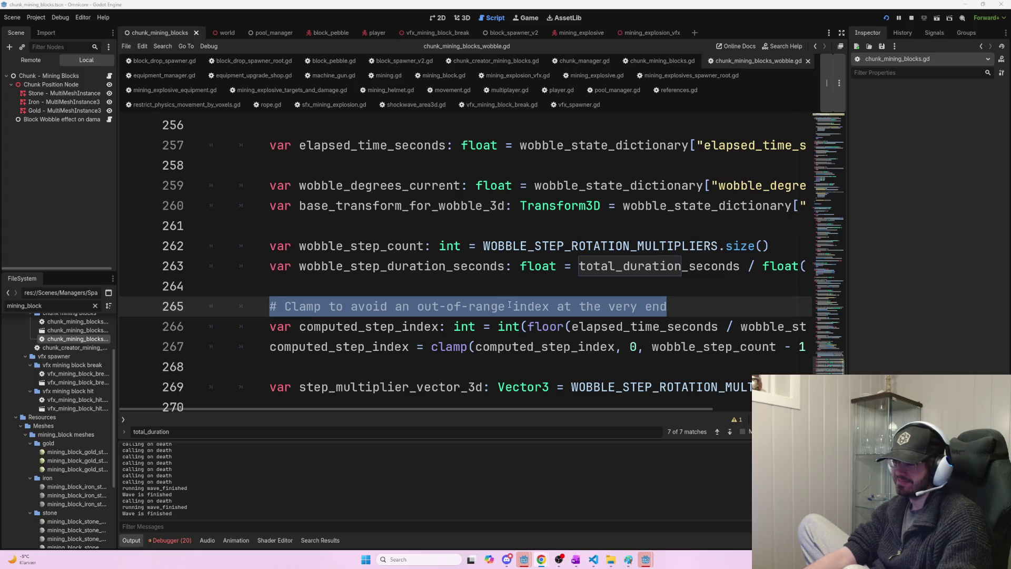
mouse_move(674, 307)
mouse_down()
mouse_move(295, 286)
mouse_move(292, 306)
mouse_move(270, 306)
mouse_up()
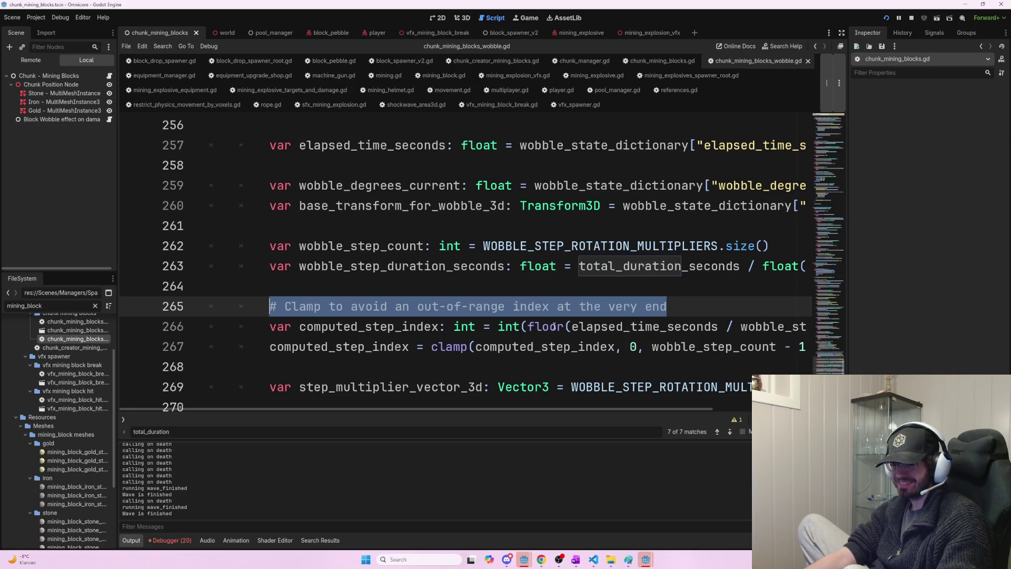
mouse_move(690, 305)
mouse_down()
mouse_move(295, 286)
mouse_move(284, 306)
mouse_move(269, 306)
mouse_up()
click(270, 306)
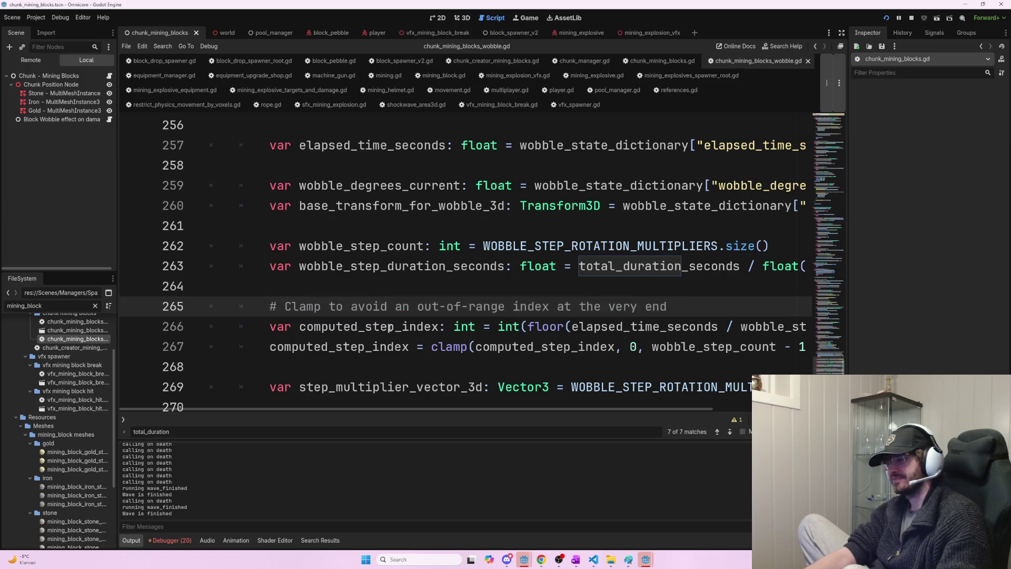
double_click(337, 326)
click(380, 346)
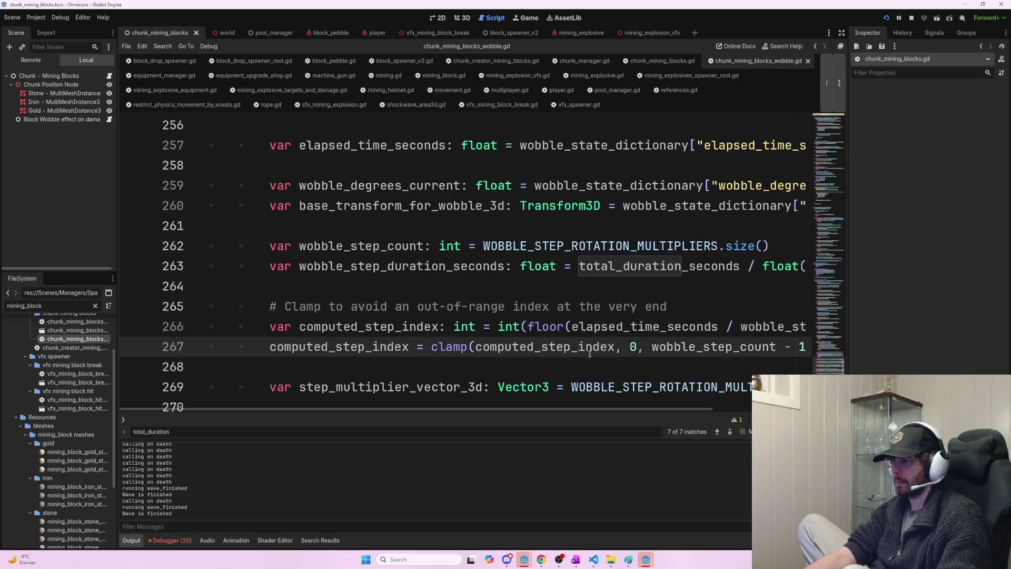
scroll(581, 354, down, 4)
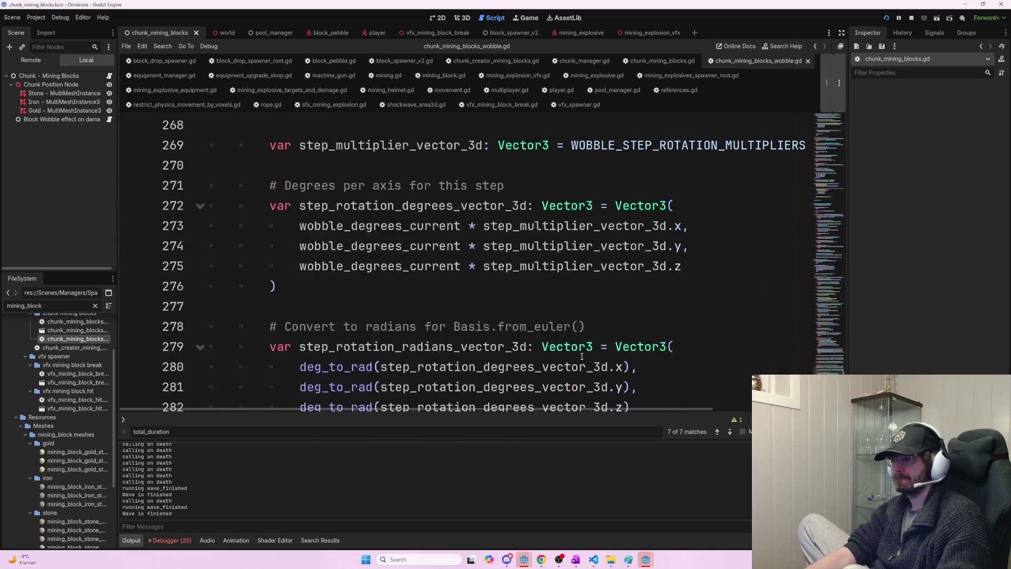
scroll(582, 356, down, 2)
key(alt+Tab)
key(alt+Tab)
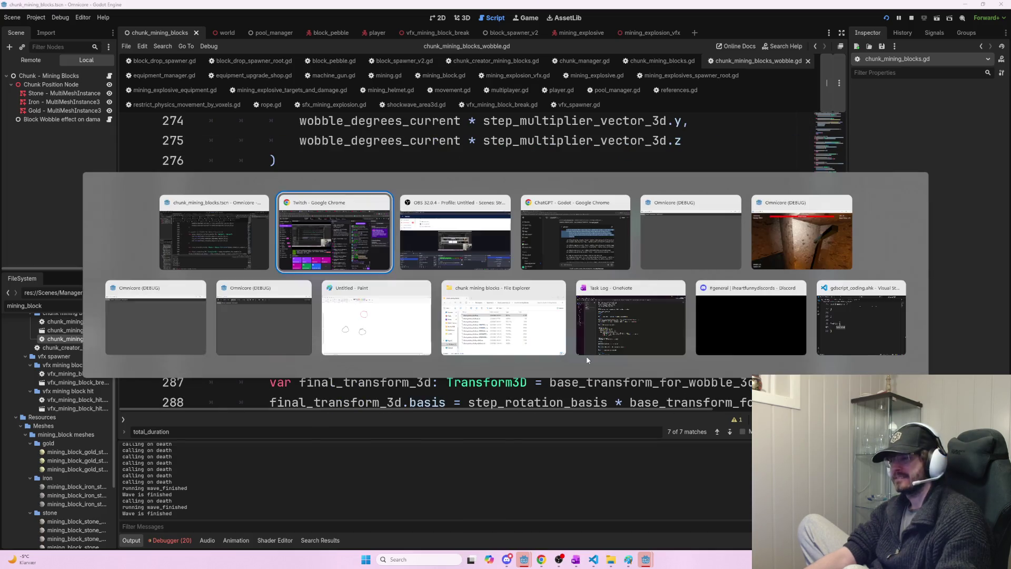
- Scroll ChatGPT's wobble answer and read its explanation of how wobble direction is controlled
key(Escape)
key(alt+Tab)
key(alt+Tab)
key(alt+Tab)
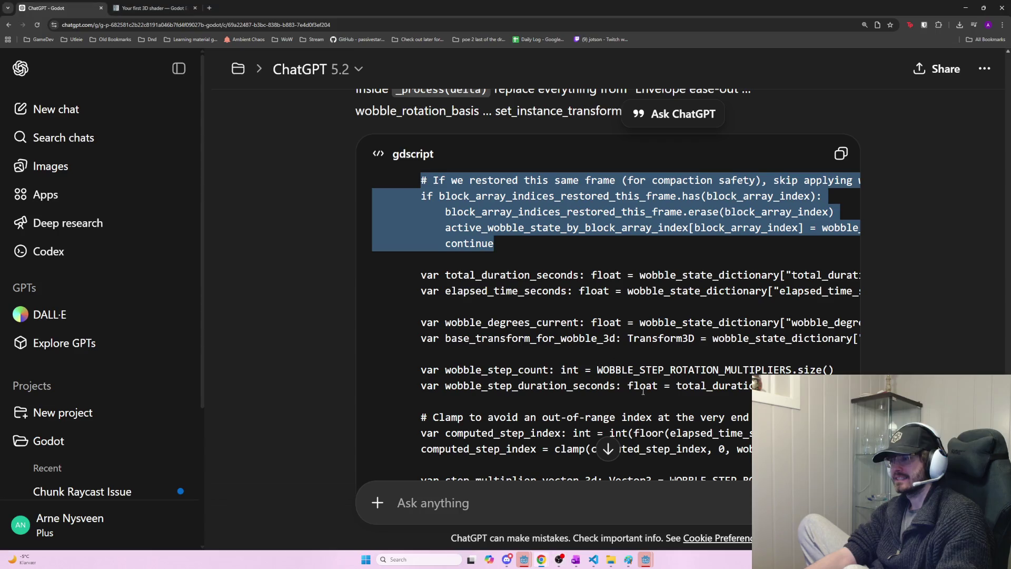
scroll(664, 405, down, 7)
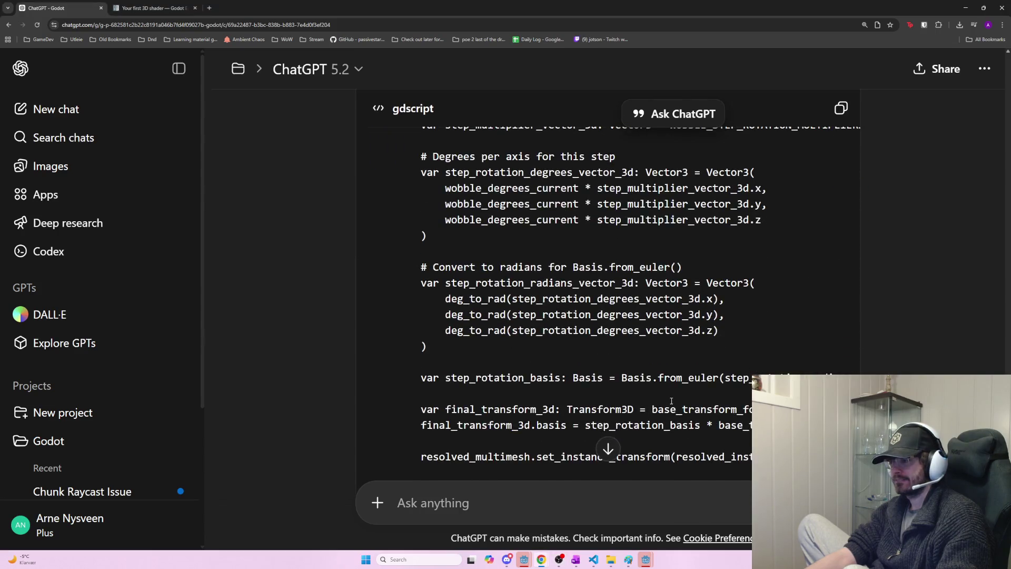
scroll(671, 401, down, 4)
scroll(669, 398, down, 2)
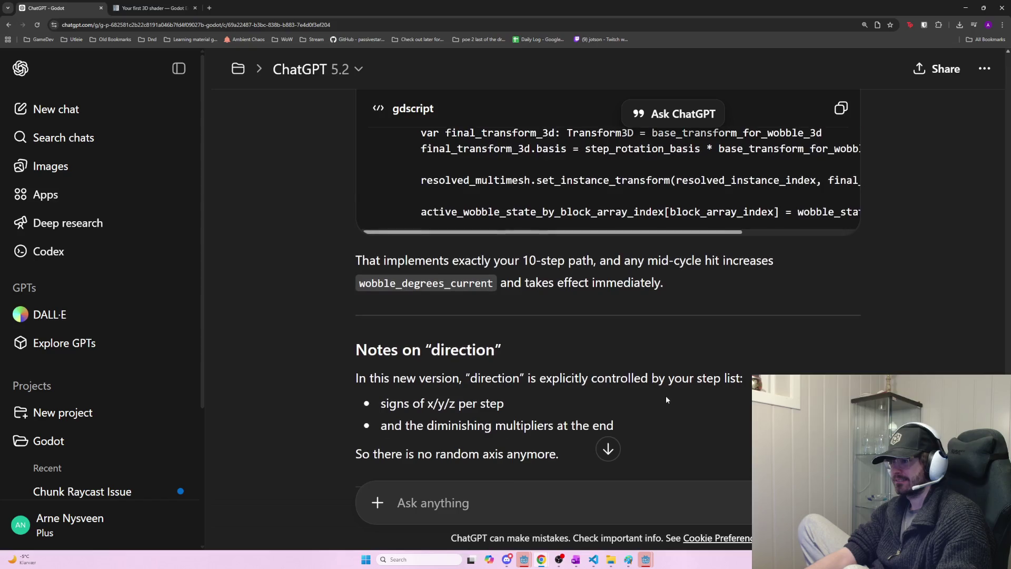
scroll(637, 382, down, 4)
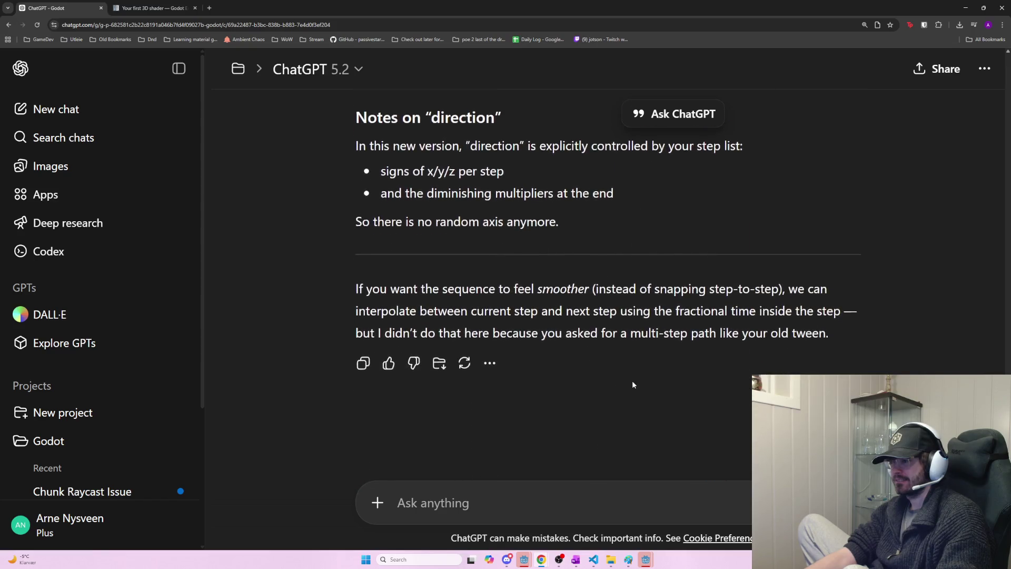
mouse_move(372, 146)
mouse_down()
mouse_move(477, 146)
mouse_move(648, 181)
mouse_move(592, 193)
mouse_move(386, 170)
mouse_move(444, 216)
mouse_move(588, 229)
mouse_up()
click(659, 191)
click(595, 232)
- Highlight the closing paragraph on smoother interpolation and the remark about the old multi-step tween
mouse_move(368, 295)
mouse_down()
mouse_move(898, 331)
mouse_move(653, 289)
mouse_move(532, 288)
mouse_move(388, 311)
mouse_move(342, 295)
mouse_up()
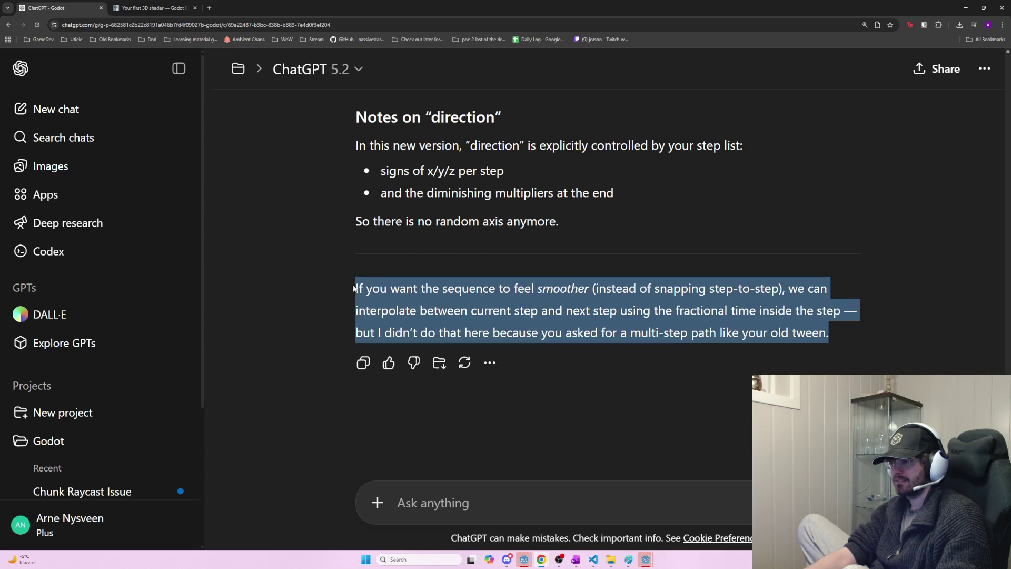
drag(357, 267, 352, 263)
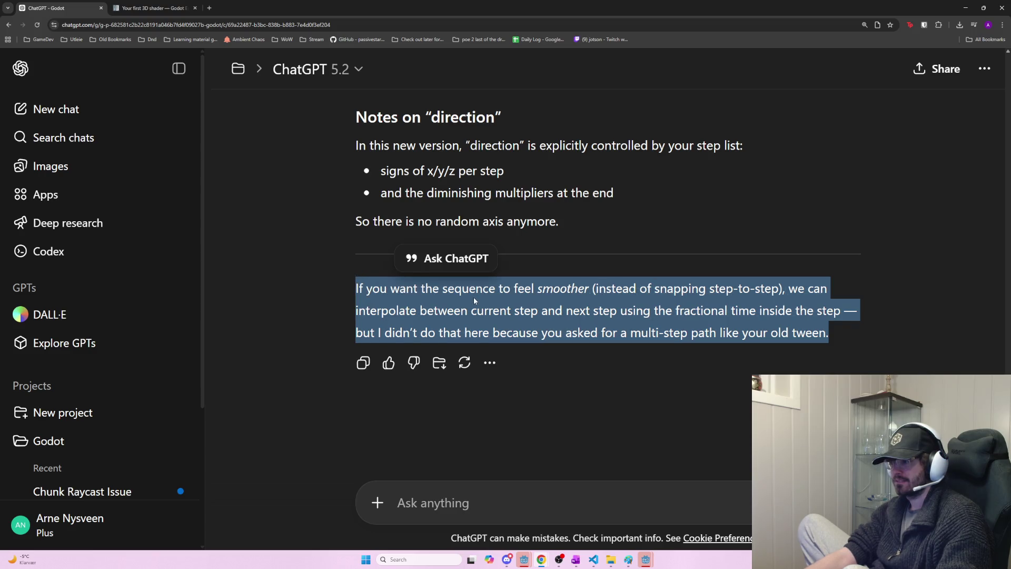
click(484, 301)
drag(463, 323, 859, 327)
click(857, 328)
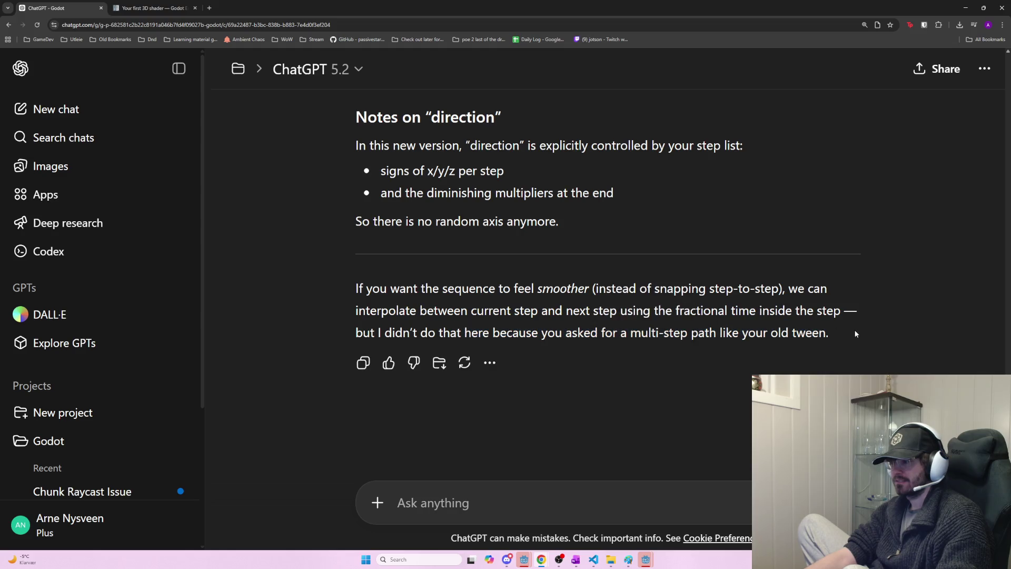
mouse_move(500, 332)
mouse_down()
mouse_move(899, 330)
mouse_move(350, 332)
mouse_up()
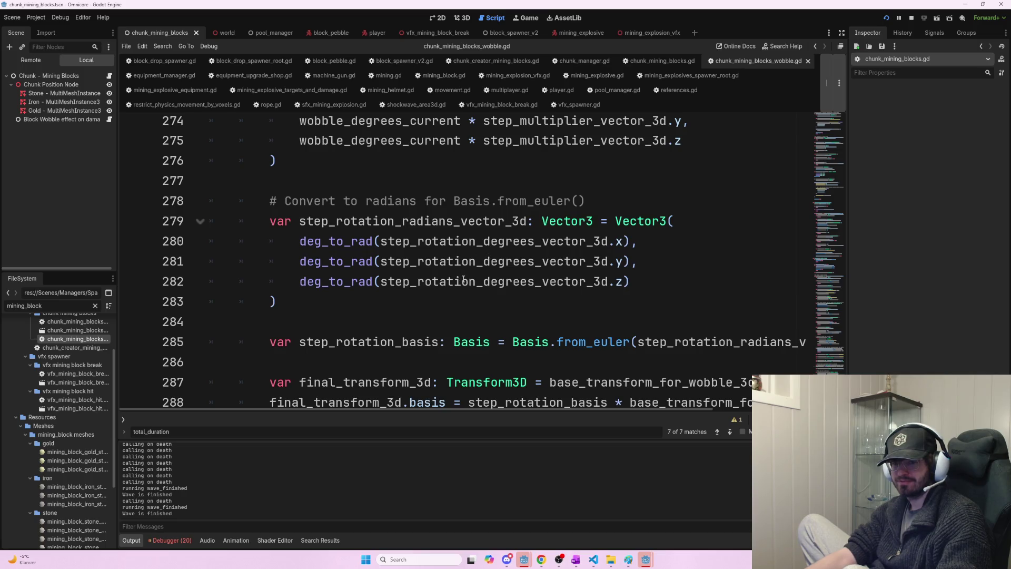
- Launch the game in debug mode, host a multiplayer session, and mine several blocks to watch the wobble
mouse_move(464, 280)
scroll(557, 259, down, 3)
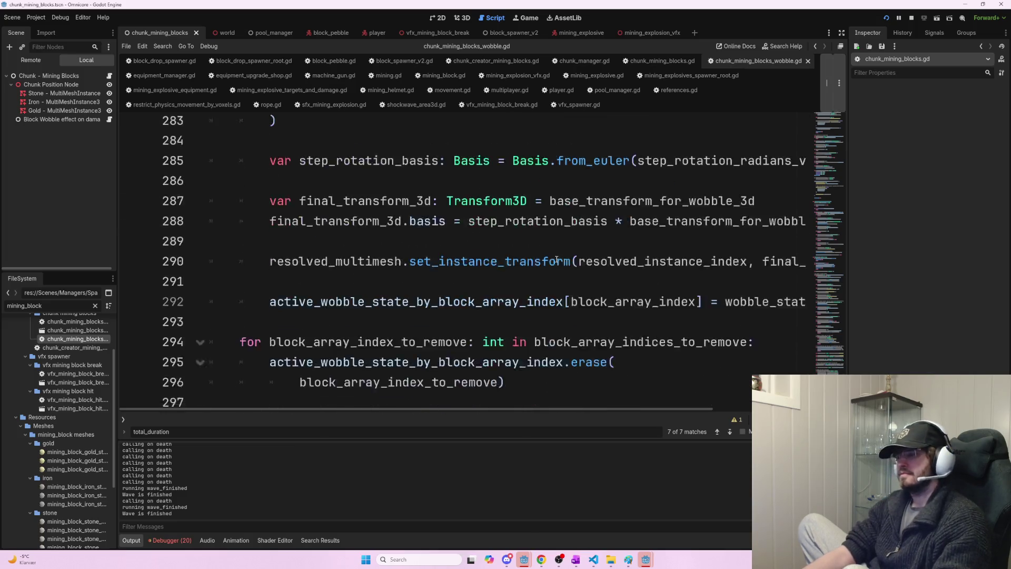
scroll(557, 259, up, 4)
key(F5)
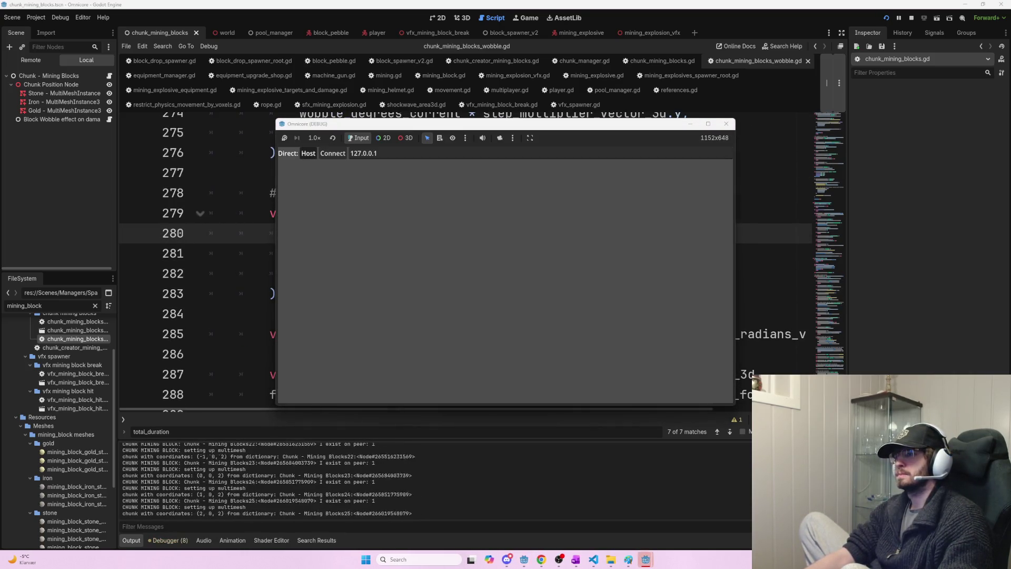
click(308, 153)
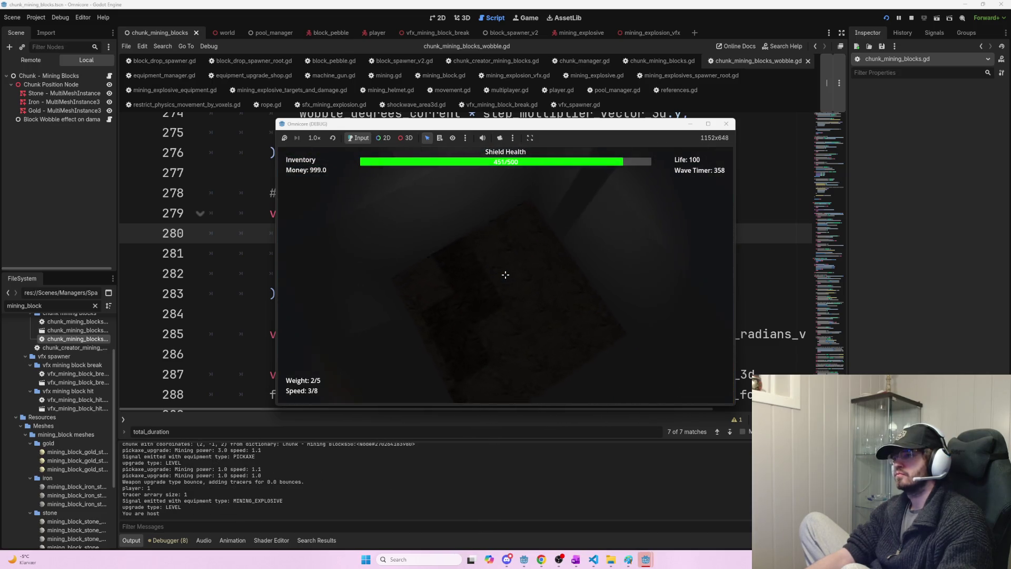
click(506, 275)
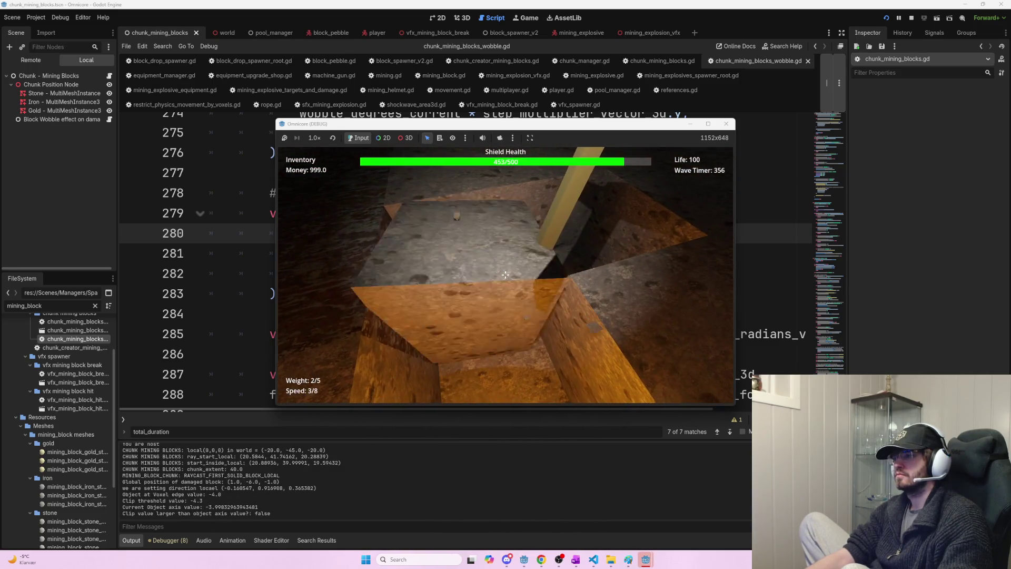
click(505, 274)
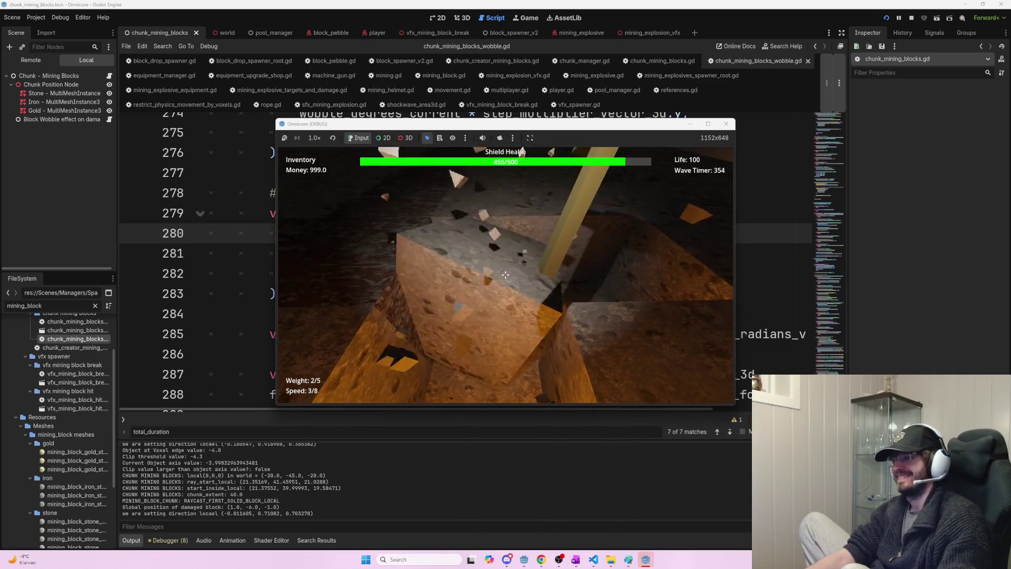
click(506, 275)
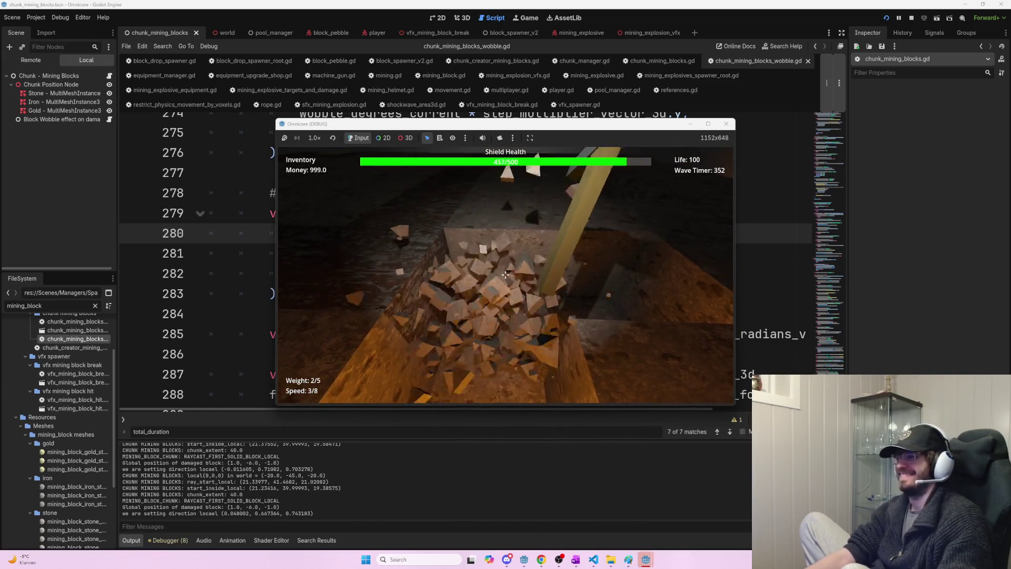
click(506, 275)
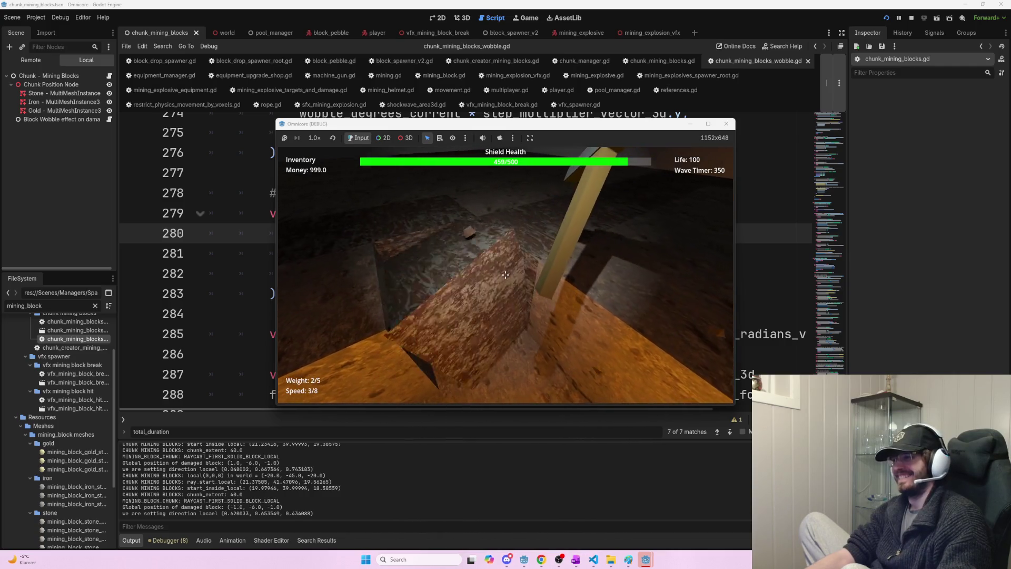
click(506, 274)
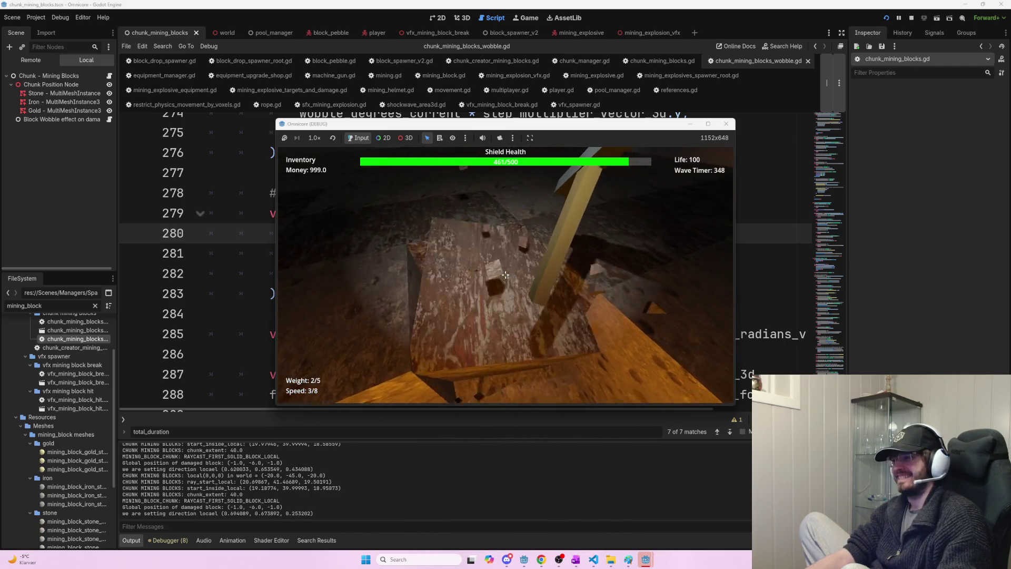
click(506, 275)
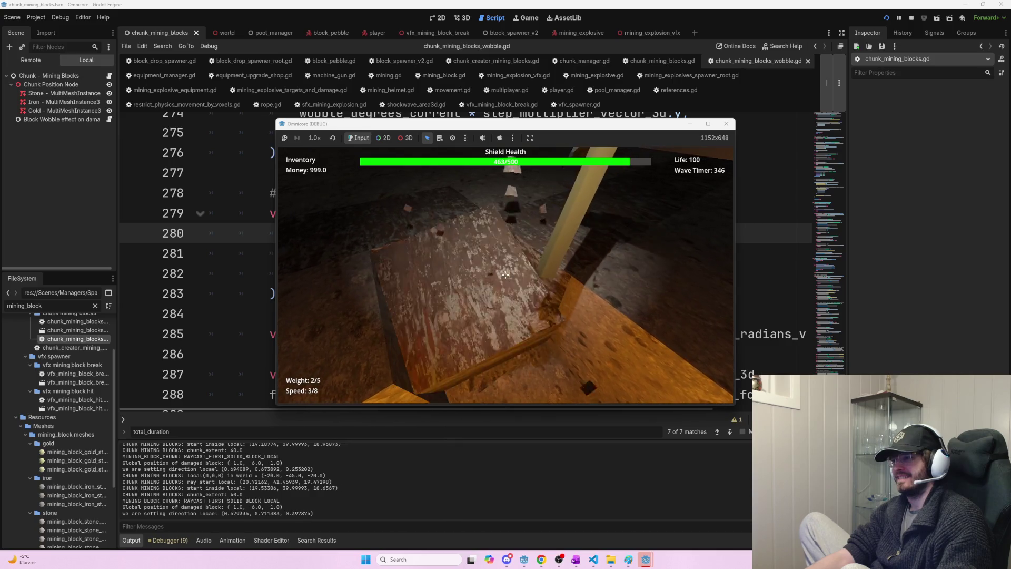
click(505, 274)
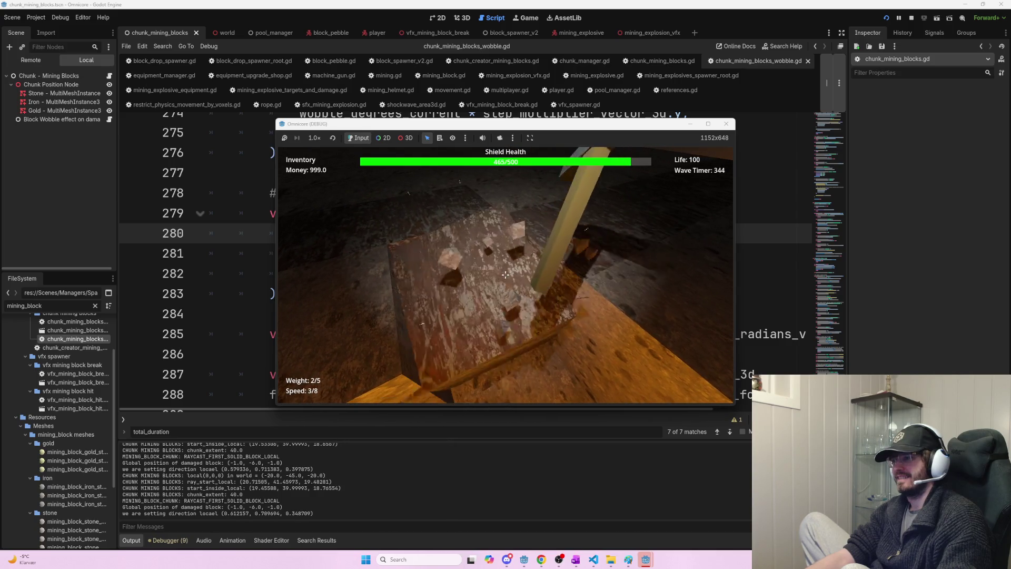
click(506, 274)
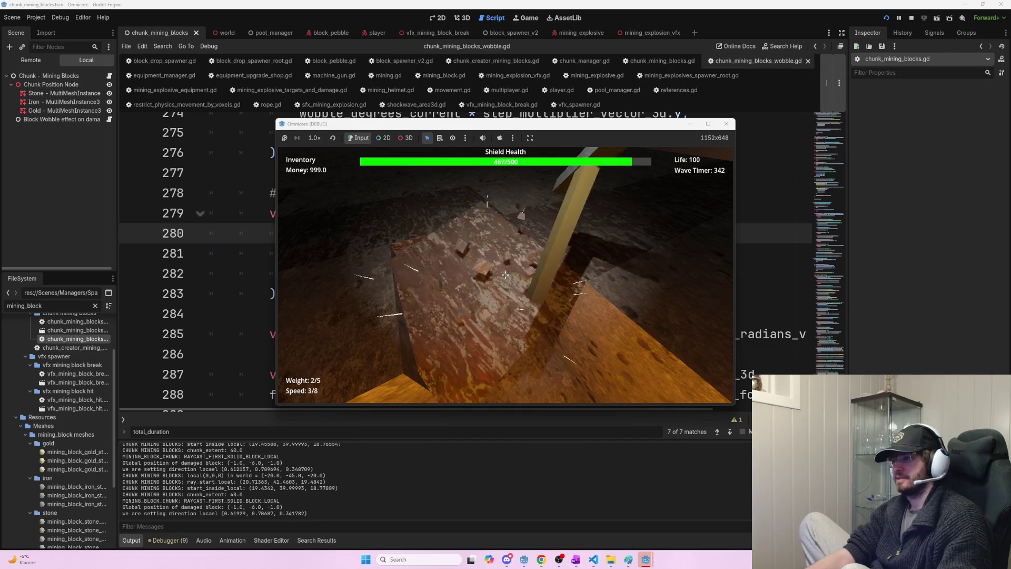
- Go back to chunk_mining_blocks_wobble.gd and scroll through the step-rotation code around line 284
key(alt+Tab)
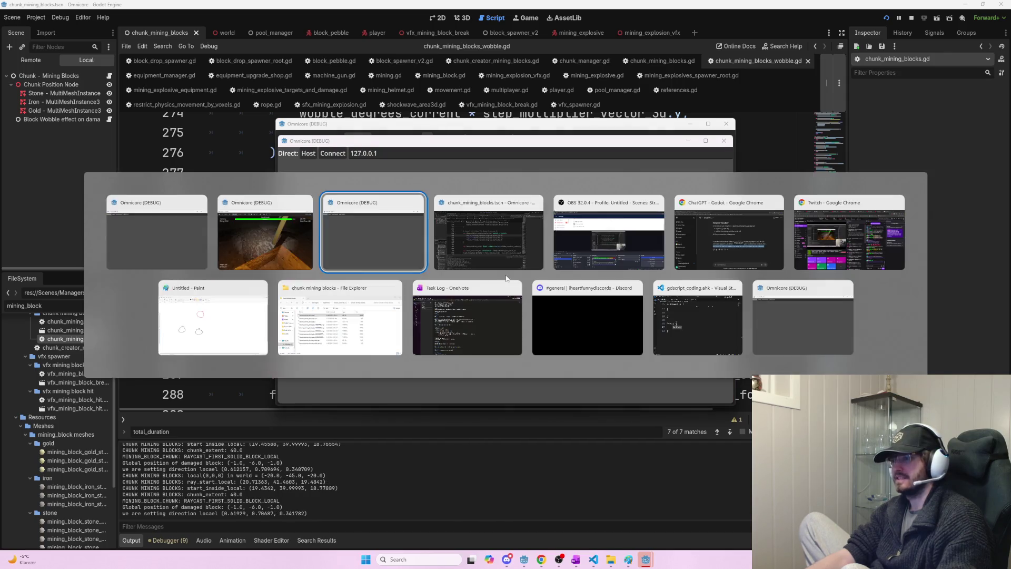
click(222, 205)
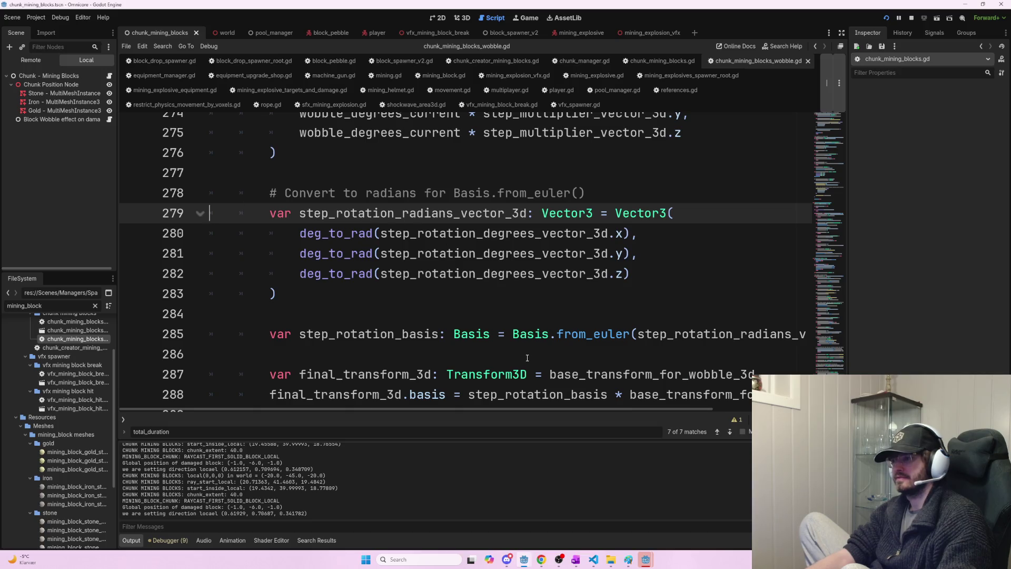
click(521, 318)
key(ctrl+f)
scroll(571, 338, down, 4)
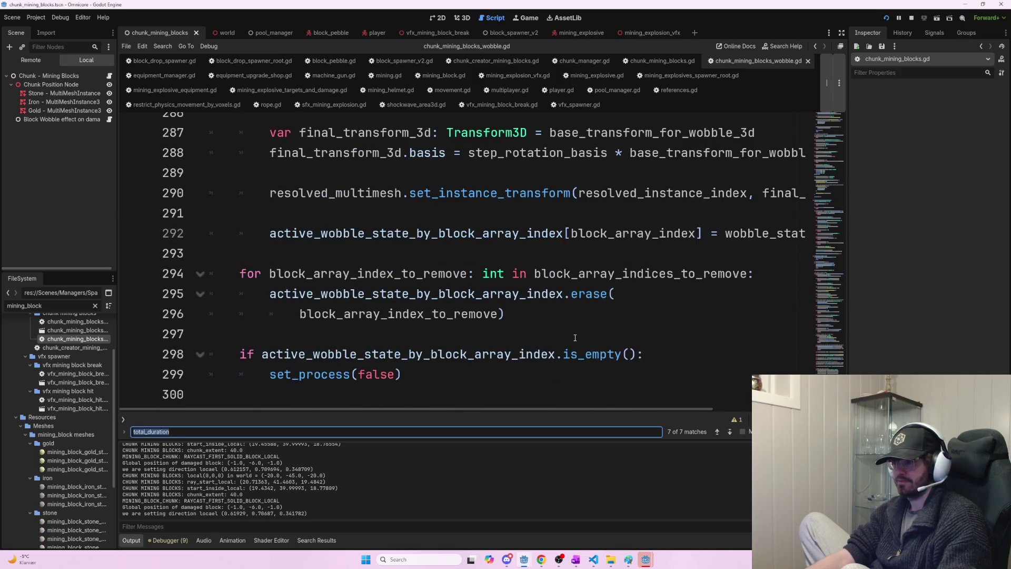
scroll(575, 337, up, 4)
scroll(575, 338, up, 1)
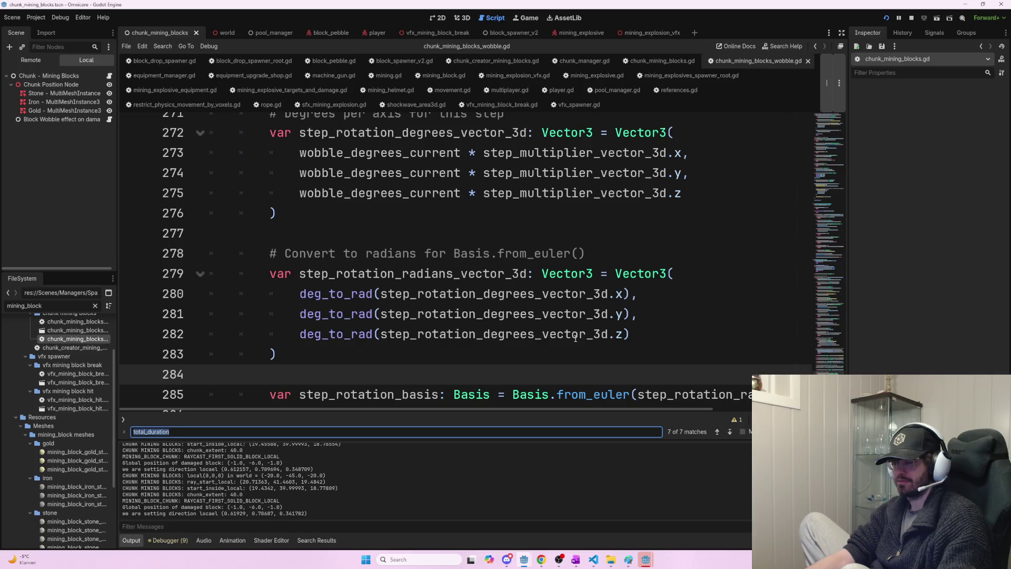
key(alt+Tab)
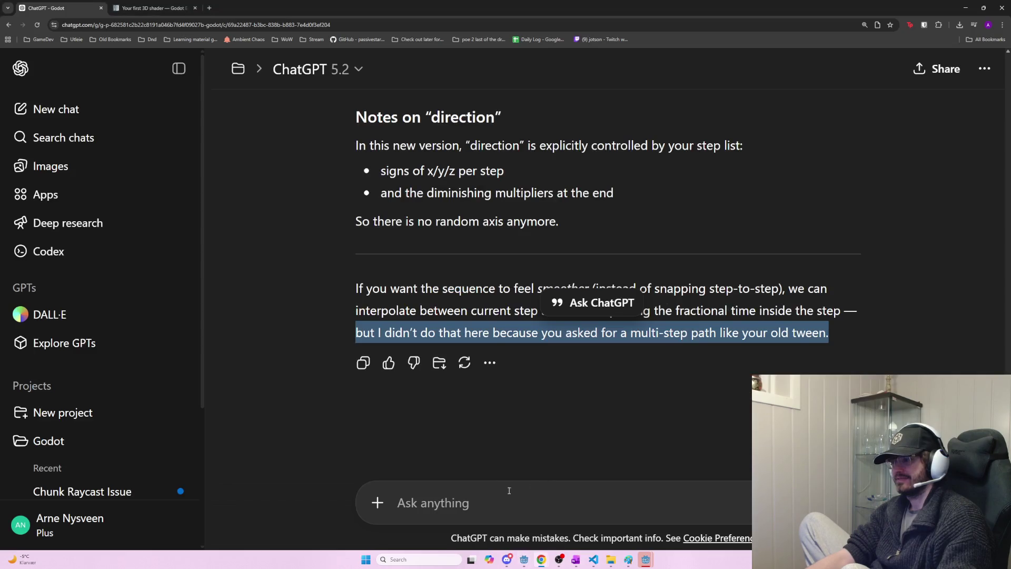
- Reply 'yep it has to interpolate or use tweens' to ChatGPT and skim the response
click(509, 490)
text(yep it has to interpolate or use tweens)
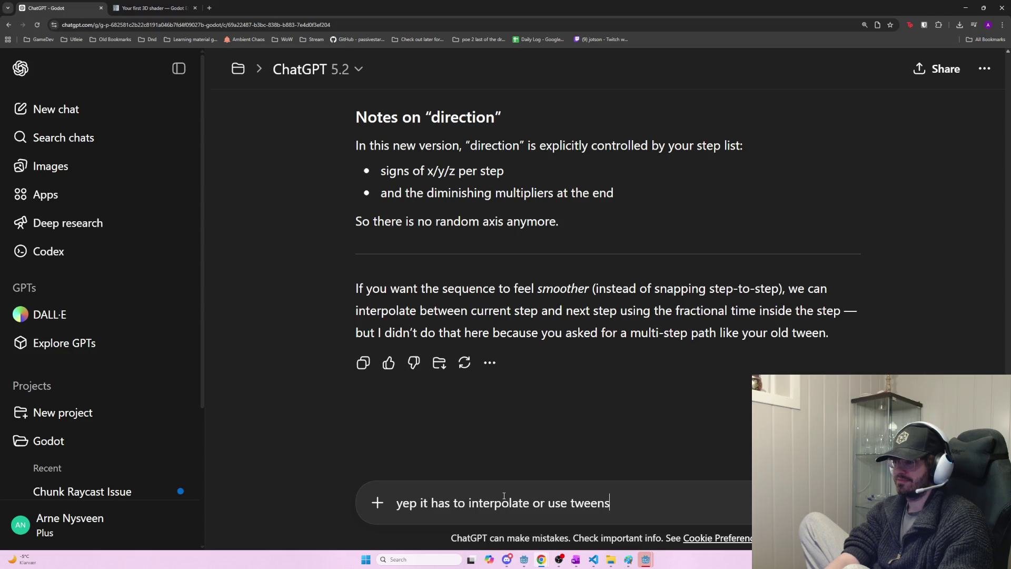
key(Return)
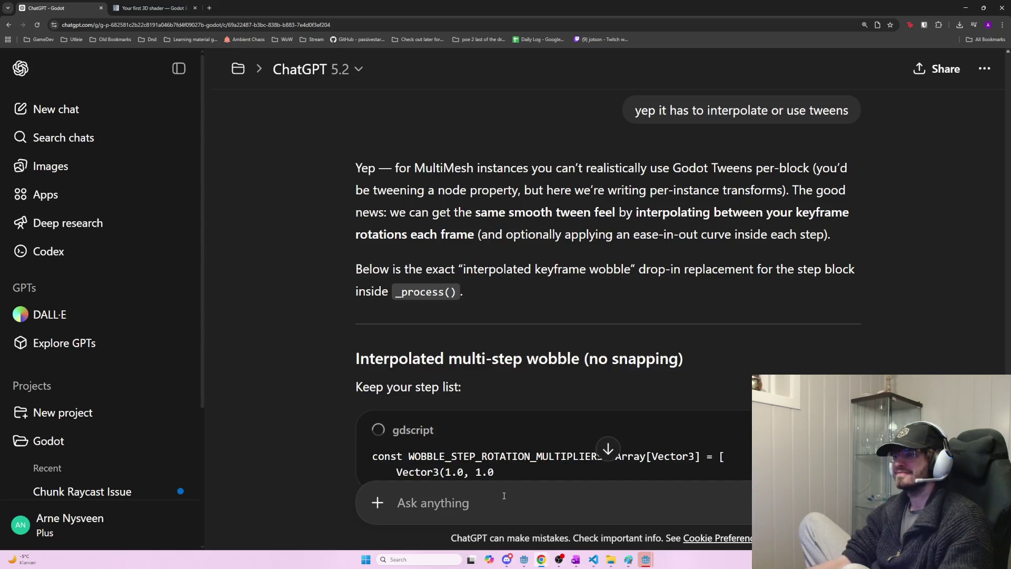
scroll(739, 418, down, 3)
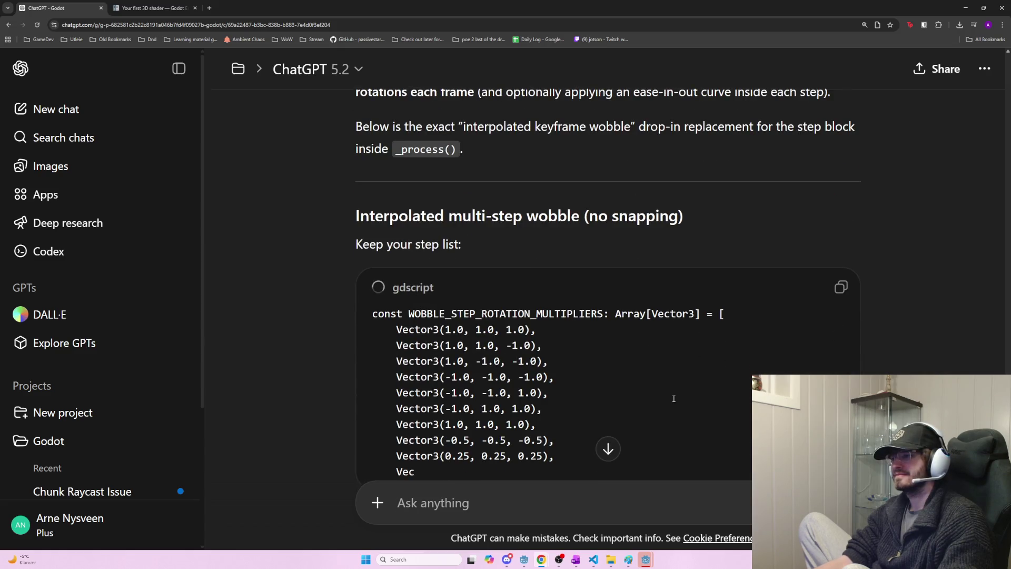
scroll(669, 395, down, 3)
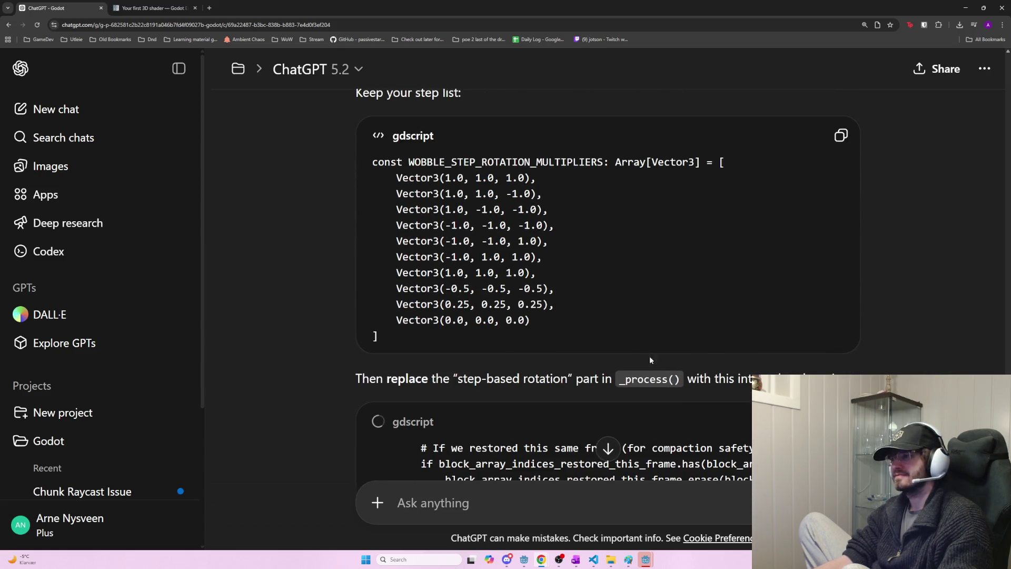
scroll(653, 358, up, 1)
scroll(623, 347, up, 1)
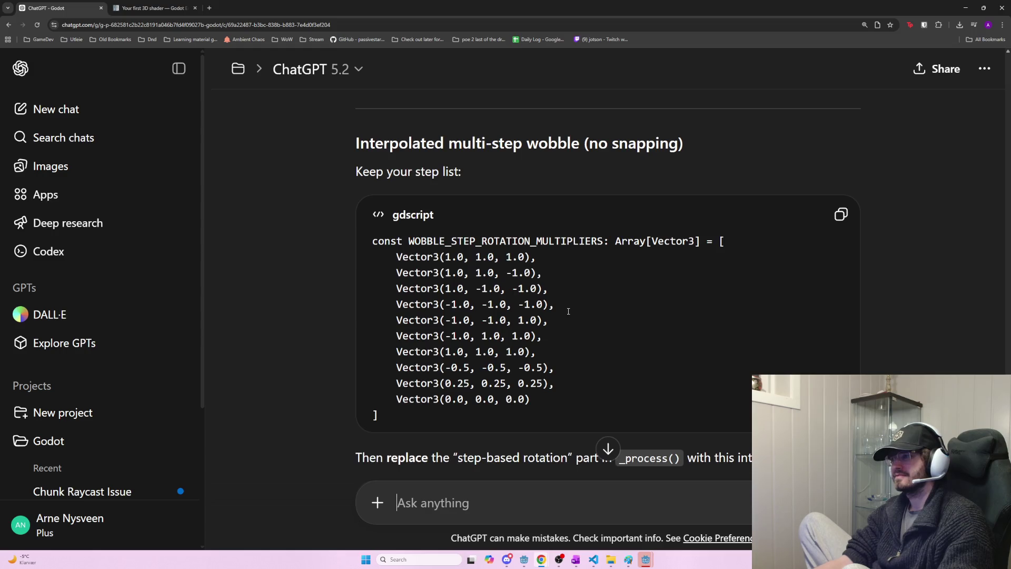
- Search the Godot script for WOBBLE_STEP_ROTATION_MULTIPLIERS taken from ChatGPT's reply
drag(408, 241, 557, 240)
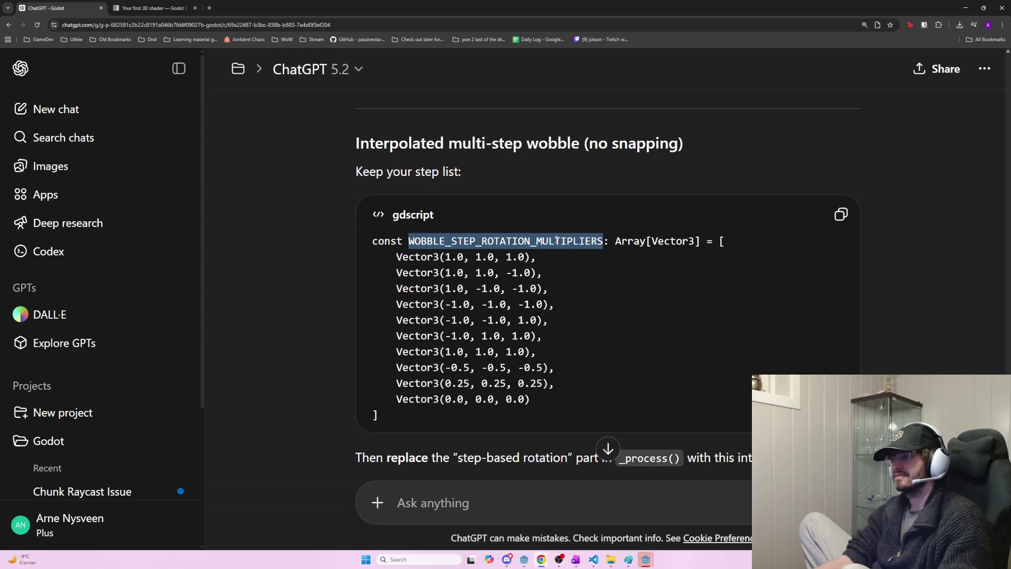
key(alt+Tab)
key(ctrl+v)
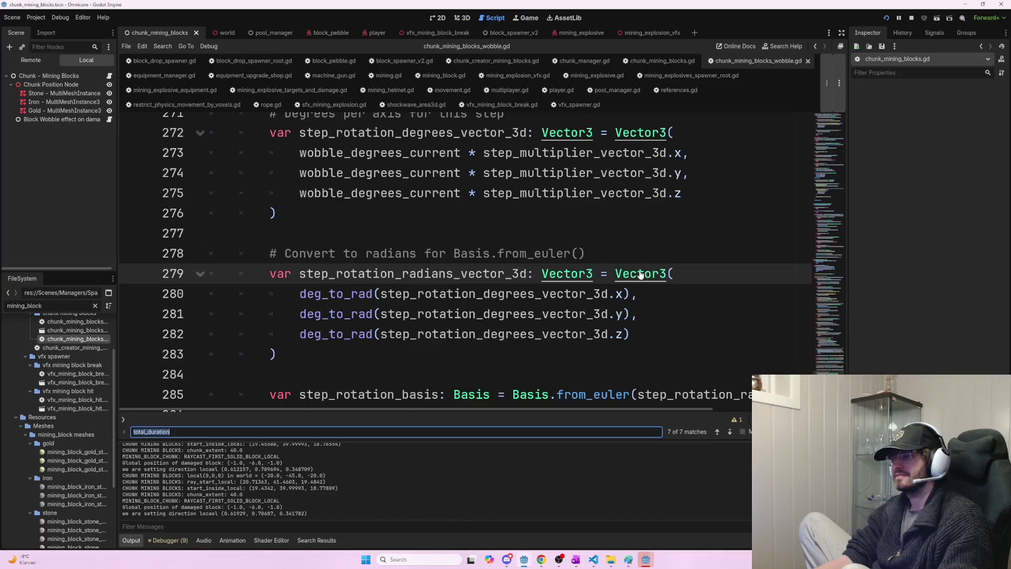
key(alt+Tab)
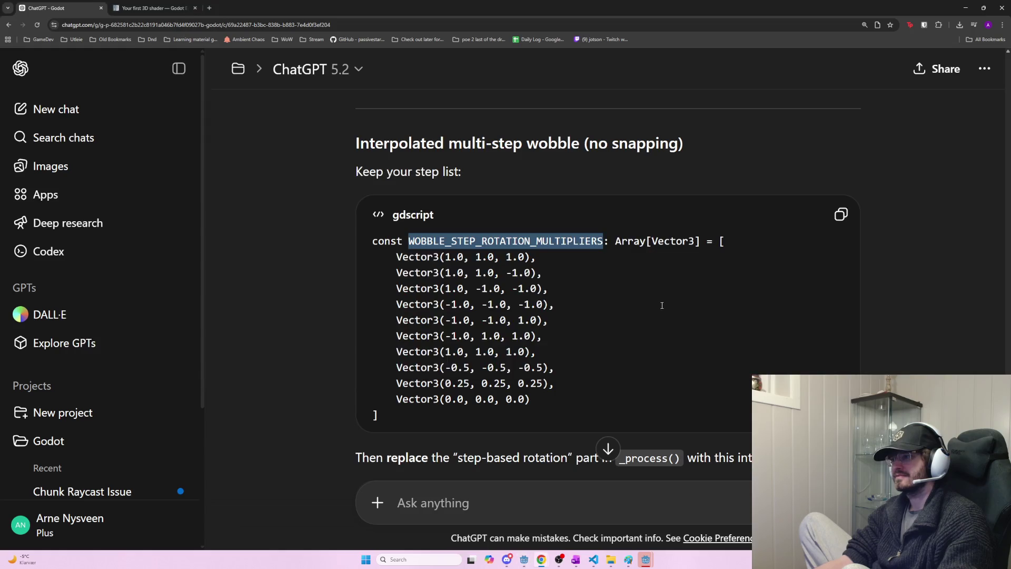
key(alt+Tab)
scroll(618, 289, down, 4)
key(alt+Tab)
- Copy ChatGPT's interpolated step-rotation replacement code block
scroll(727, 330, down, 1)
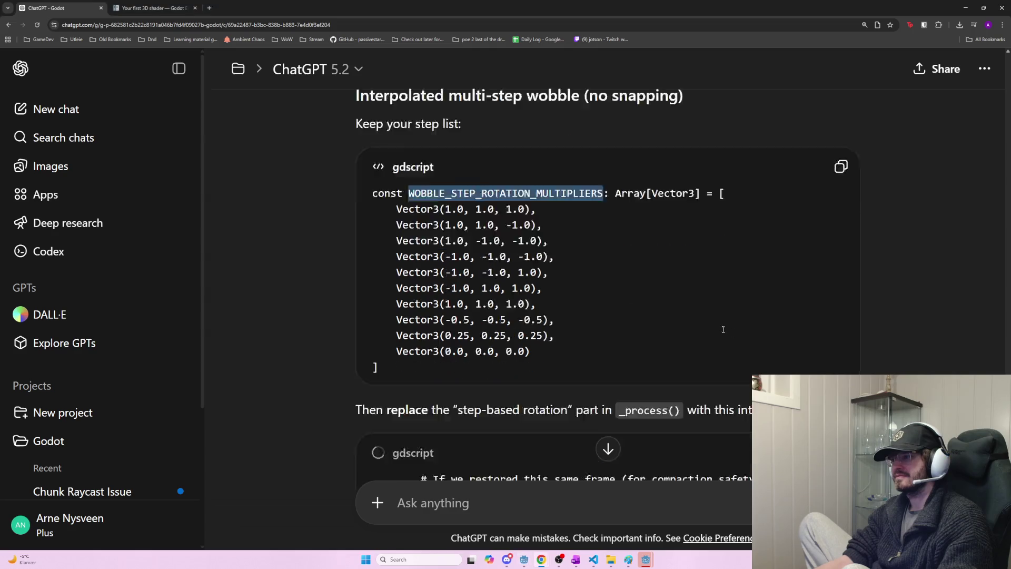
scroll(727, 330, down, 4)
scroll(676, 312, down, 2)
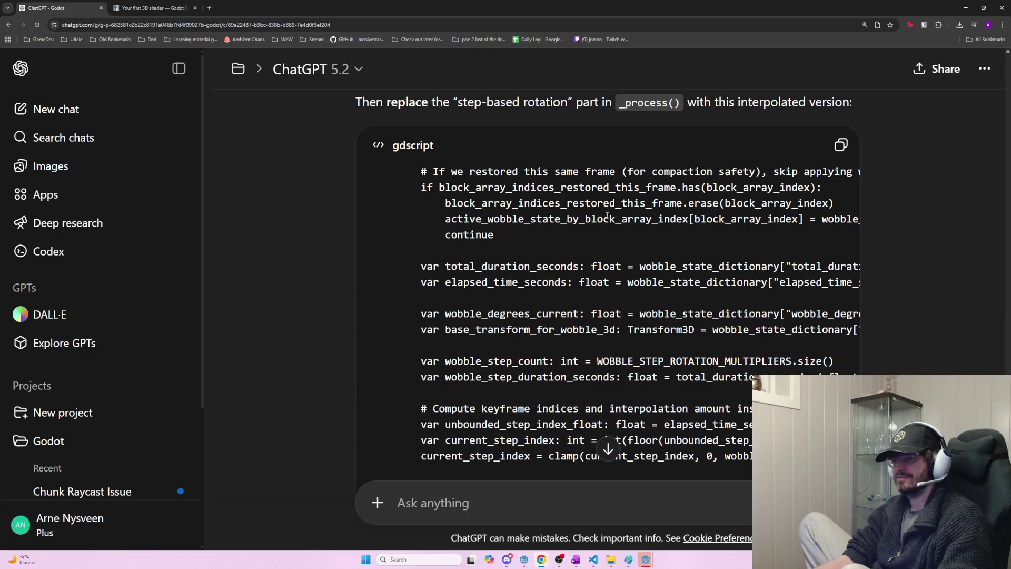
mouse_move(419, 175)
mouse_down()
mouse_move(465, 174)
mouse_move(694, 221)
mouse_up()
click(643, 234)
click(841, 145)
scroll(739, 262, down, 10)
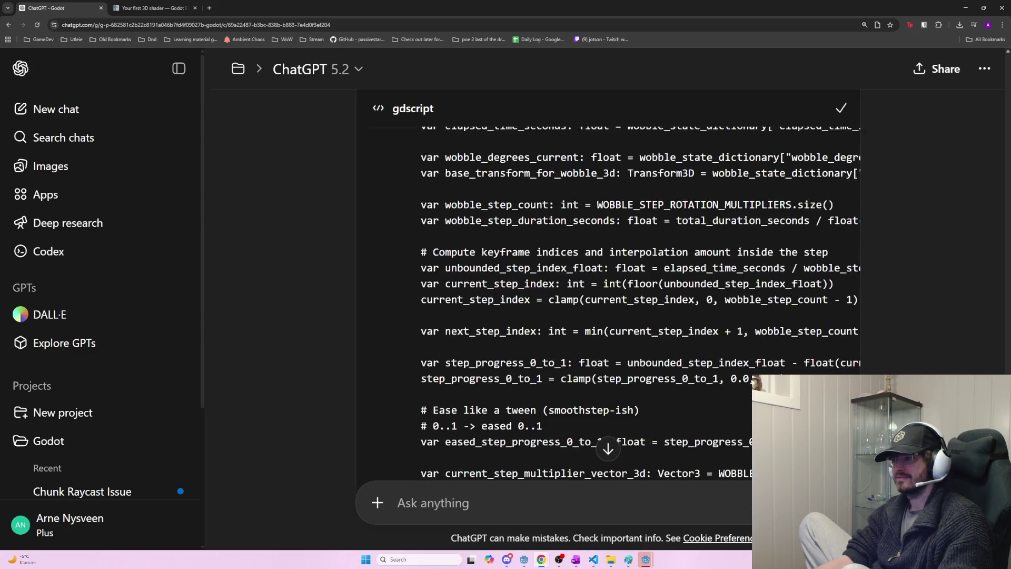
scroll(740, 262, down, 5)
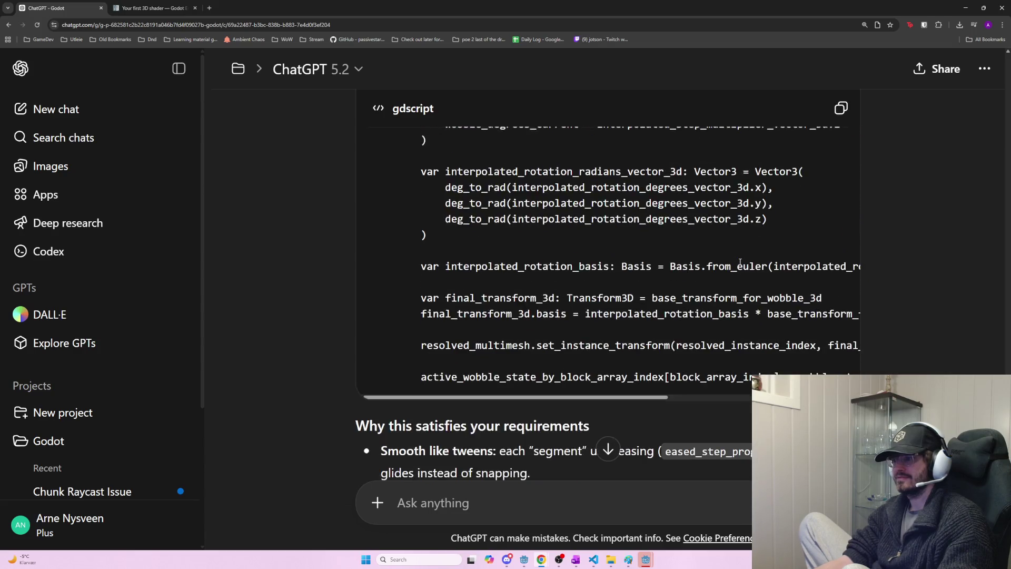
key(ctrl+f)
- Find the old step block via 'if we' and select it from line 251 through line 292
key(alt+Tab)
key(ctrl+a)
text(if we)
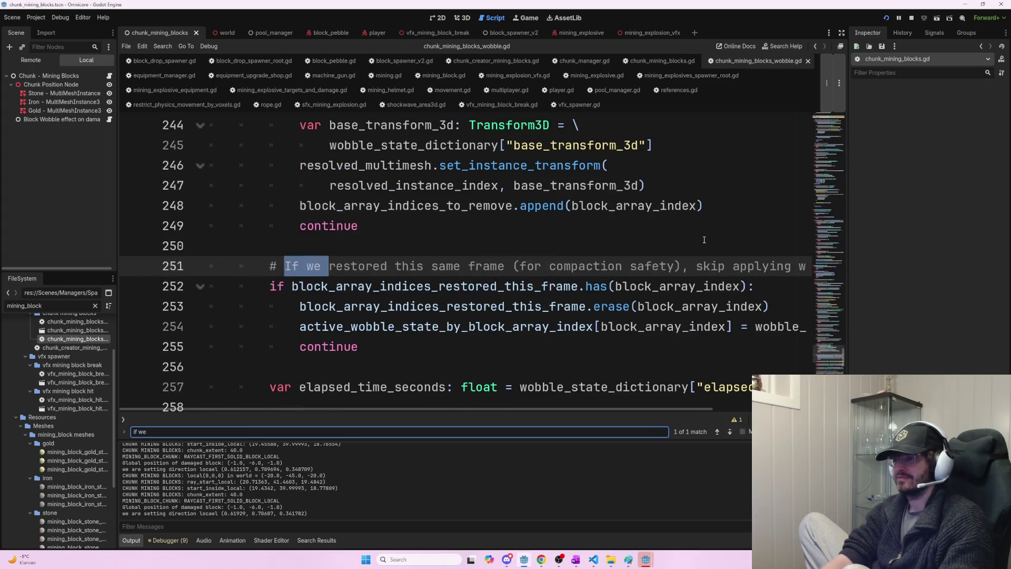
click(256, 262)
scroll(483, 341, down, 8)
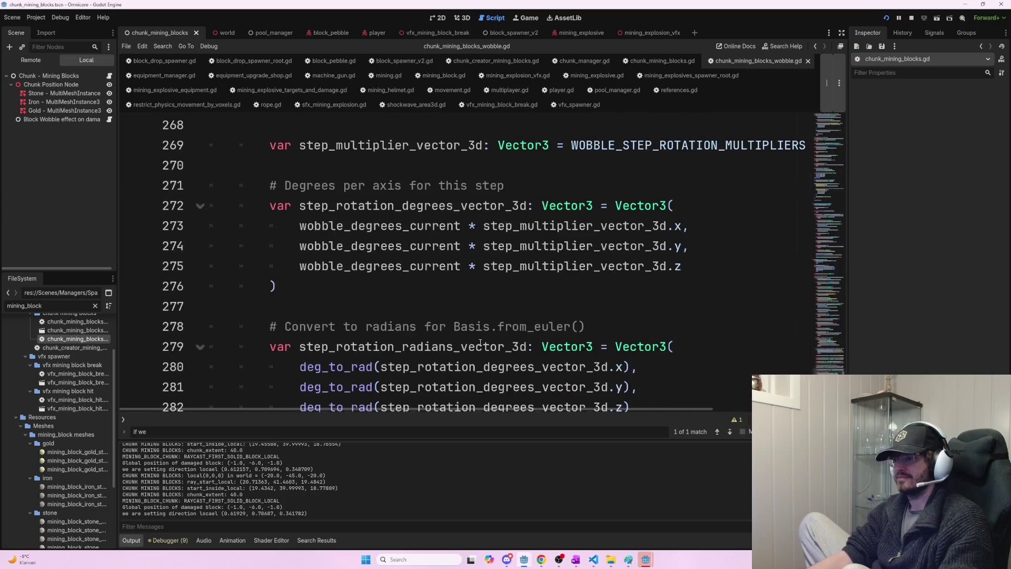
scroll(484, 341, down, 5)
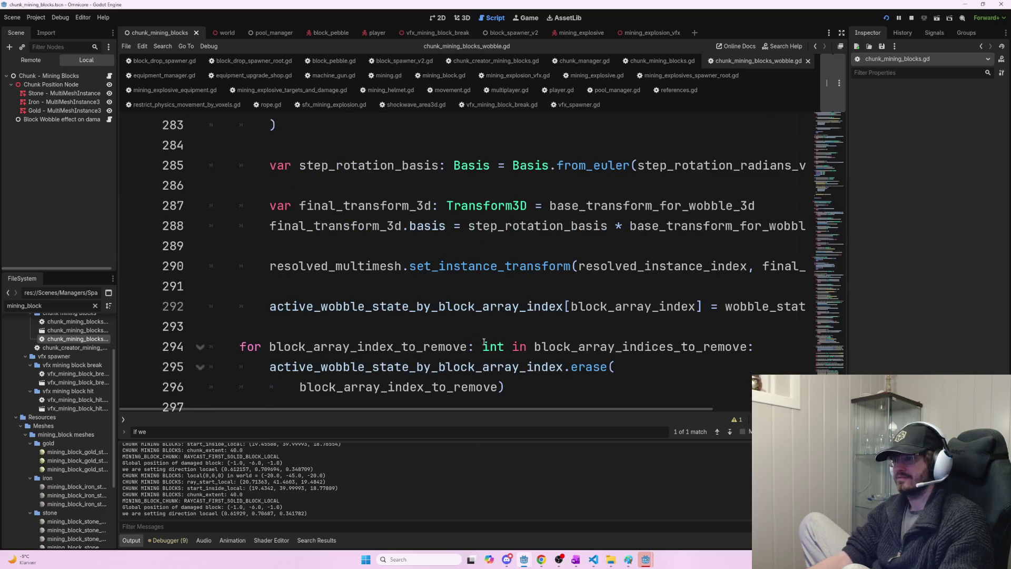
shift+click(638, 307)
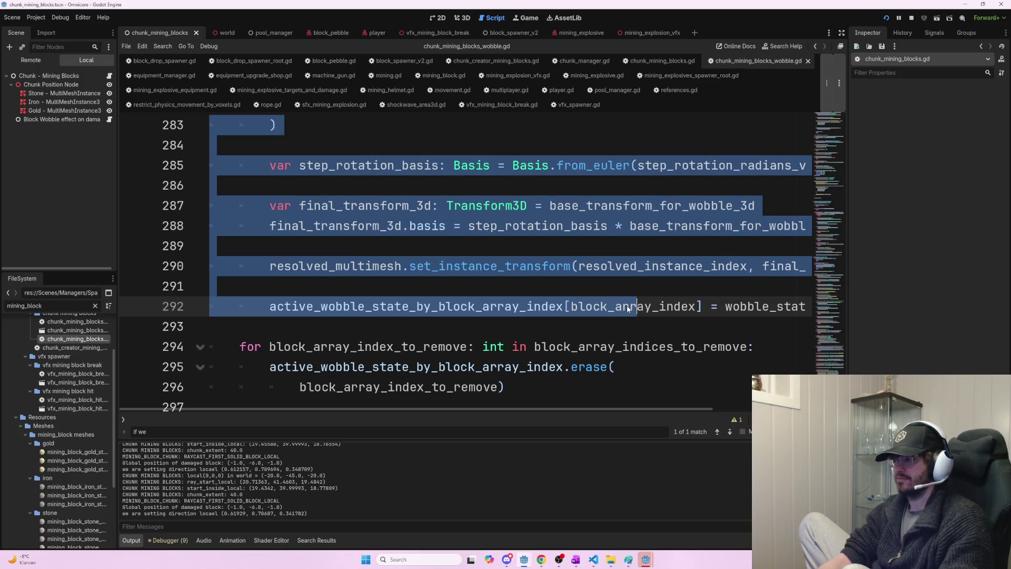
drag(653, 308, 806, 306)
click(807, 306)
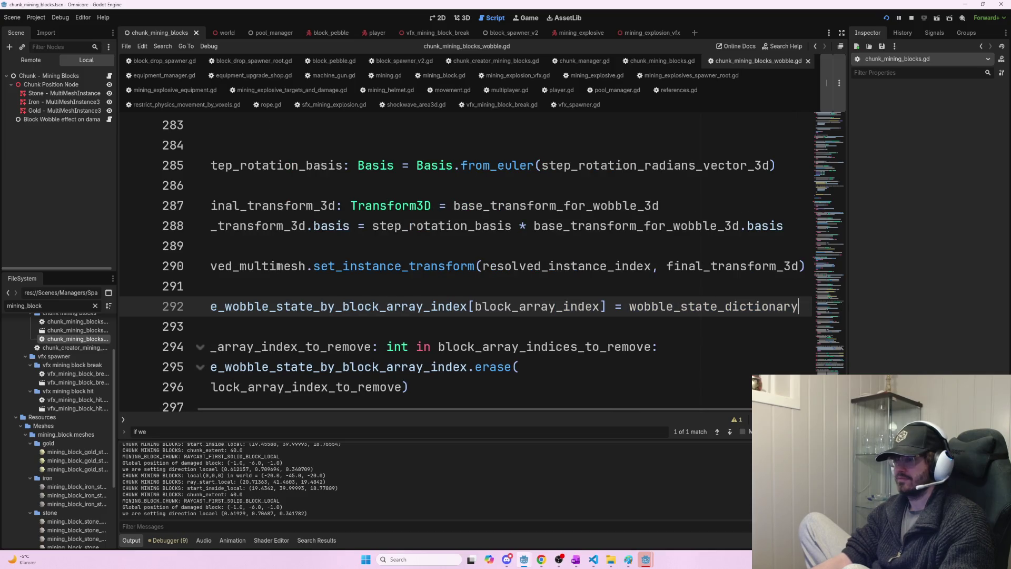
drag(373, 409, 298, 409)
key(shift+Home)
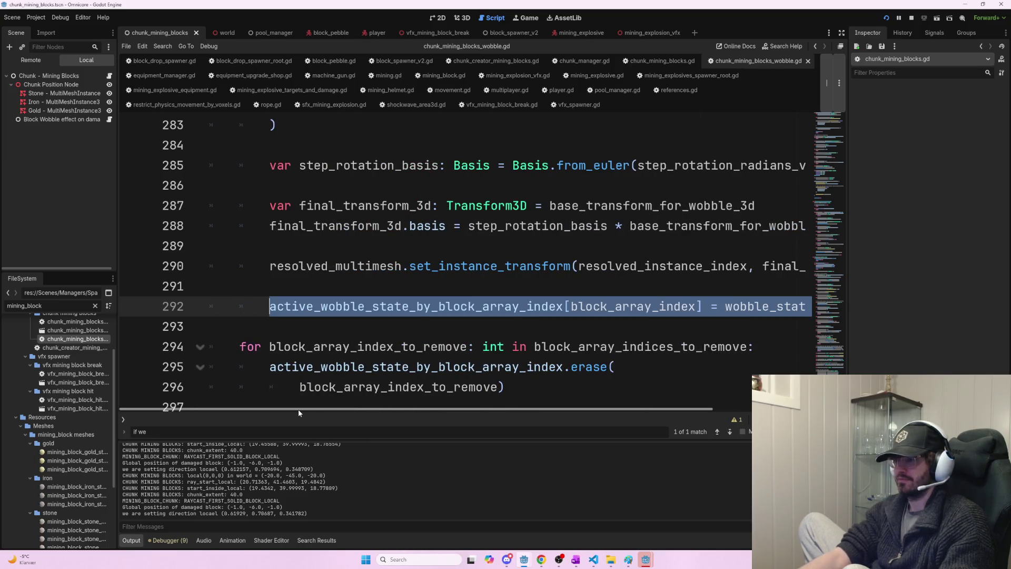
- Paste the interpolation code over lines 251–292, save, and go to the duplicate-declaration error
scroll(281, 394, up, 12)
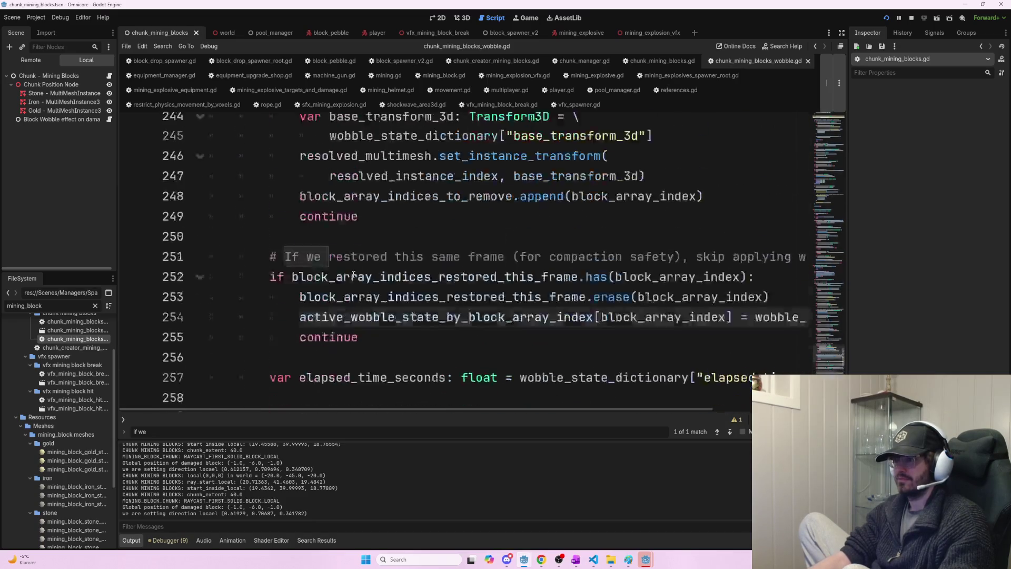
mouse_move(271, 208)
mouse_down()
mouse_move(369, 337)
mouse_move(473, 380)
mouse_move(486, 371)
mouse_move(342, 418)
mouse_move(334, 380)
mouse_up()
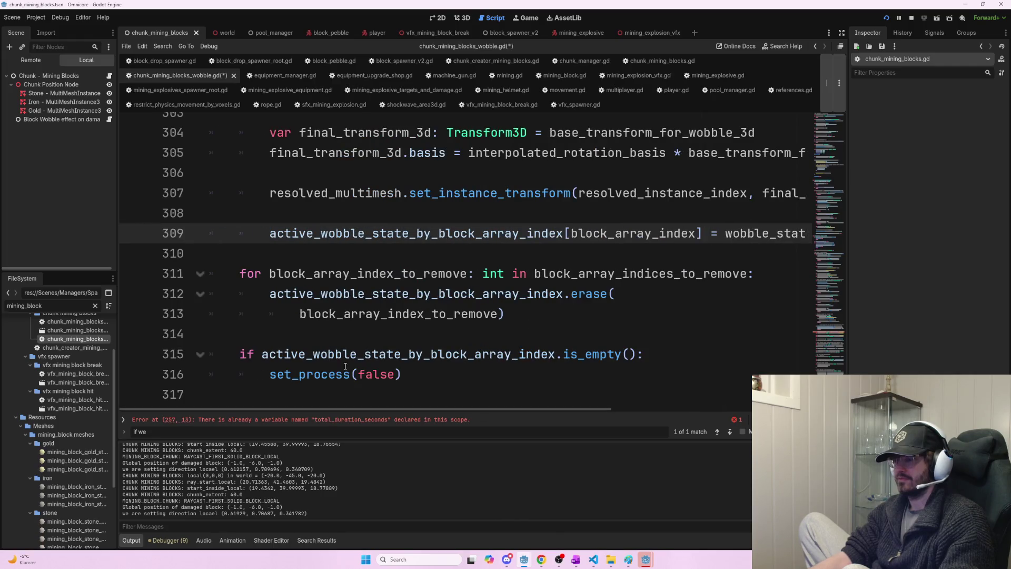
scroll(386, 318, up, 8)
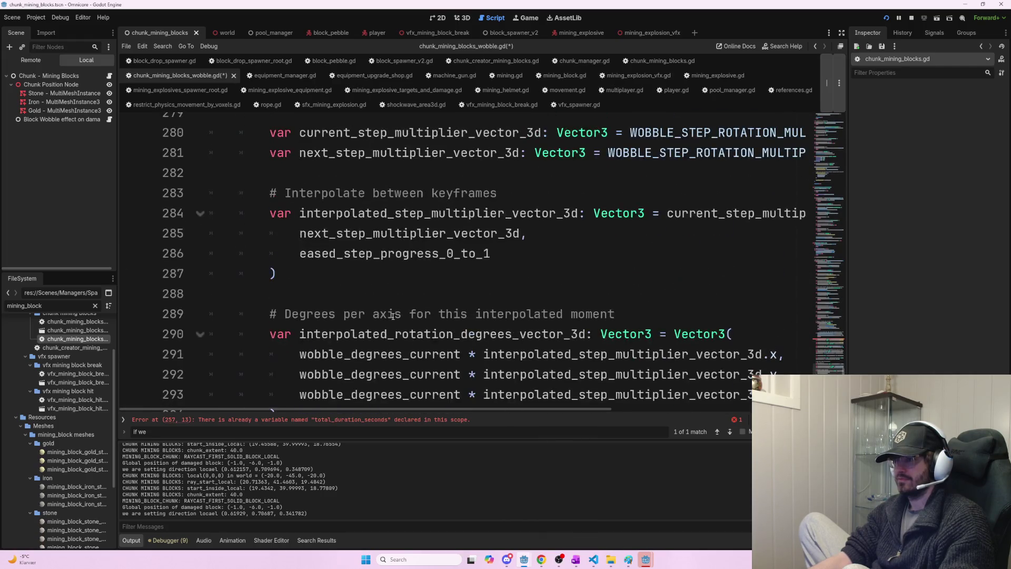
scroll(354, 270, up, 3)
scroll(364, 289, down, 10)
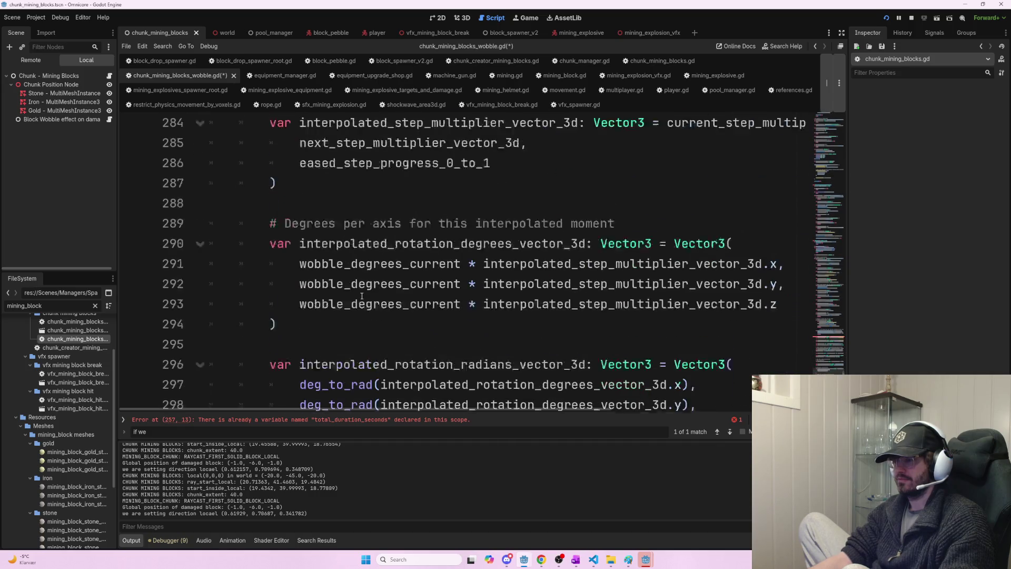
scroll(367, 302, down, 1)
key(ctrl+s)
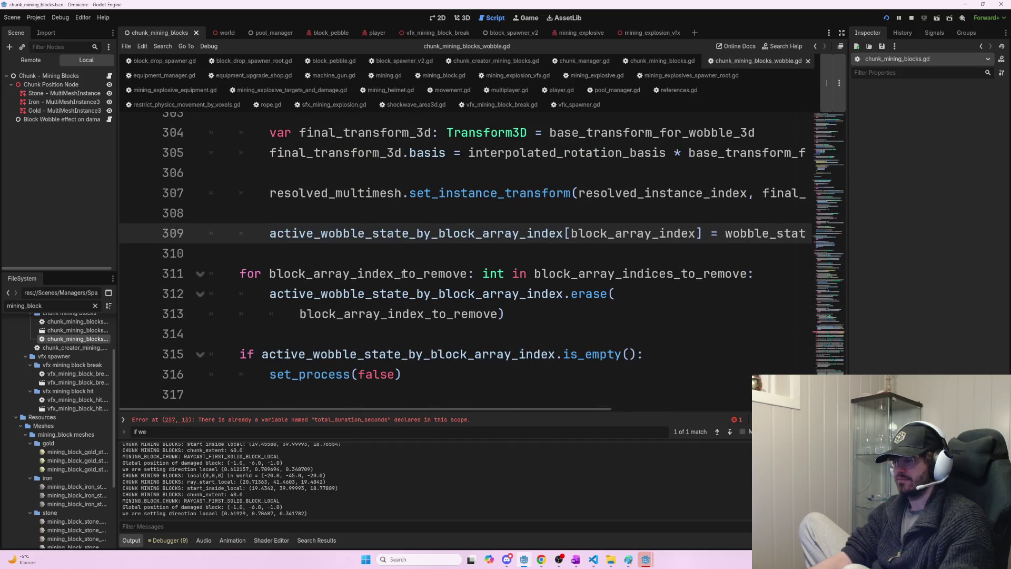
click(349, 419)
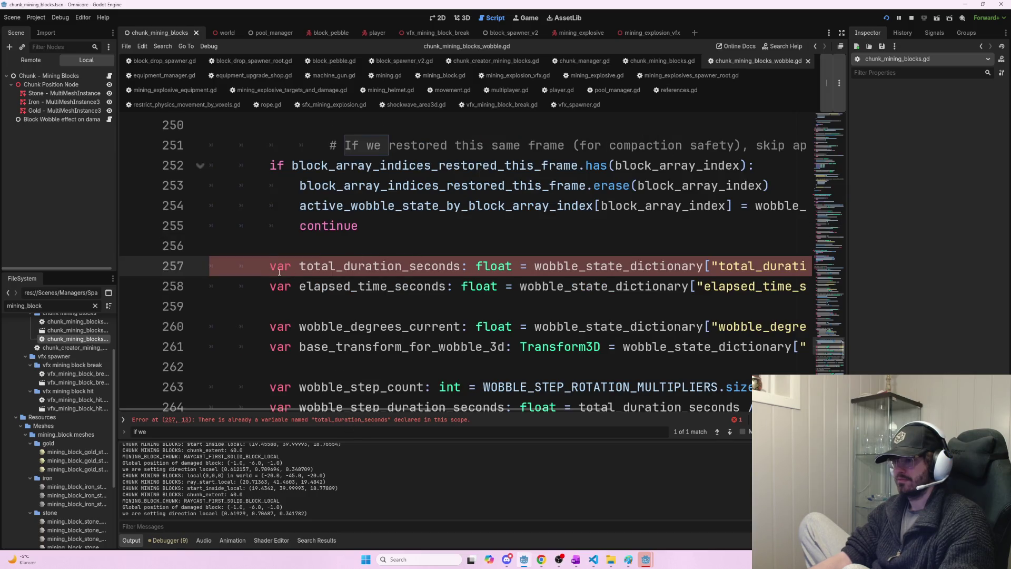
- Delete the duplicate total_duration_seconds declaration and its emptied line
key(shift+End)
key(Delete)
key(ctrl+z)
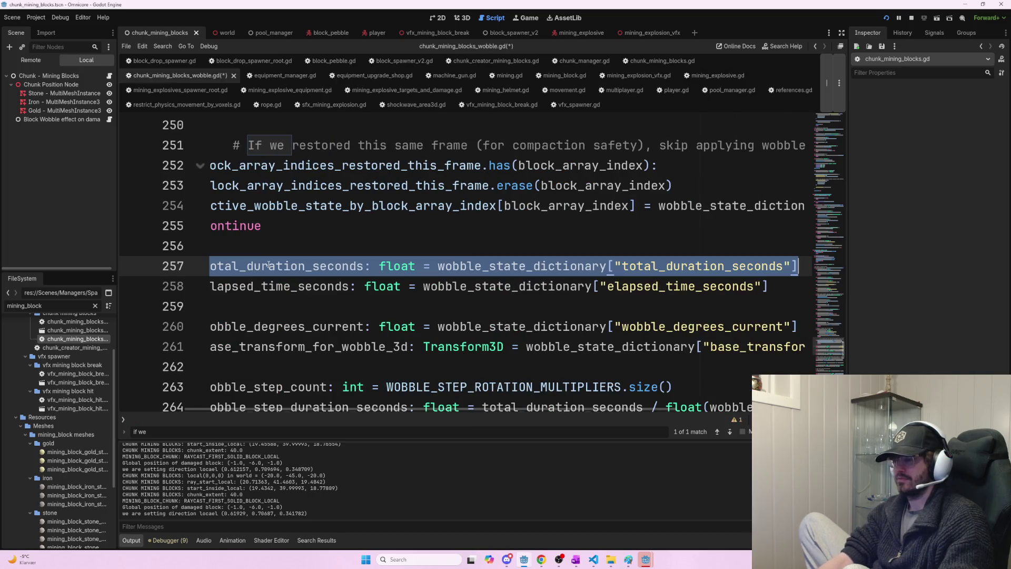
key(Delete)
key(BackSpace)
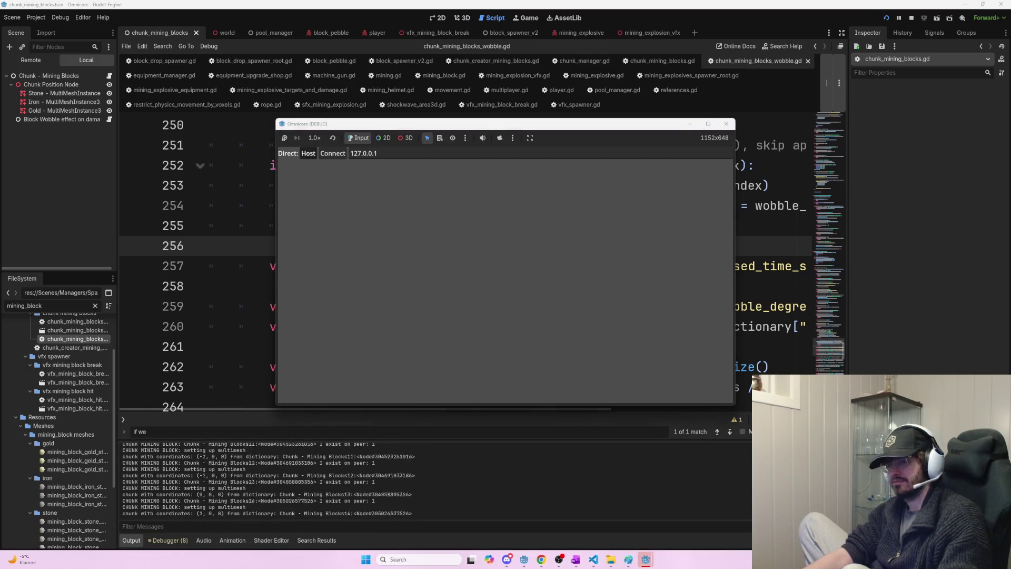
- Host a game, mine a block until it breaks, then stop the project and return to the script
click(308, 153)
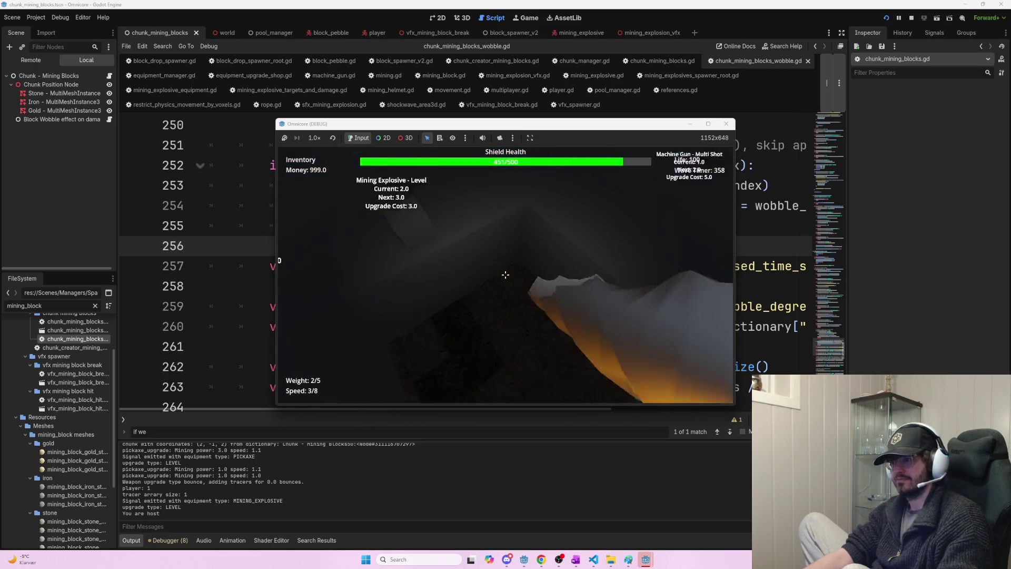
click(505, 274)
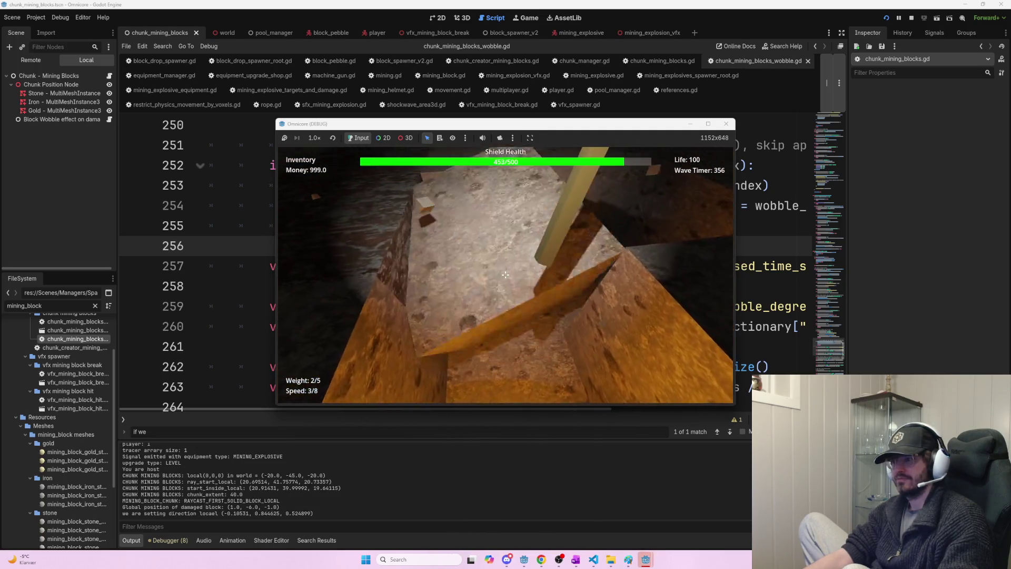
click(505, 274)
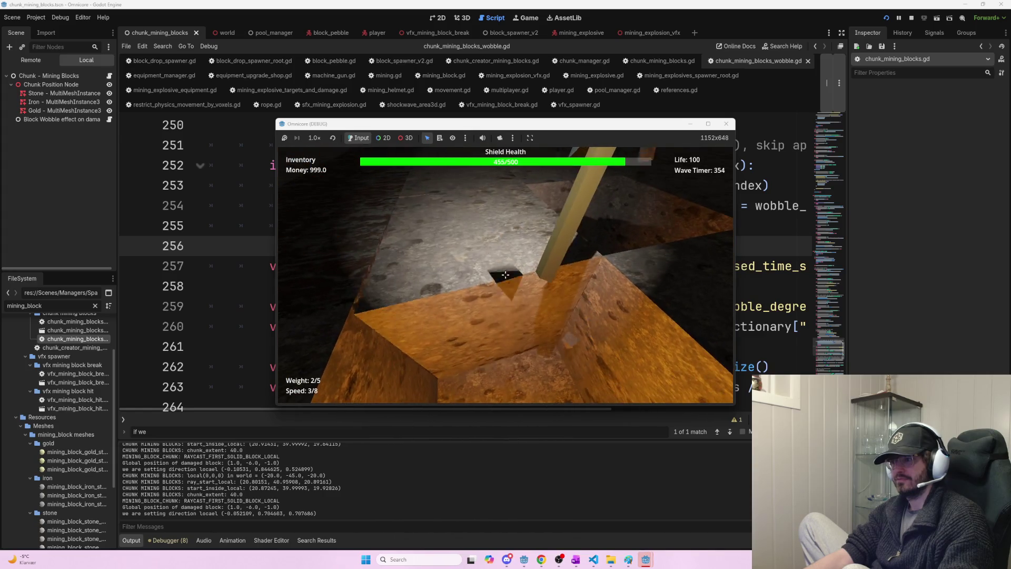
click(506, 275)
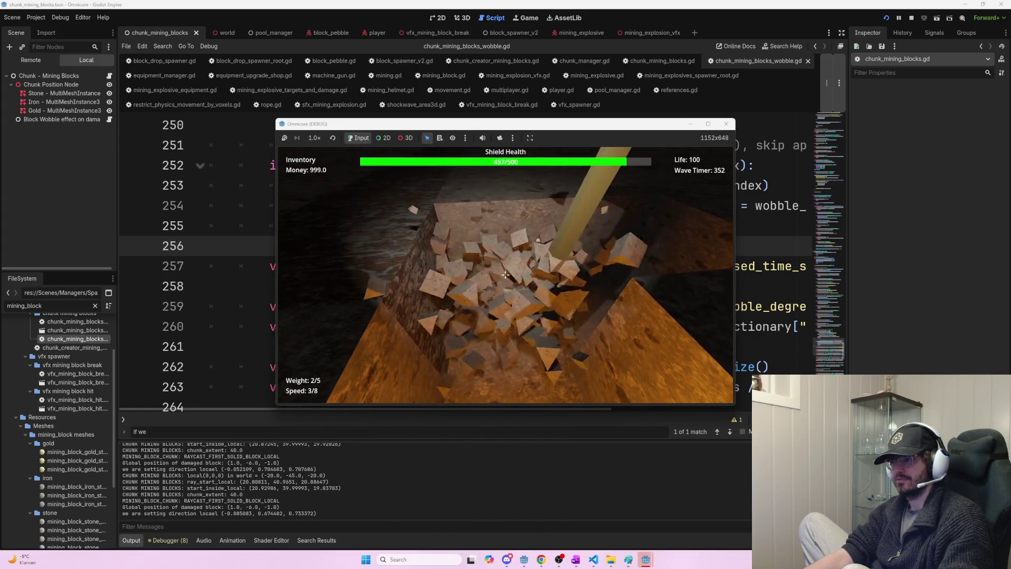
key(F5)
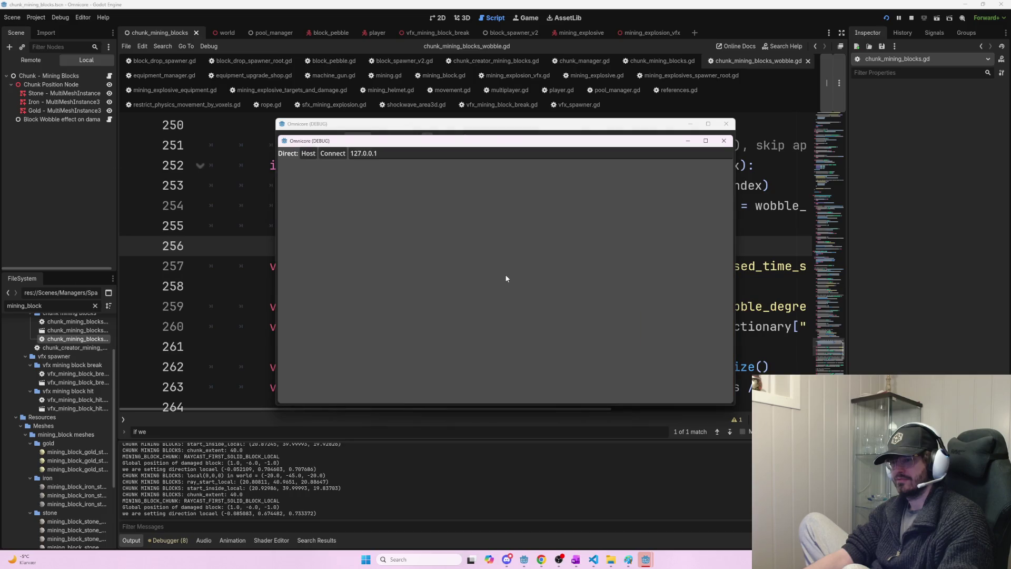
key(F8)
click(505, 220)
key(ctrl+f)
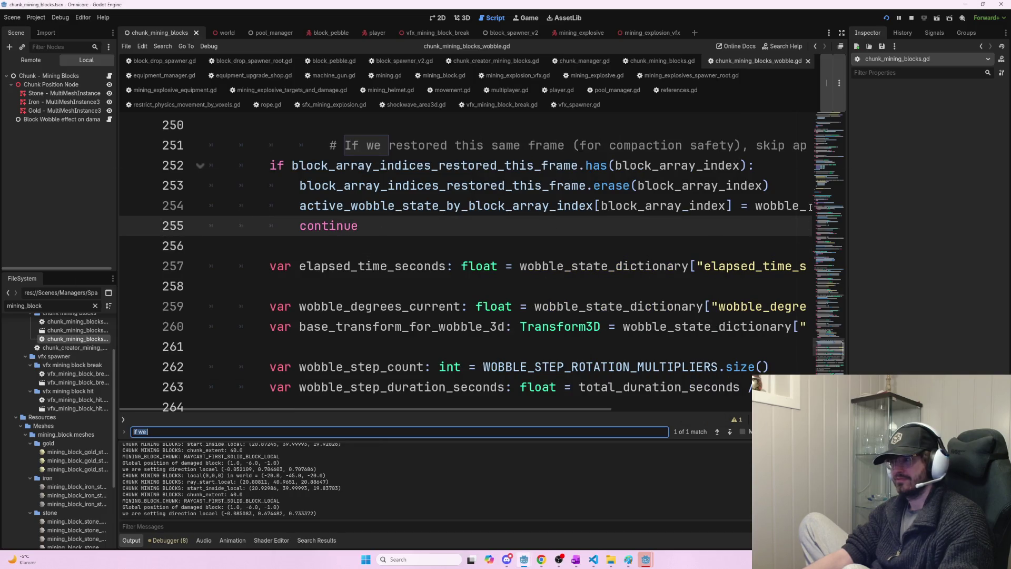
- Give the Block Wobble effect on damage node Wobble Min Degrees 2.0 and Max 6.0, save, and relaunch
click(738, 251)
key(ctrl+Home)
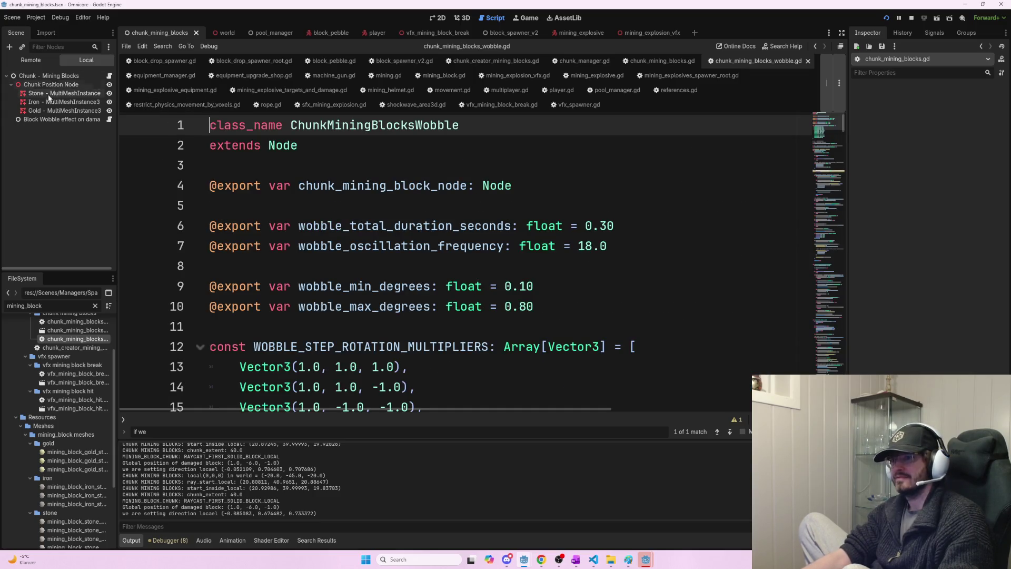
click(45, 121)
click(946, 139)
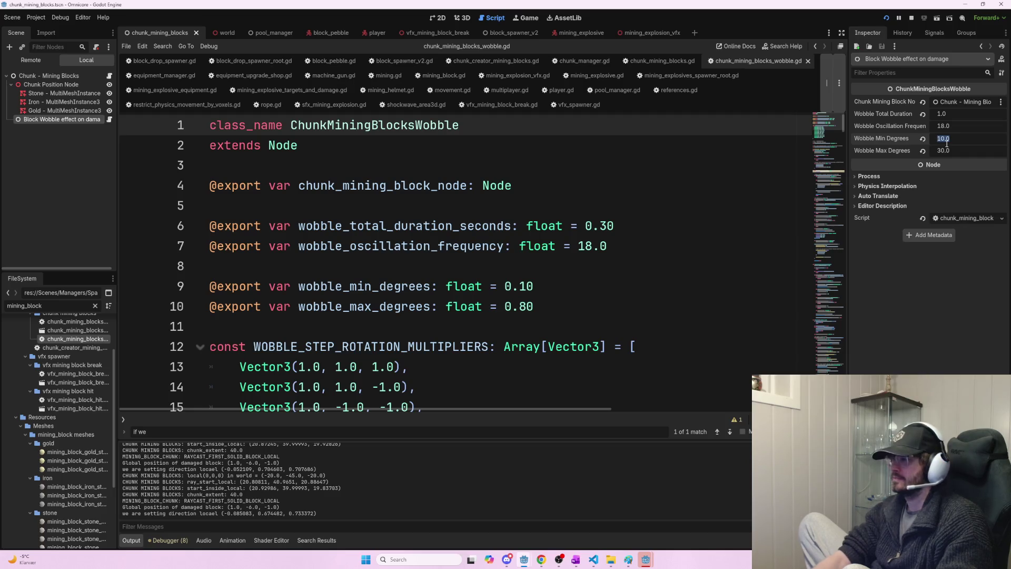
text(2)
click(972, 150)
text(5)
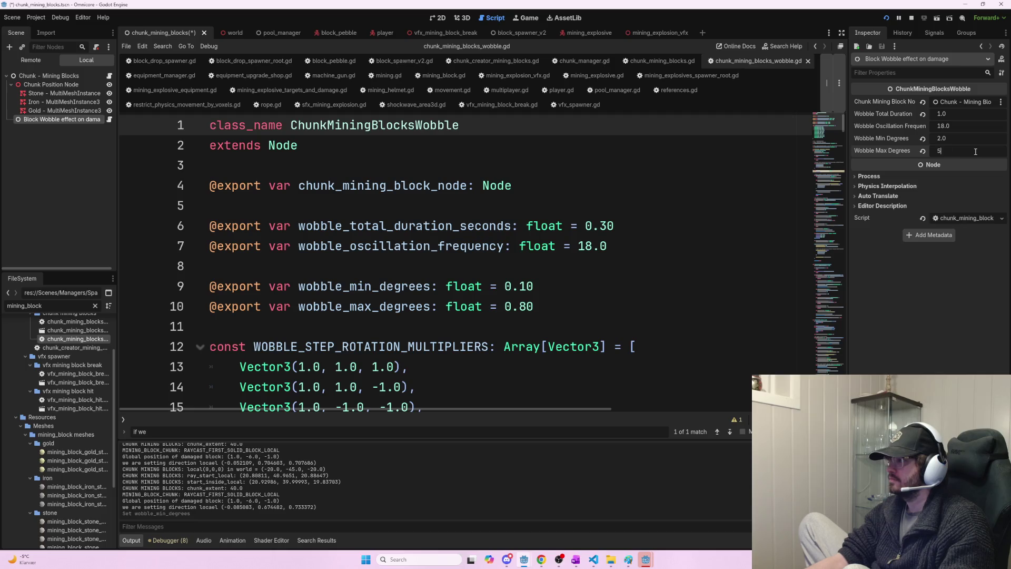
key(Return)
key(ctrl+s)
click(946, 150)
text(6)
key(Return)
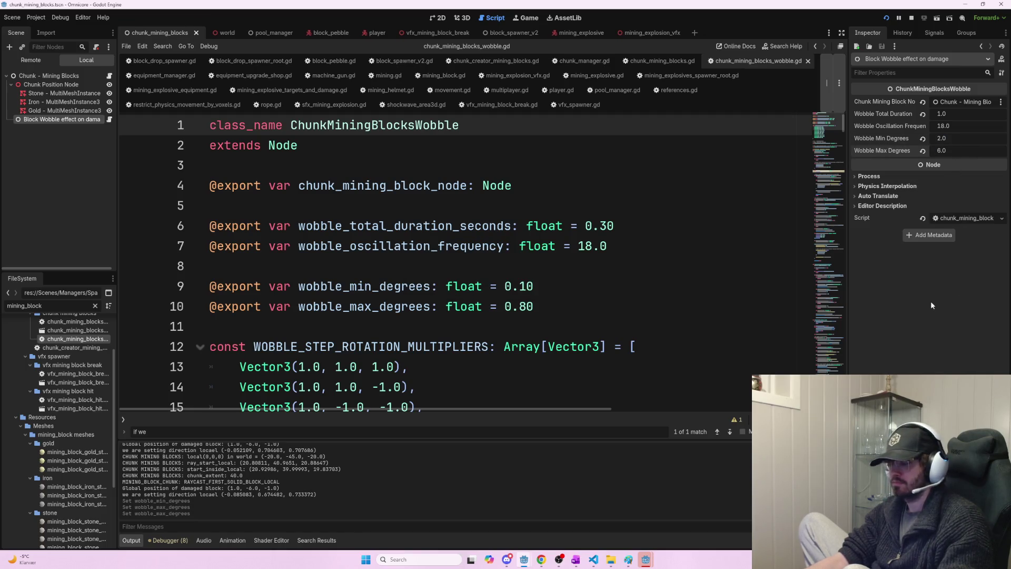
key(F5)
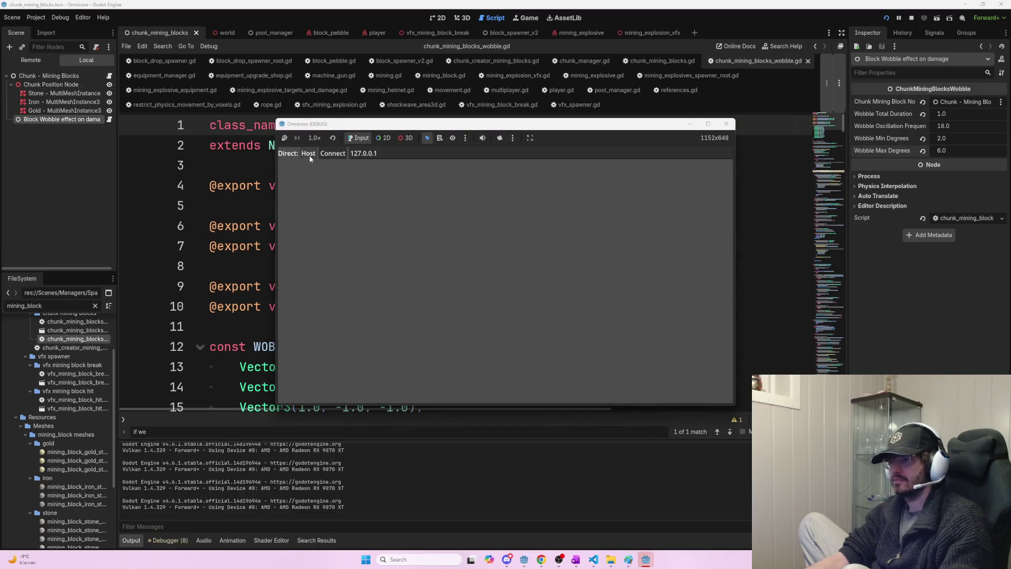
- Host the game and hit a series of blocks with the pickaxe to watch them wobble
click(308, 156)
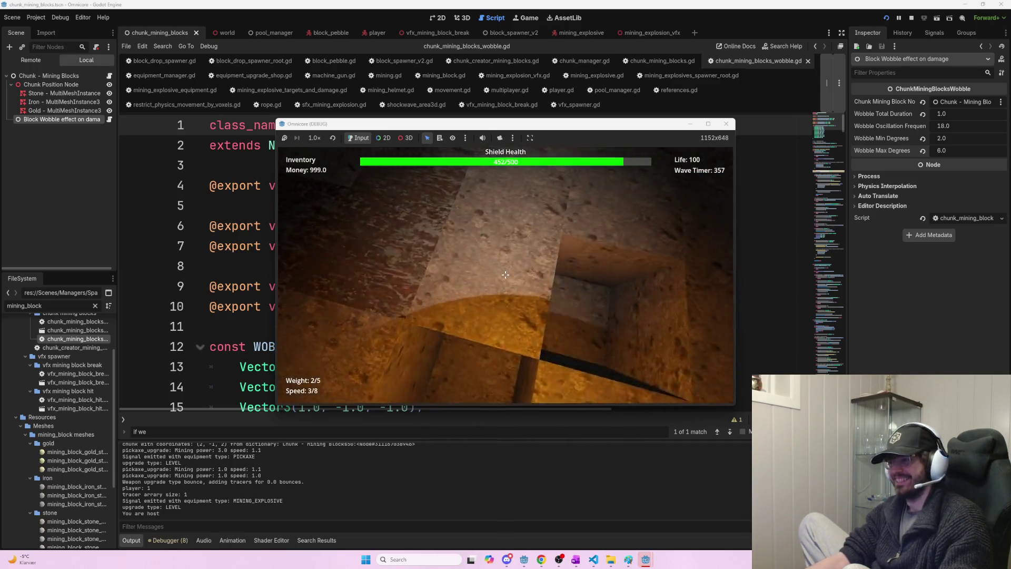
click(505, 275)
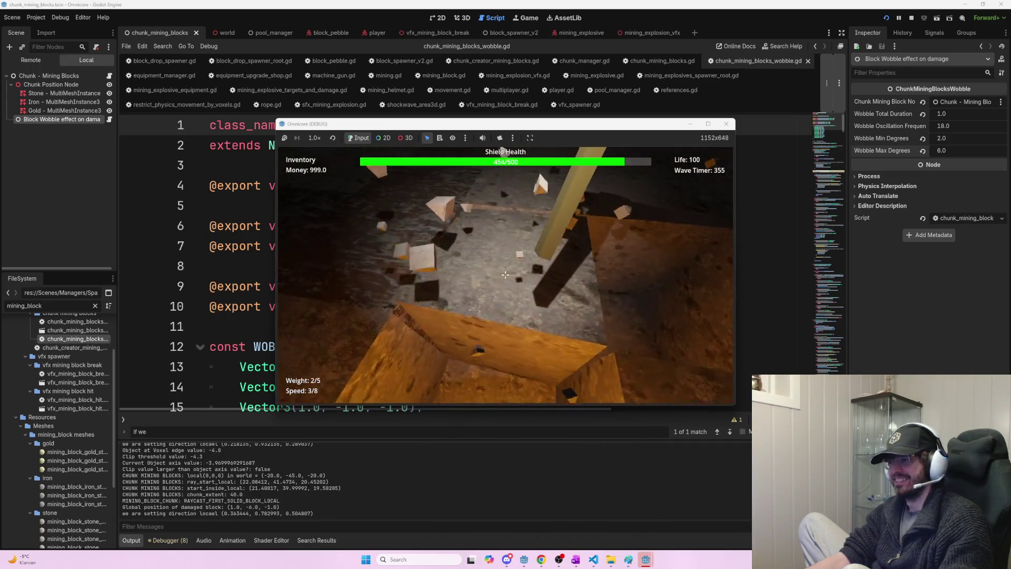
click(505, 274)
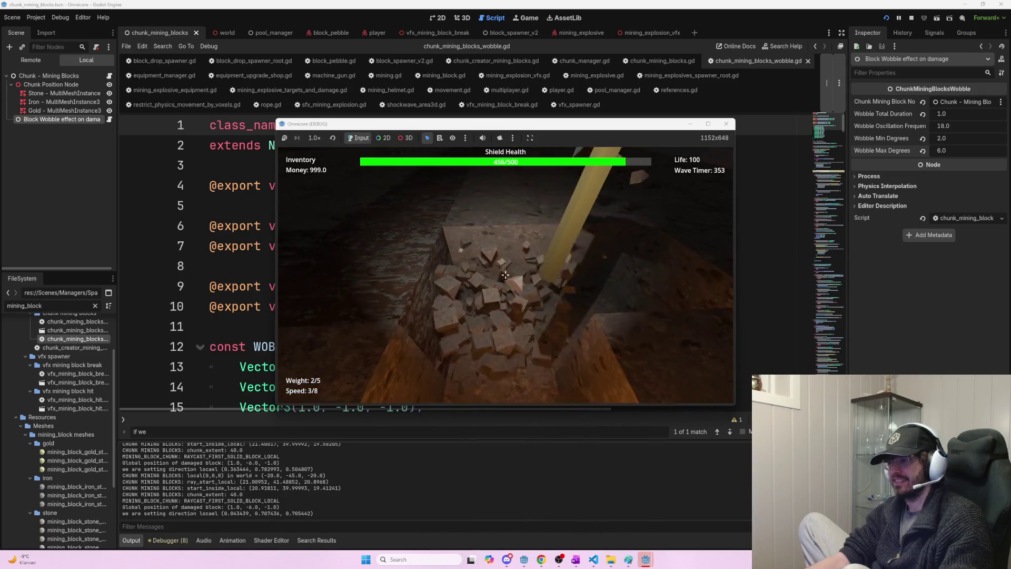
click(505, 274)
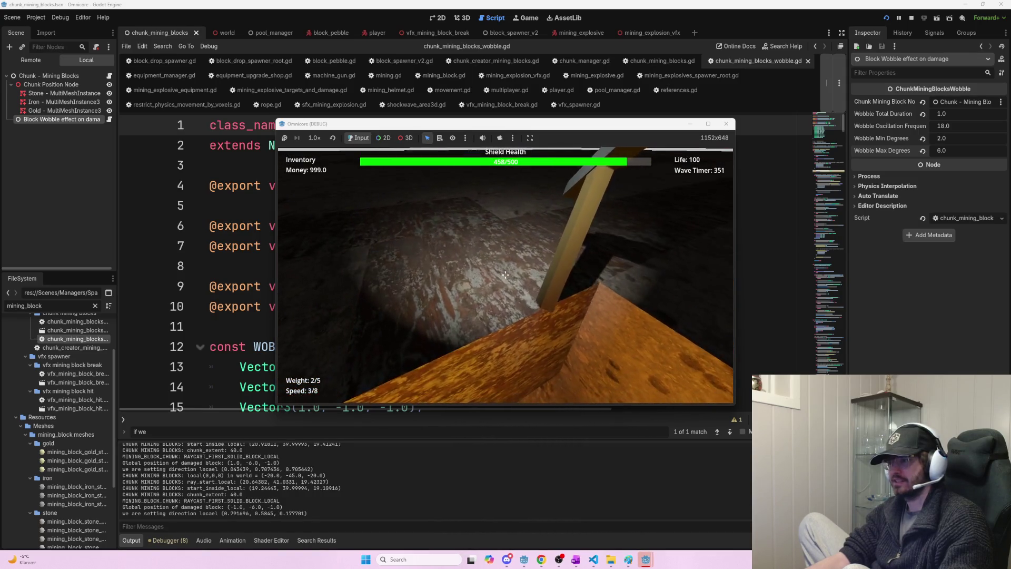
click(505, 274)
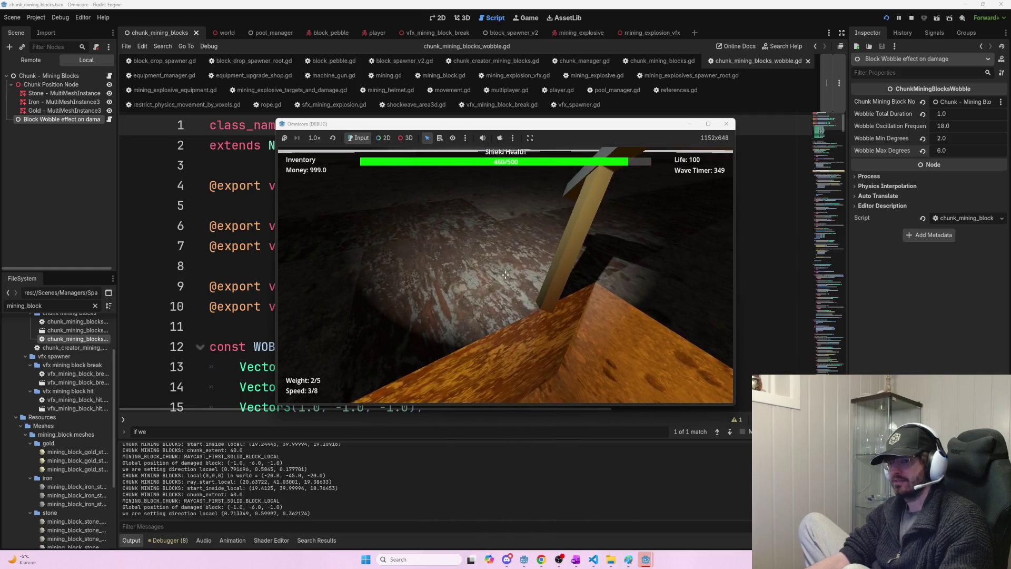
click(505, 274)
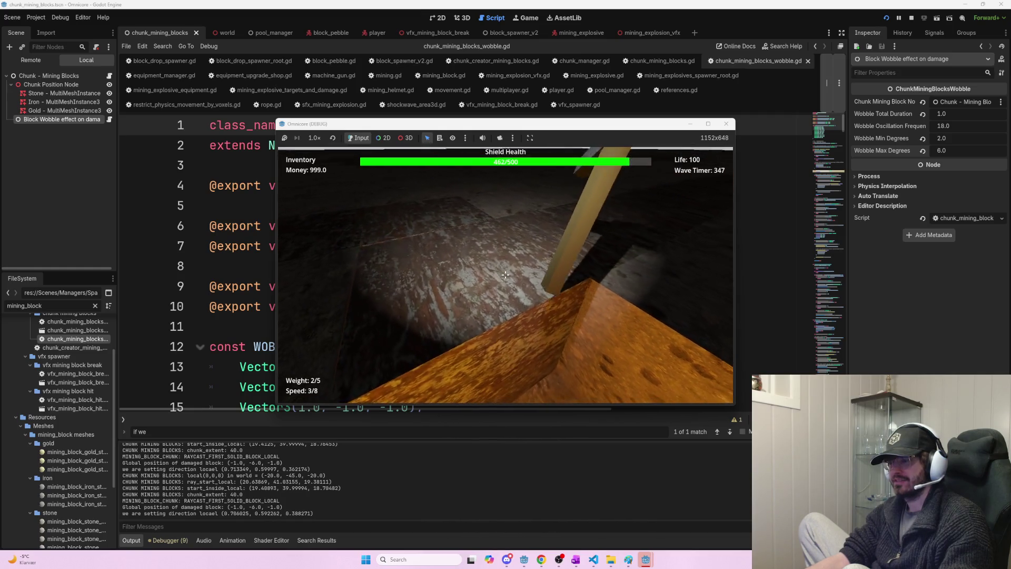
click(505, 274)
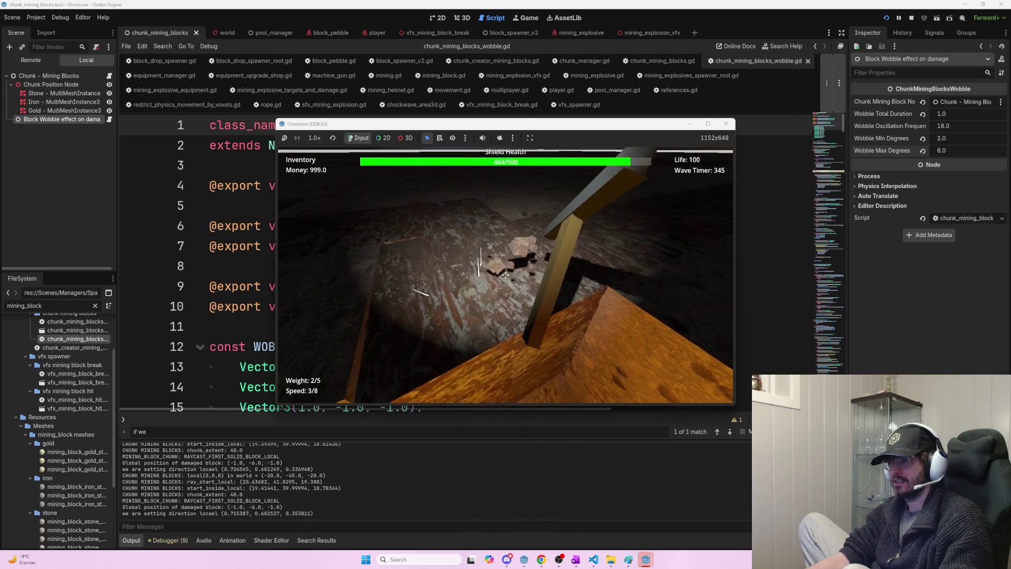
click(505, 274)
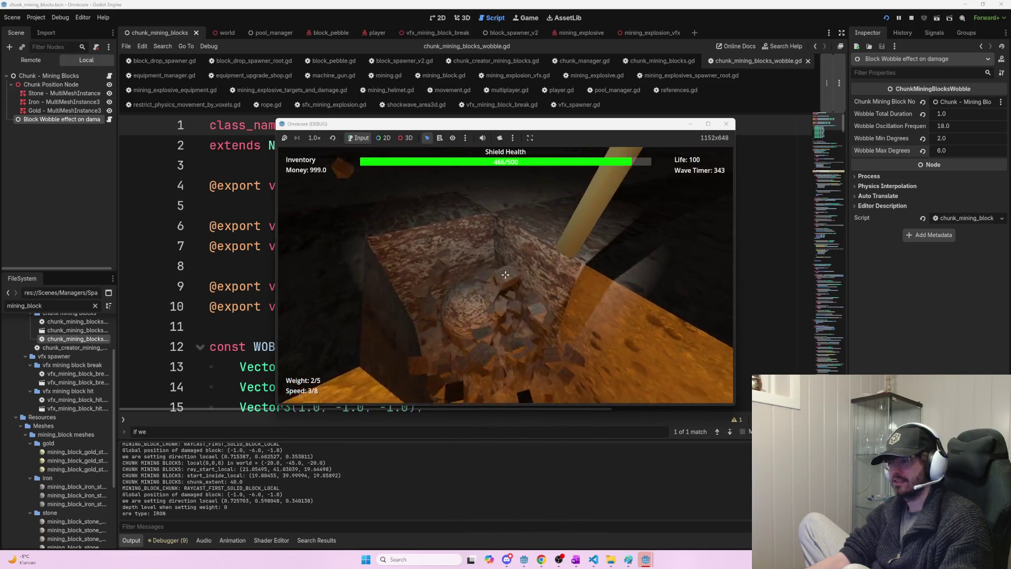
click(505, 275)
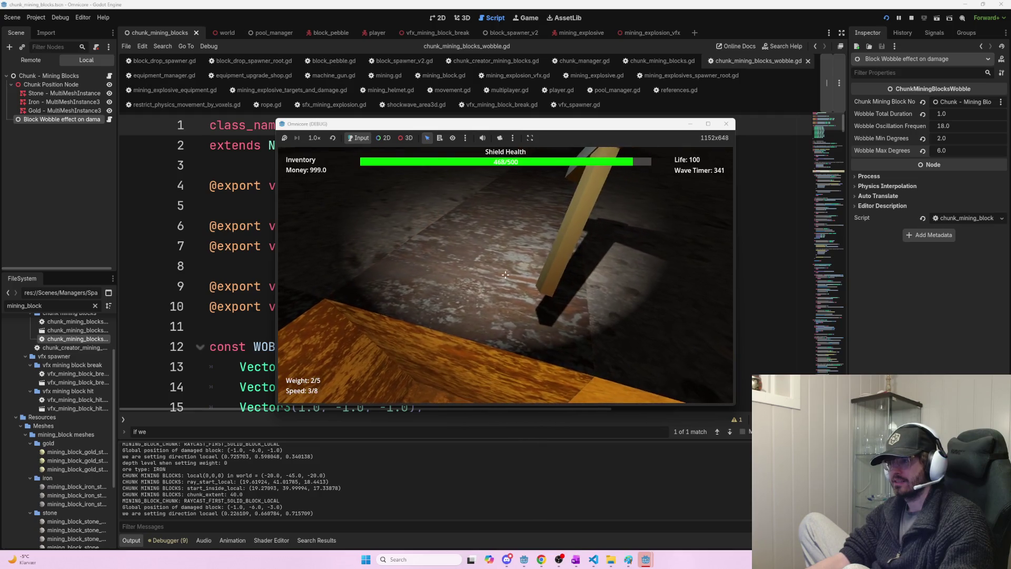
click(505, 275)
click(505, 274)
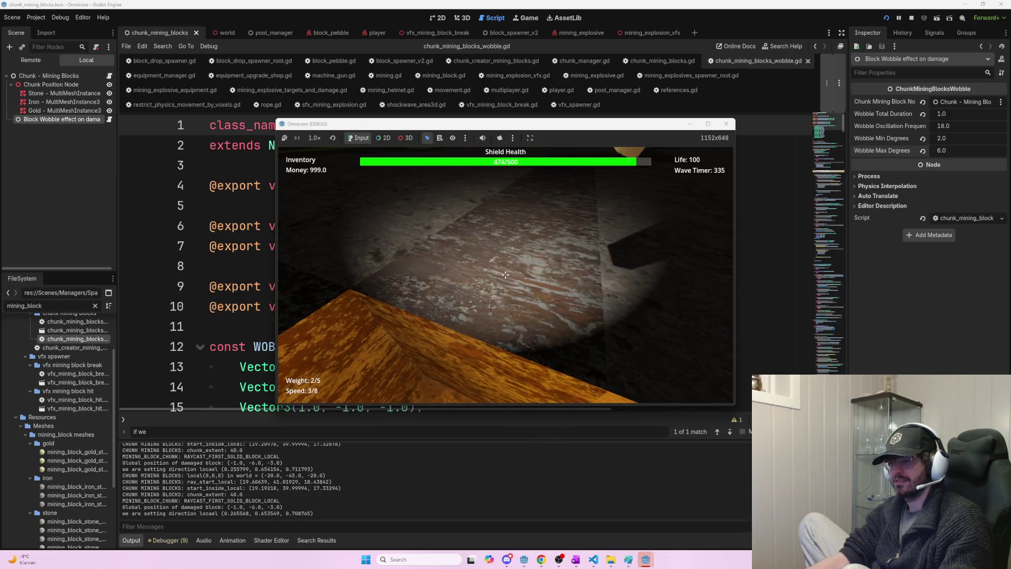
- Dig down into the pit, breaking blocks until a pebble is revealed
click(506, 274)
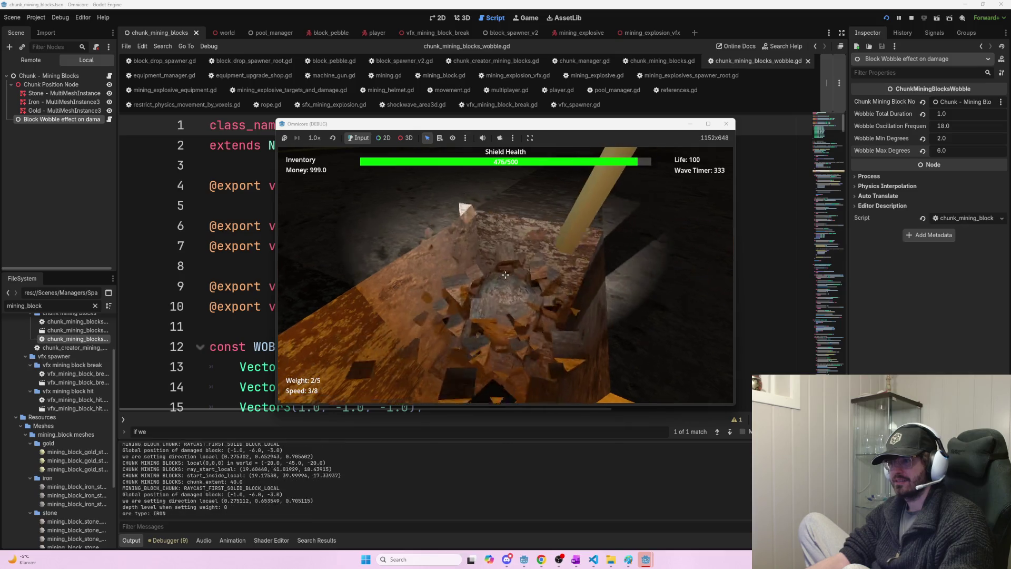
click(505, 274)
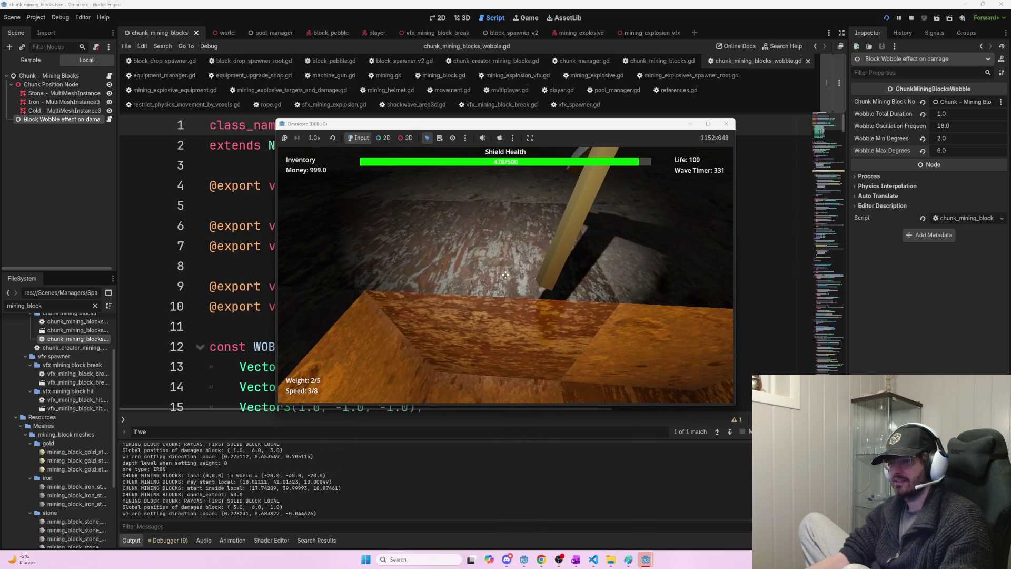
click(505, 275)
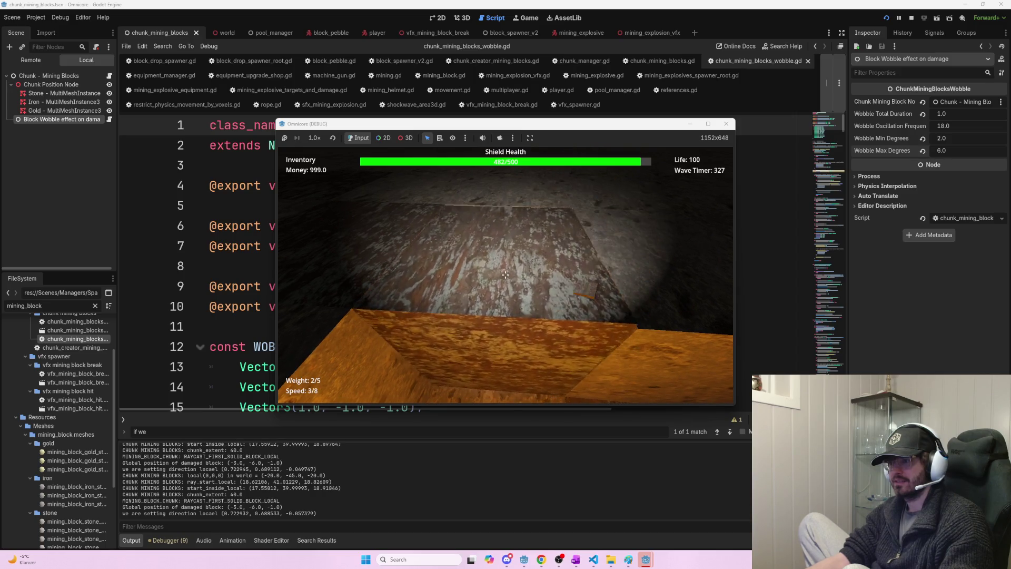
click(505, 275)
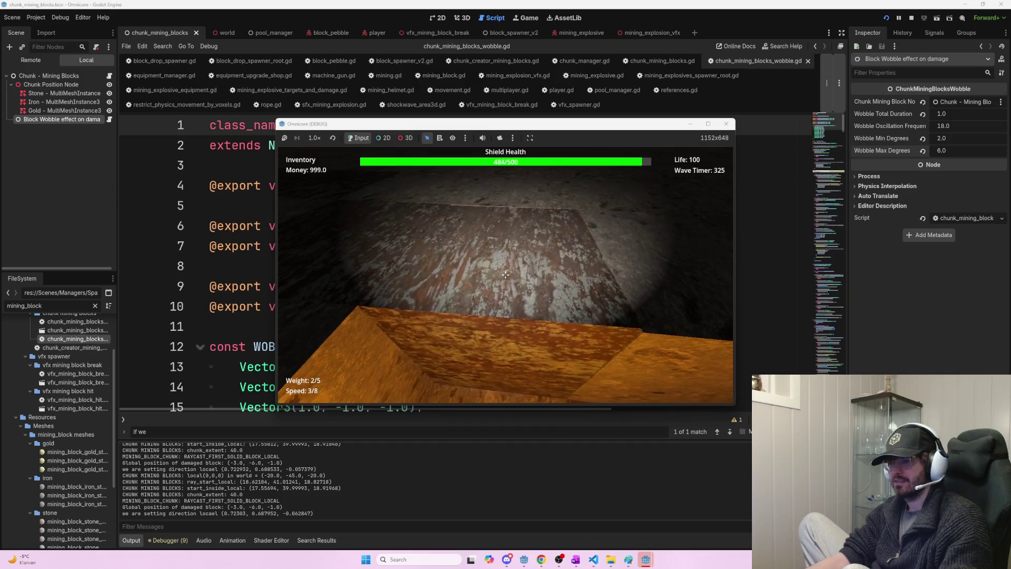
click(506, 275)
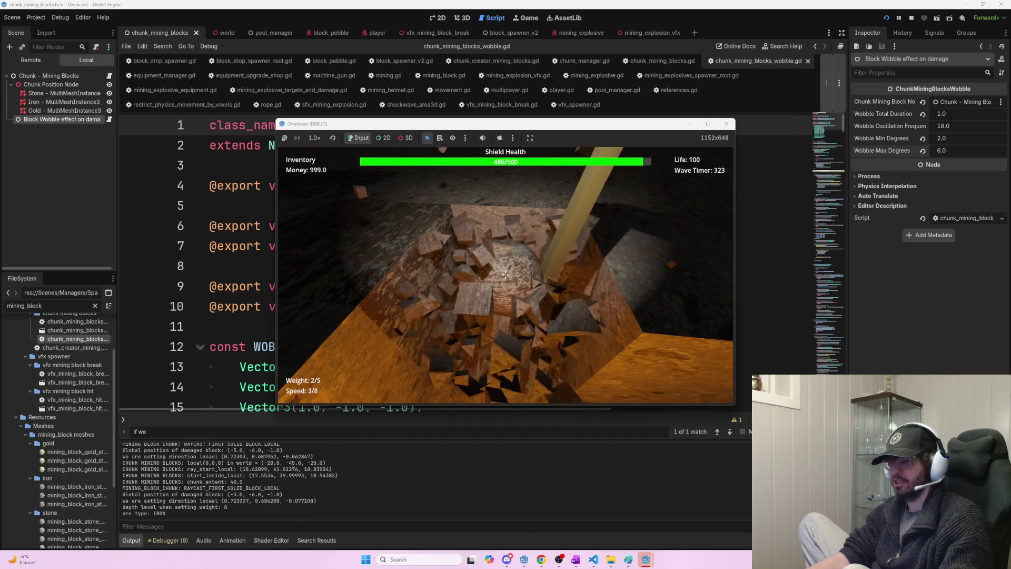
click(506, 274)
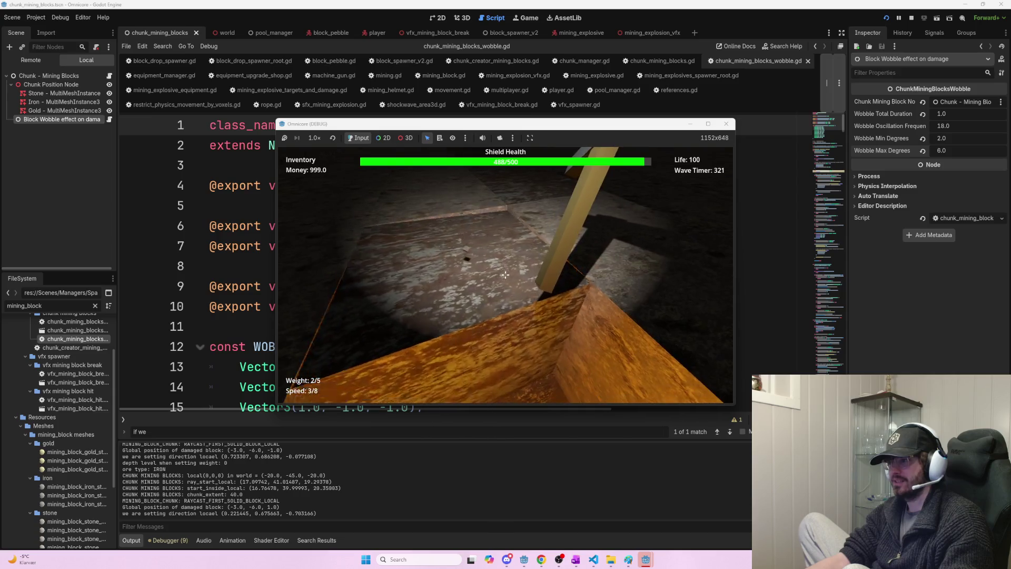
click(505, 274)
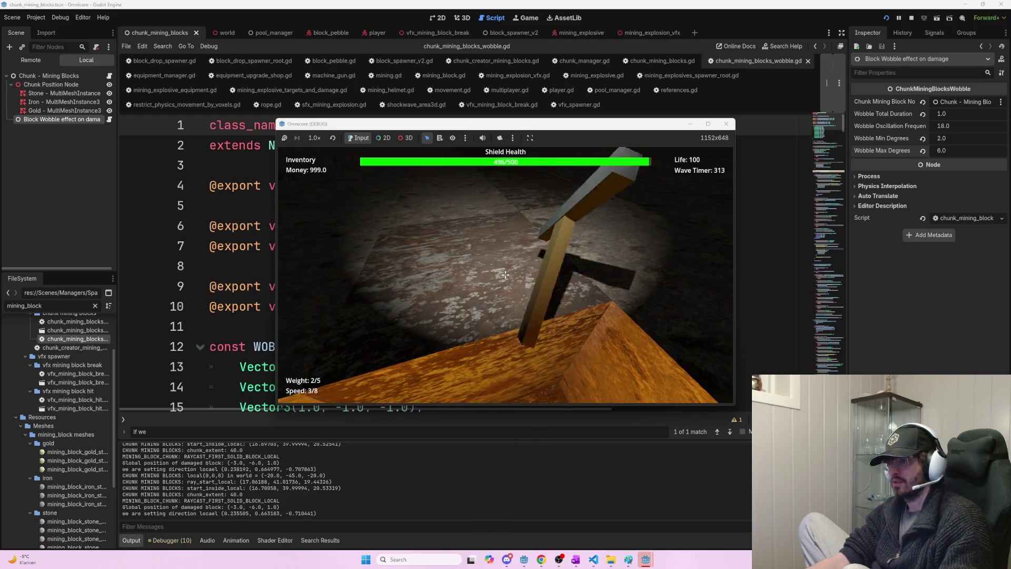
click(505, 274)
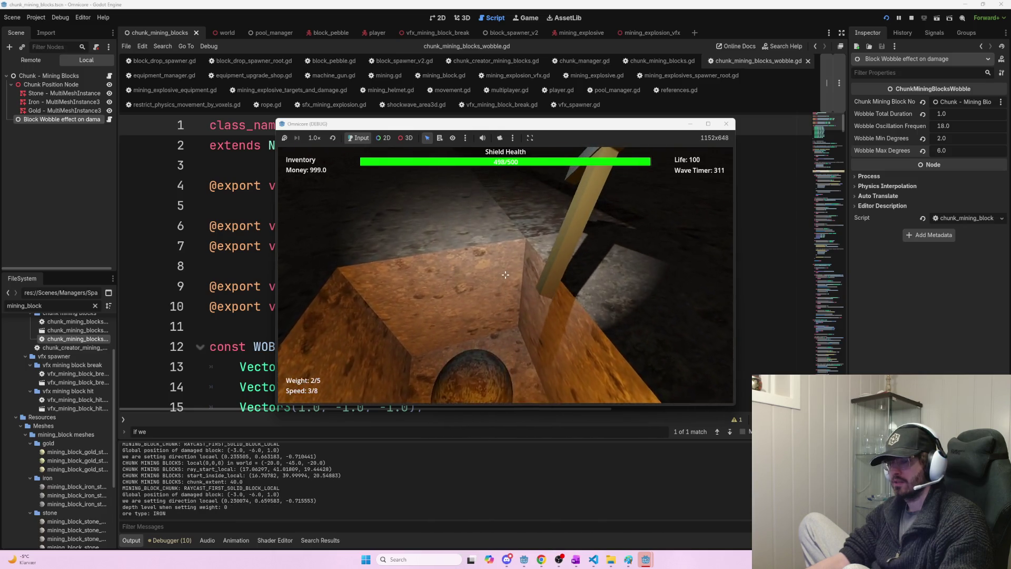
click(505, 275)
click(505, 274)
click(506, 274)
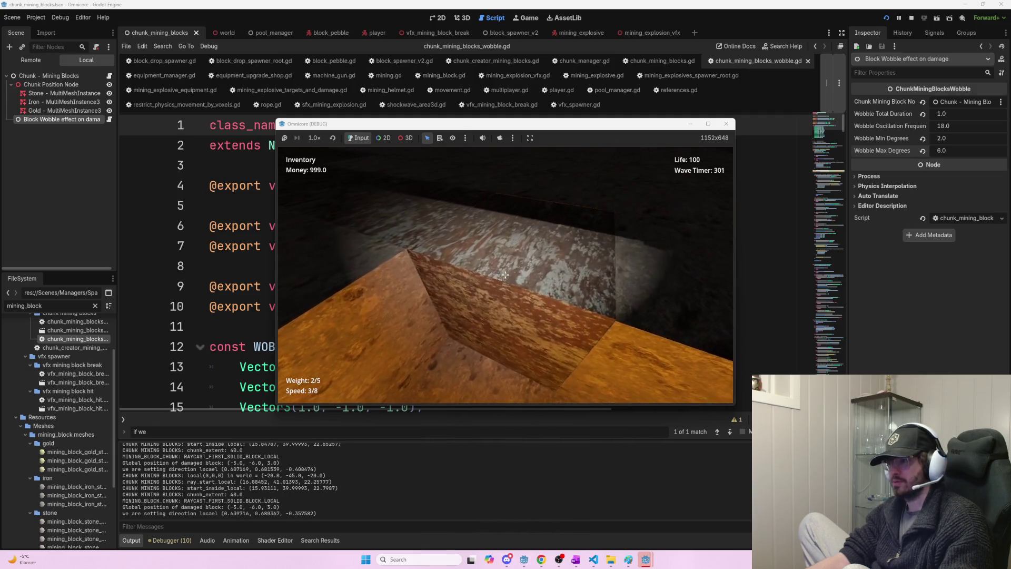
- Mine the blocks ahead, jumping onto a block to keep breaking the ones in front
click(505, 274)
click(506, 274)
click(505, 274)
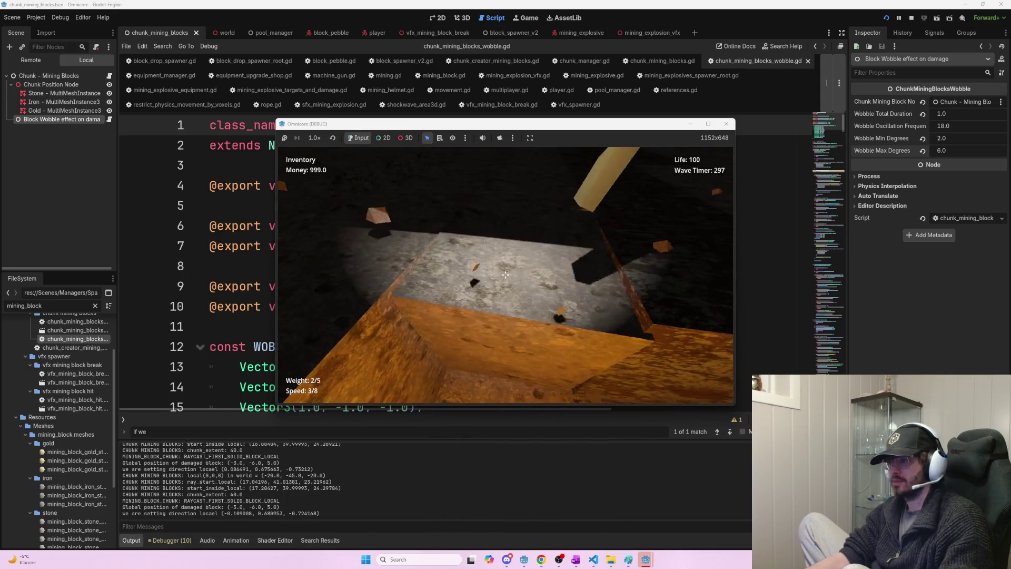
click(505, 274)
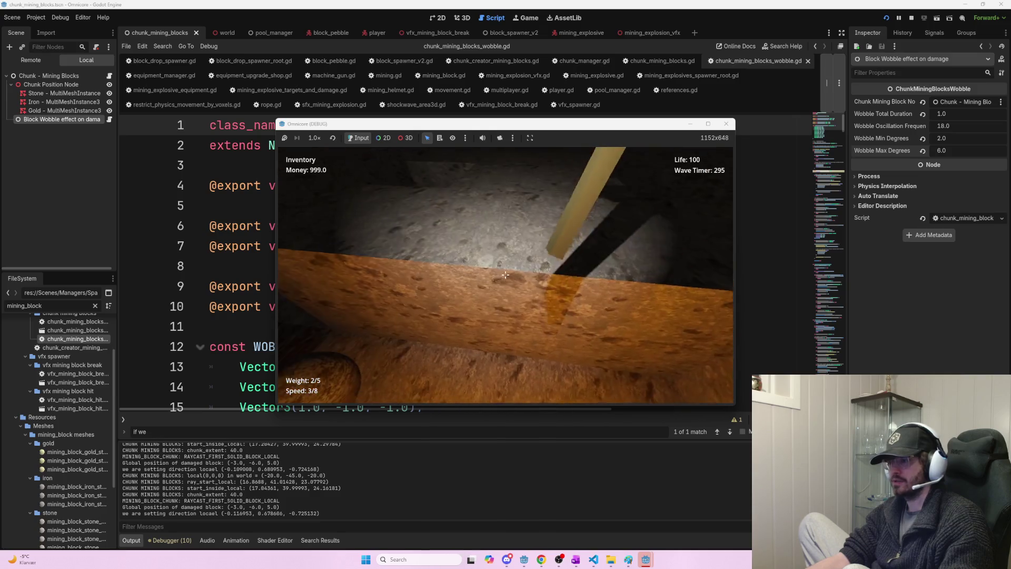
click(505, 274)
click(505, 274)
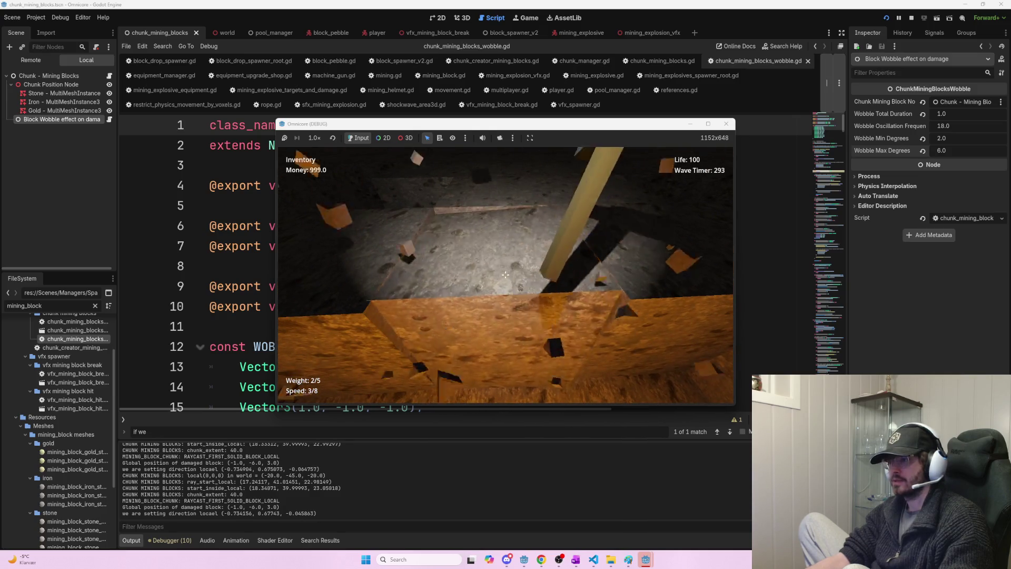
click(506, 275)
key(w)
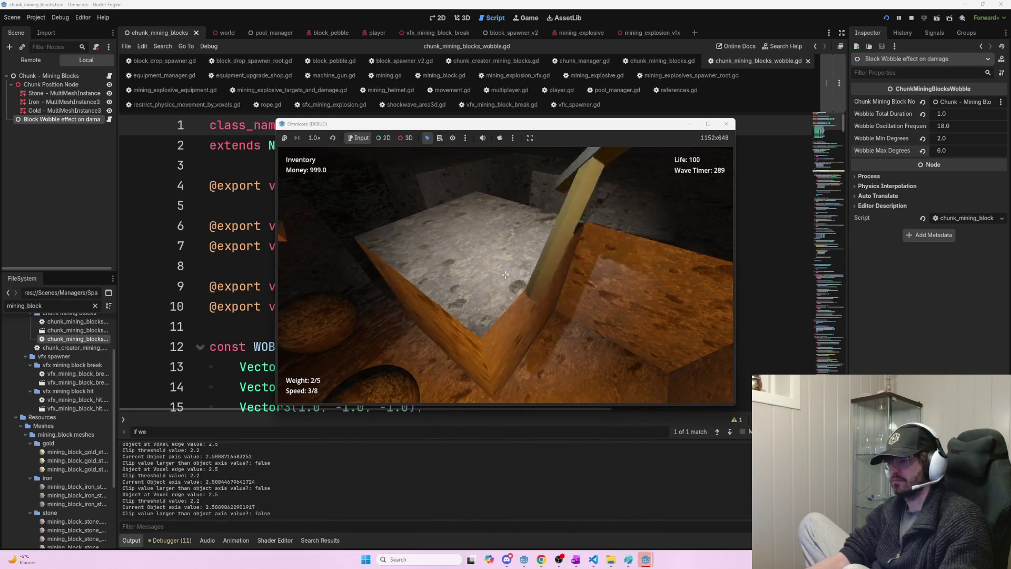
click(505, 274)
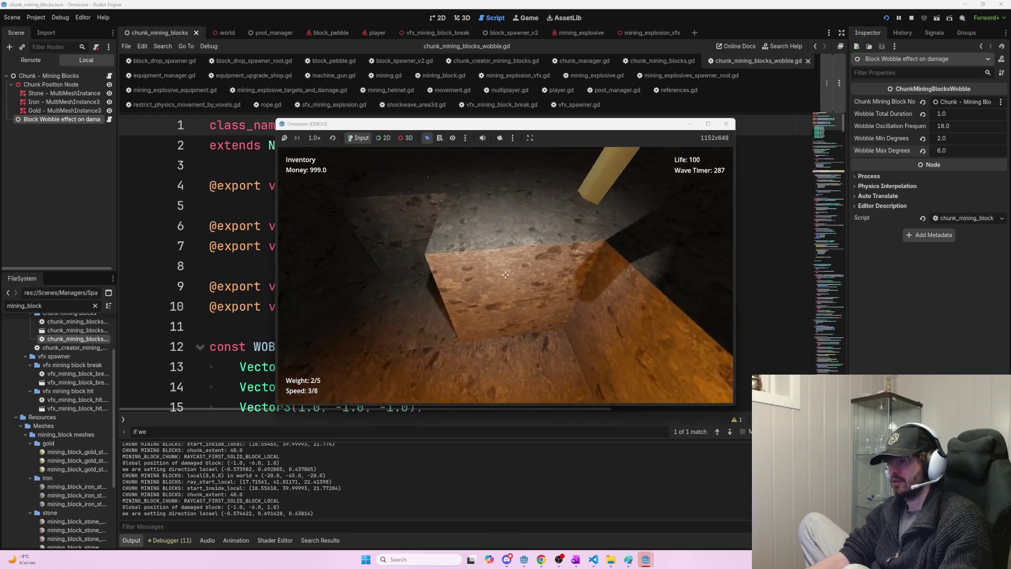
click(505, 274)
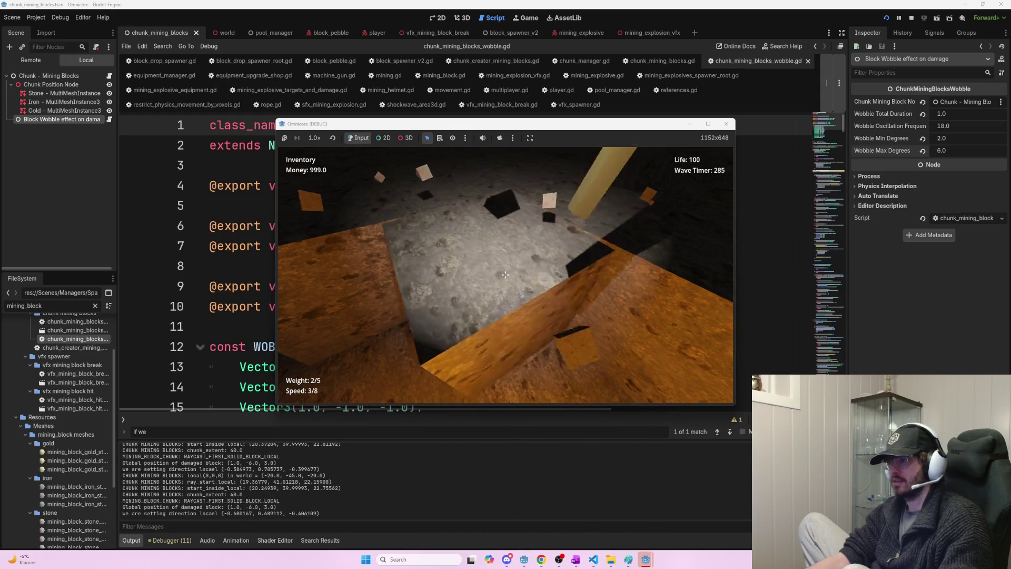
- Stop the game and set Wobble Min Degrees to 1 and Max Degrees to 3
click(505, 275)
key(F8)
click(952, 138)
text(1)
click(951, 150)
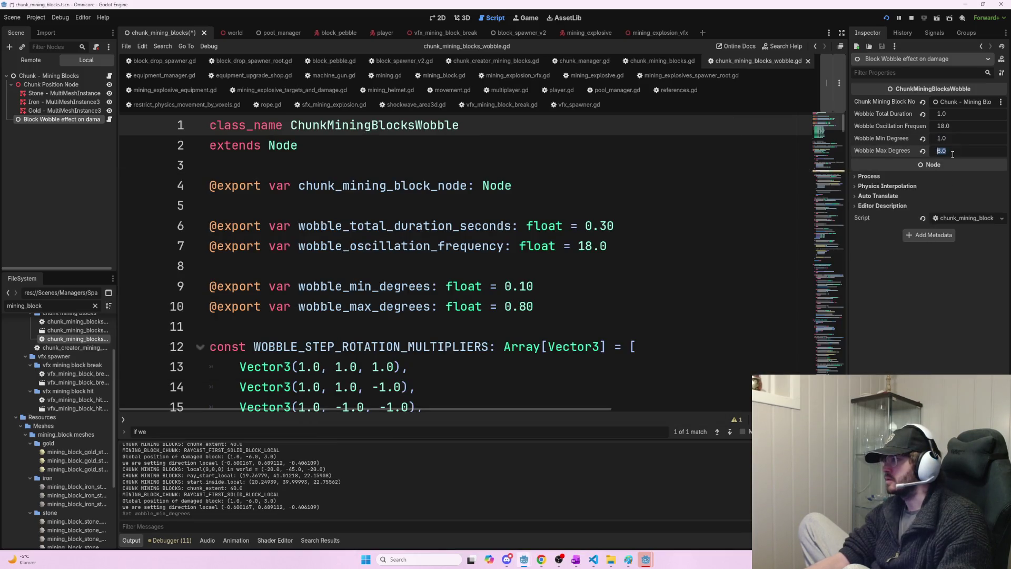
text(3)
key(Return)
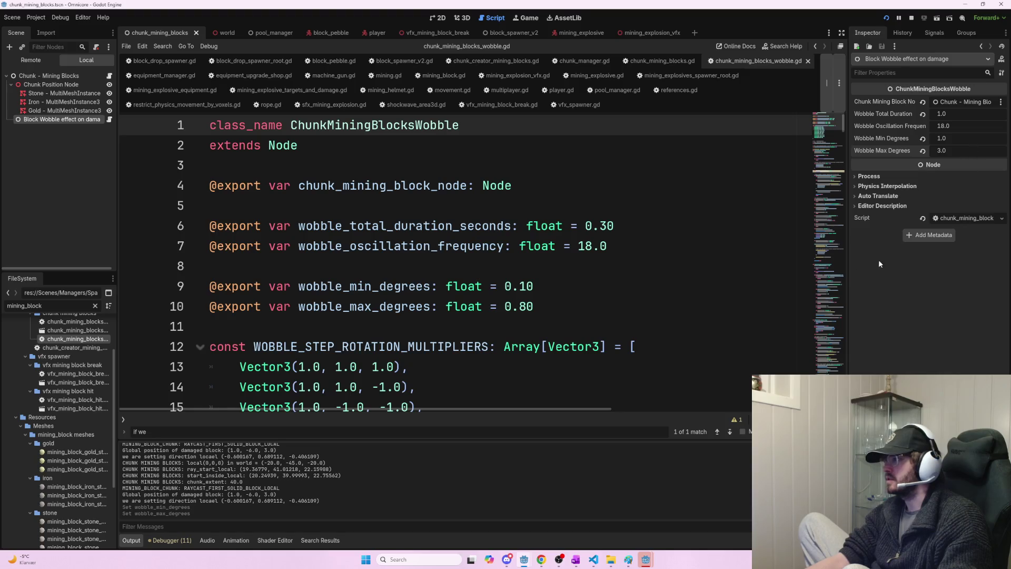
- Check the script's oscillation frequency default, set Total Duration to 0.5, and relaunch with F5
click(500, 246)
click(550, 278)
key(Up)
key(Up)
key(Up)
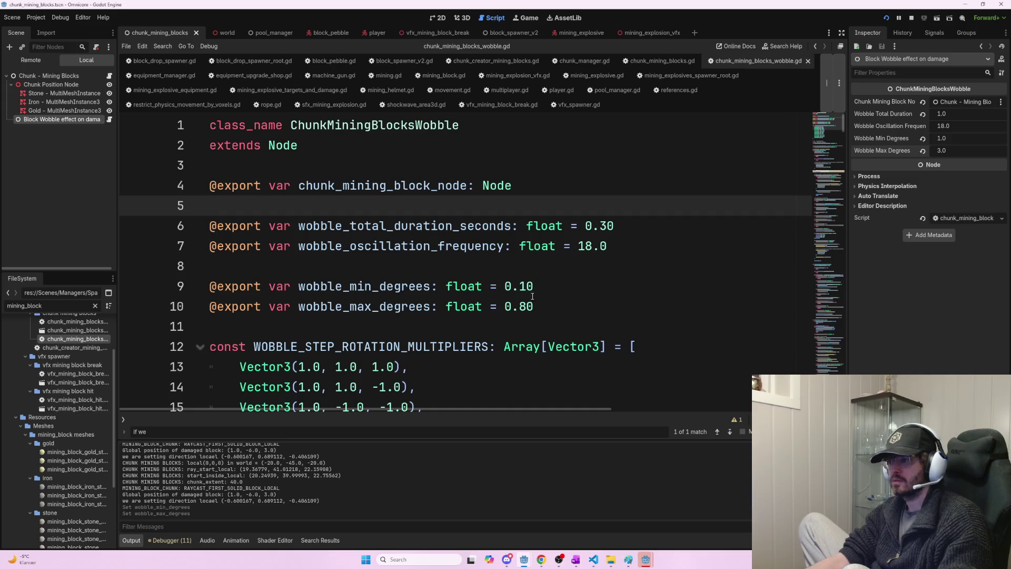
click(572, 246)
key(ctrl+f)
click(608, 243)
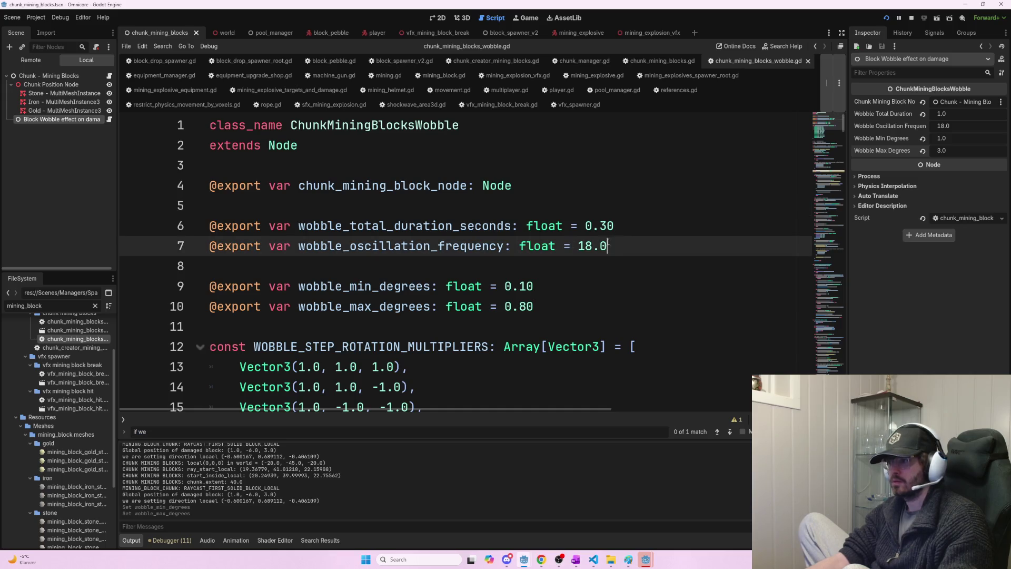
click(951, 115)
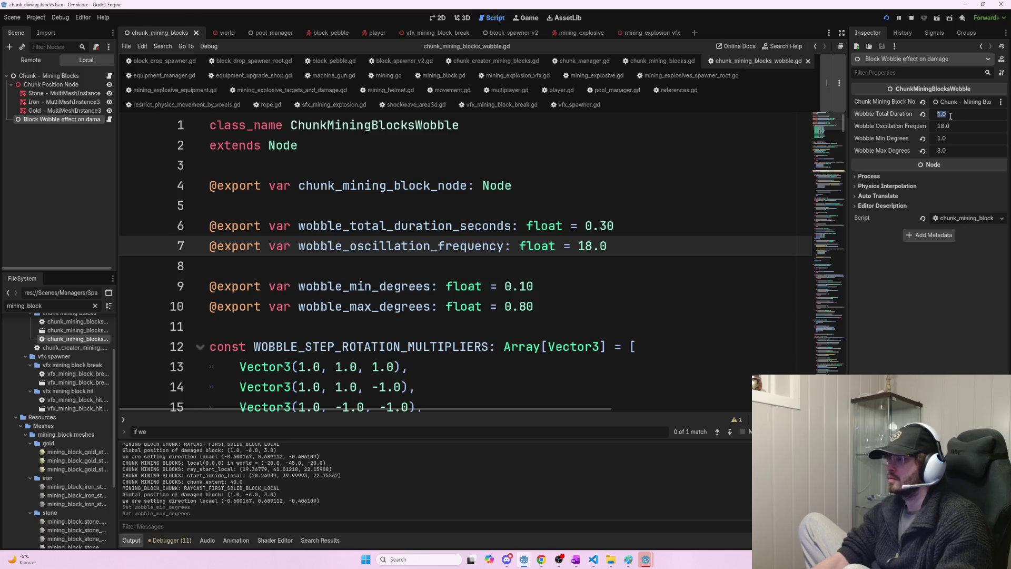
text(0.5)
key(F5)
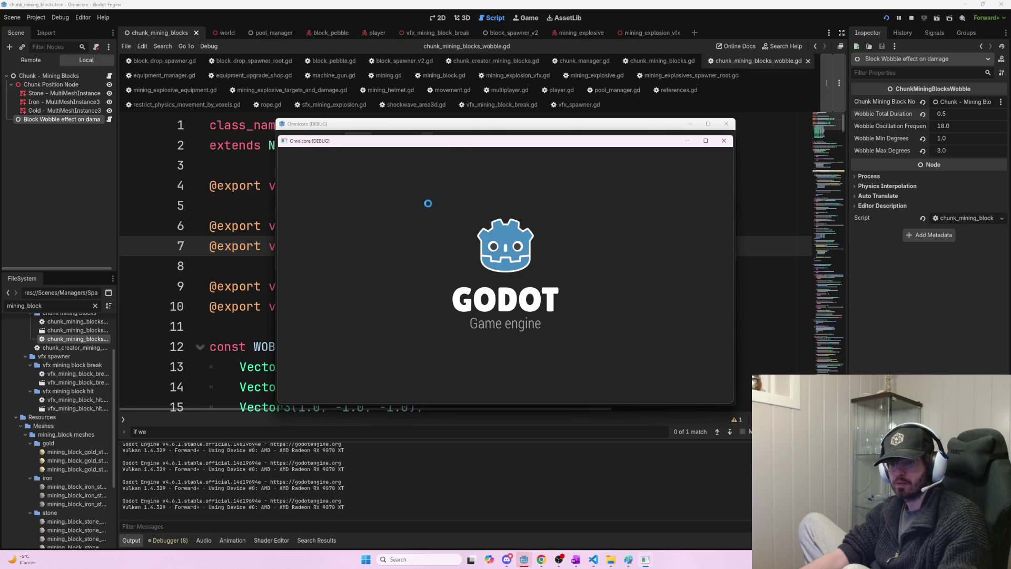
- Host a new game and dig a trench, breaking the blocks at (1,-6,-3), (-1,-6,-1) and the iron block
click(308, 153)
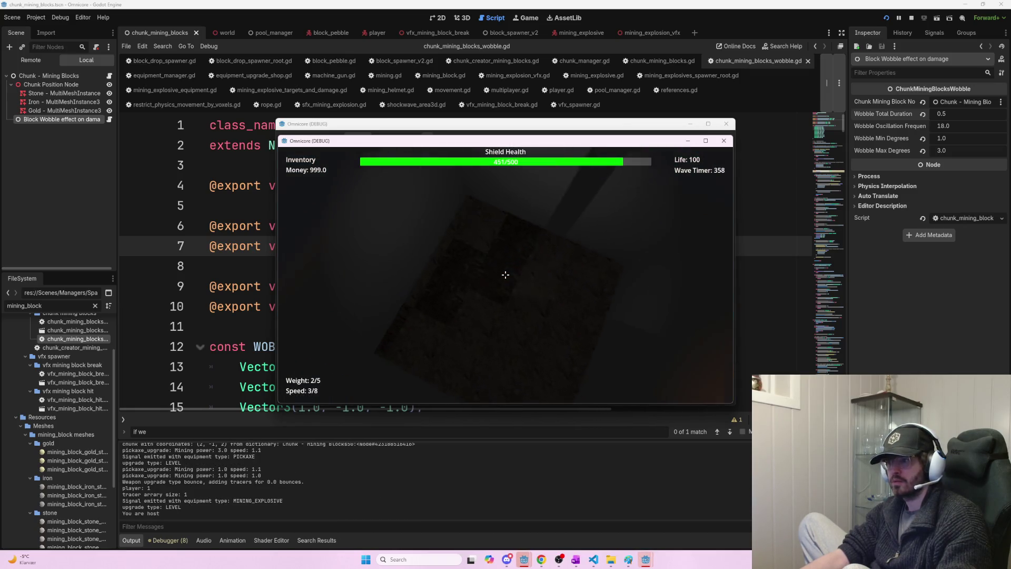
click(505, 275)
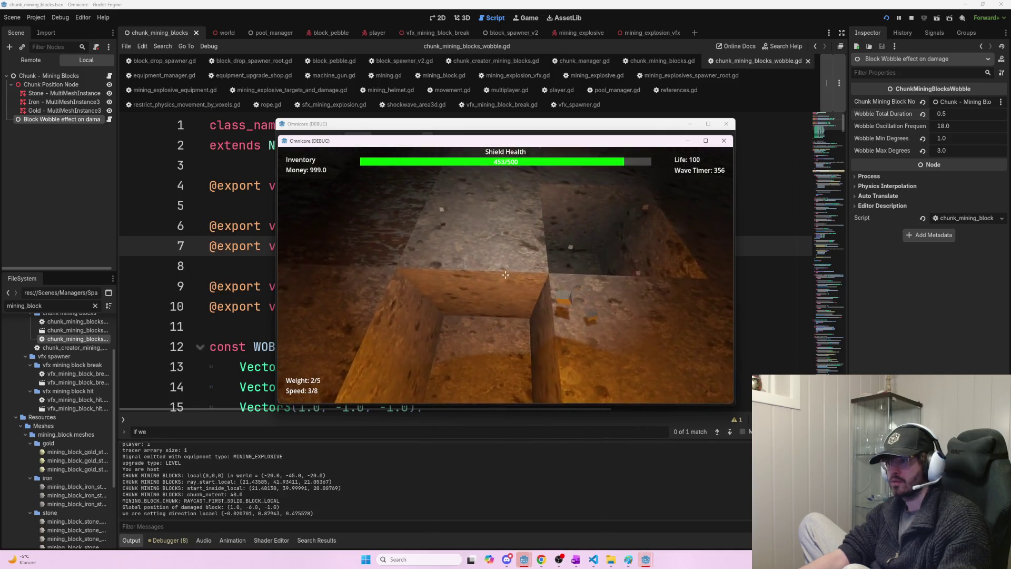
click(505, 275)
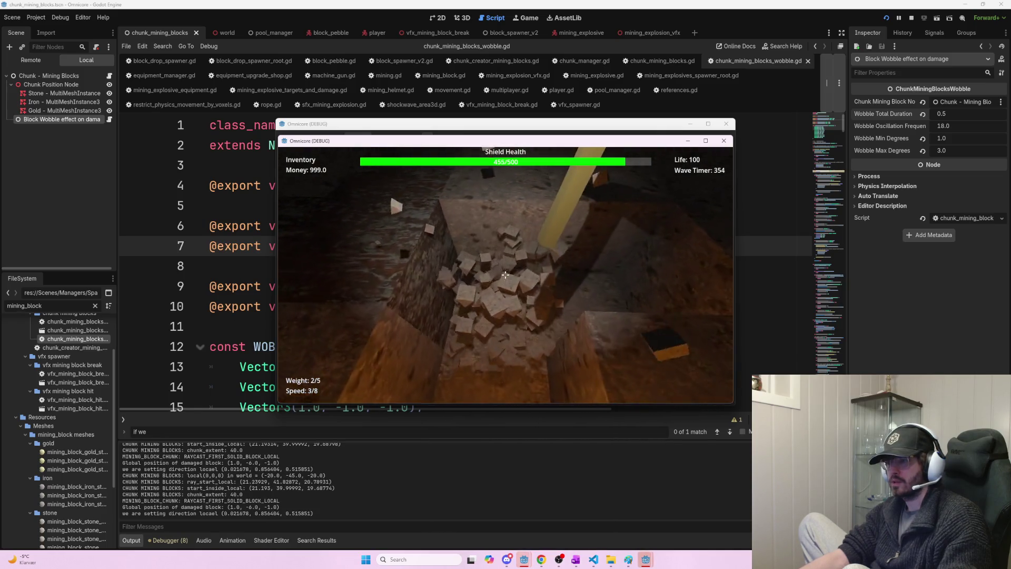
click(505, 274)
click(505, 275)
click(505, 274)
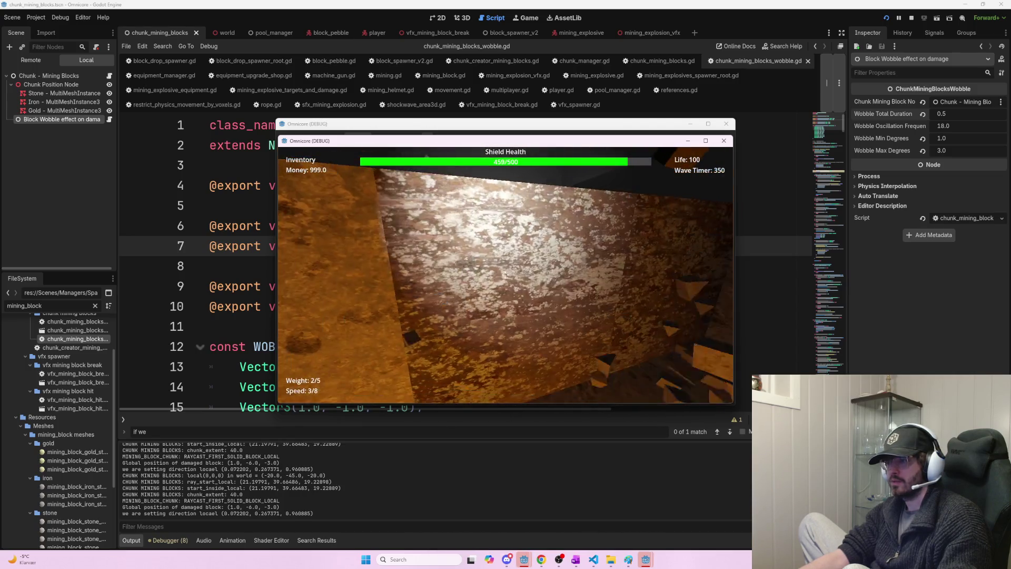
click(506, 274)
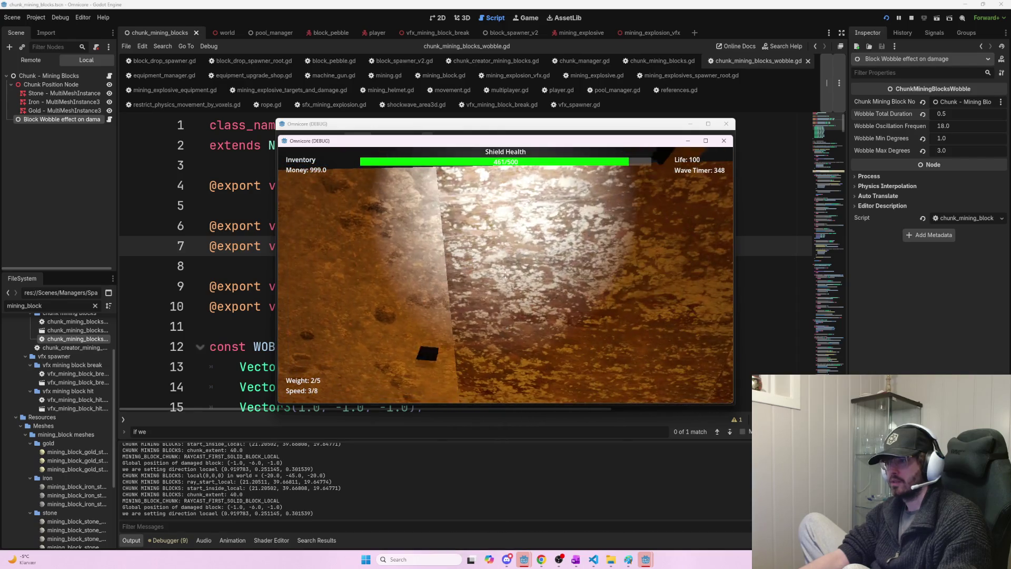
click(505, 274)
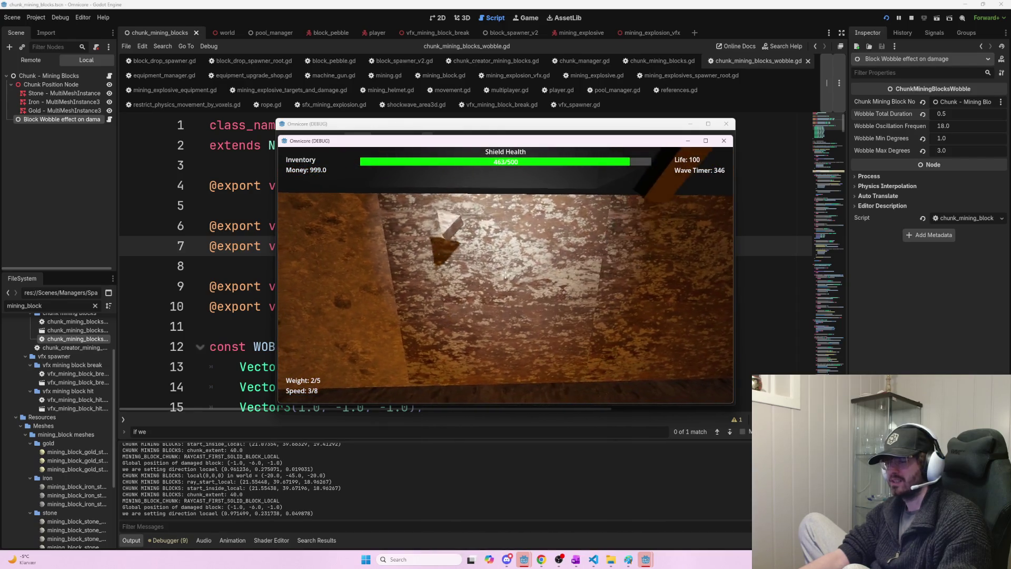
click(506, 274)
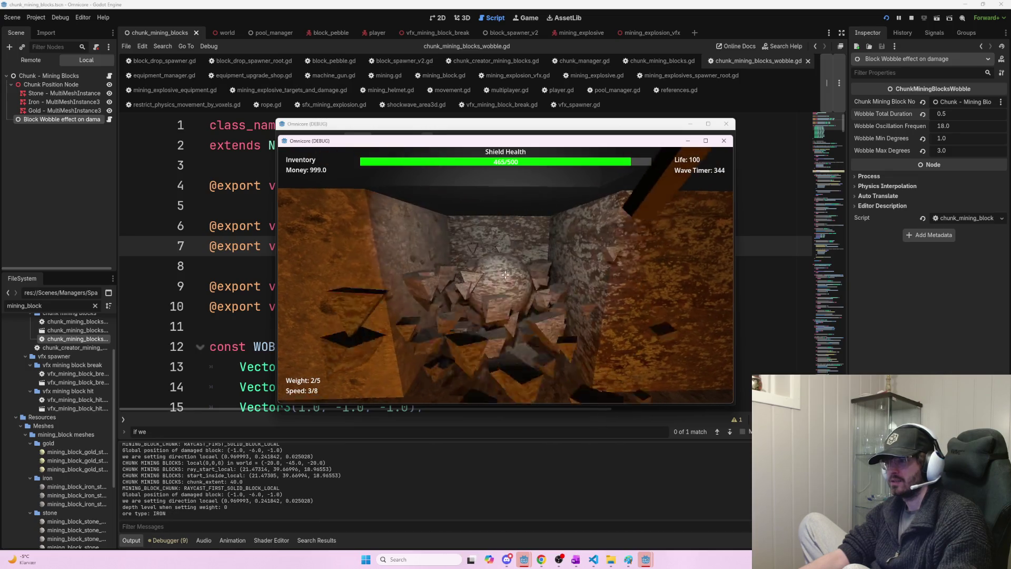
click(505, 274)
- Break the blocks at (1,-6,3) and (3,-6,3), jetpack out of the pit, and stop the game
click(505, 275)
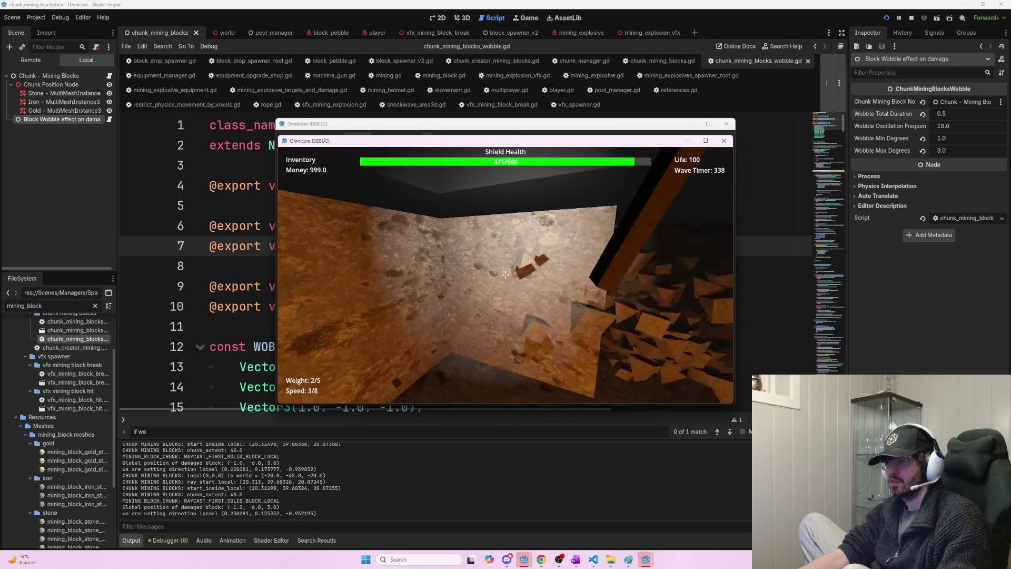
click(506, 274)
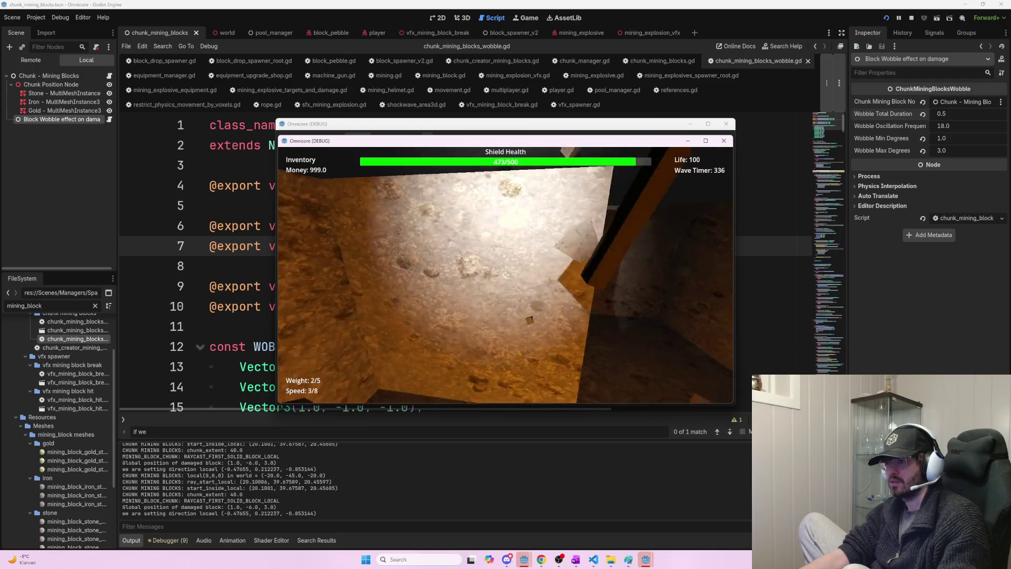
click(506, 274)
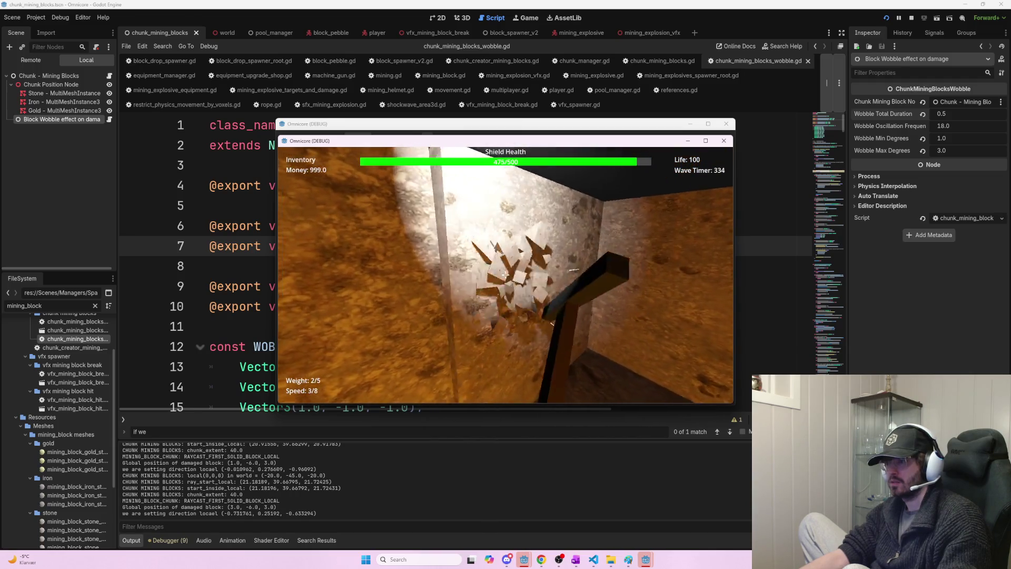
click(505, 274)
click(505, 275)
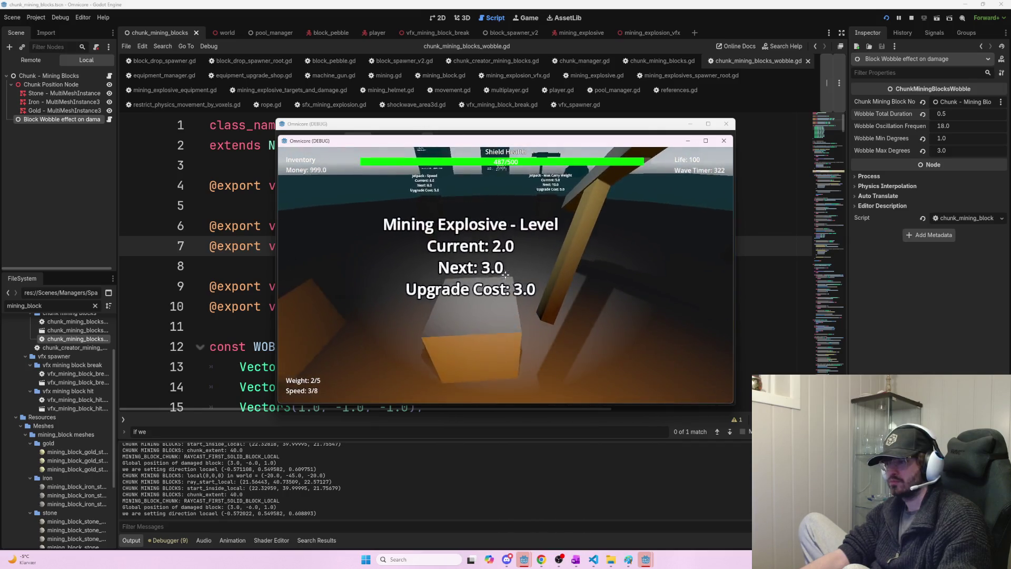
key(space)
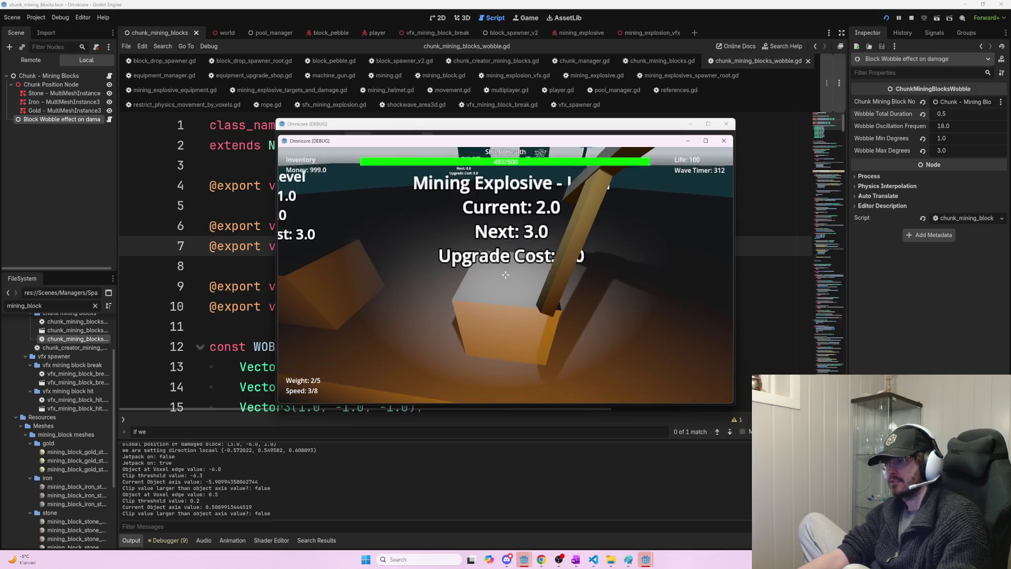
key(F8)
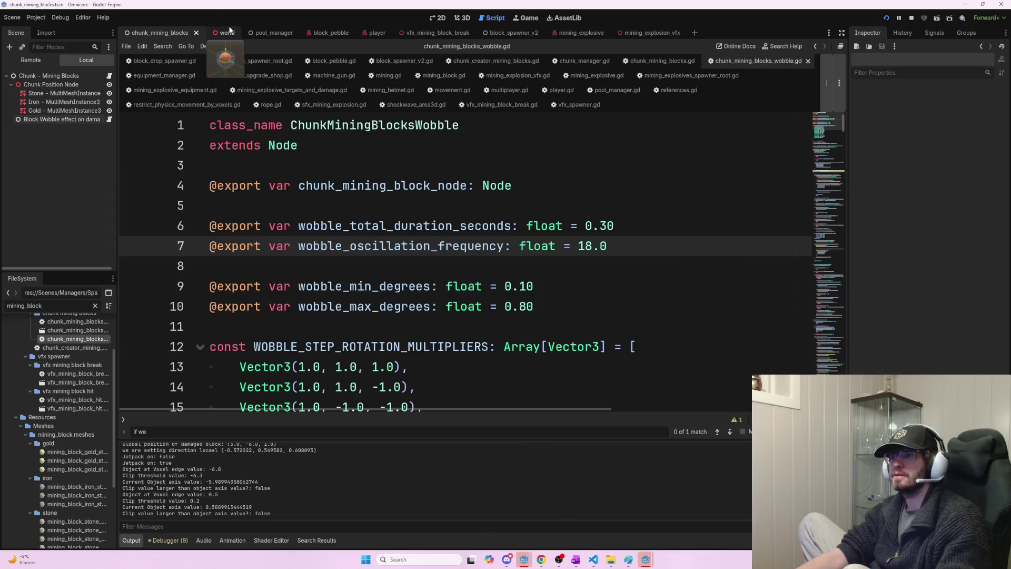
- Quick-open chunk_creator_mining_blocks.gd by filtering 'creat', review its ore ranges code, and rerun the game
click(457, 18)
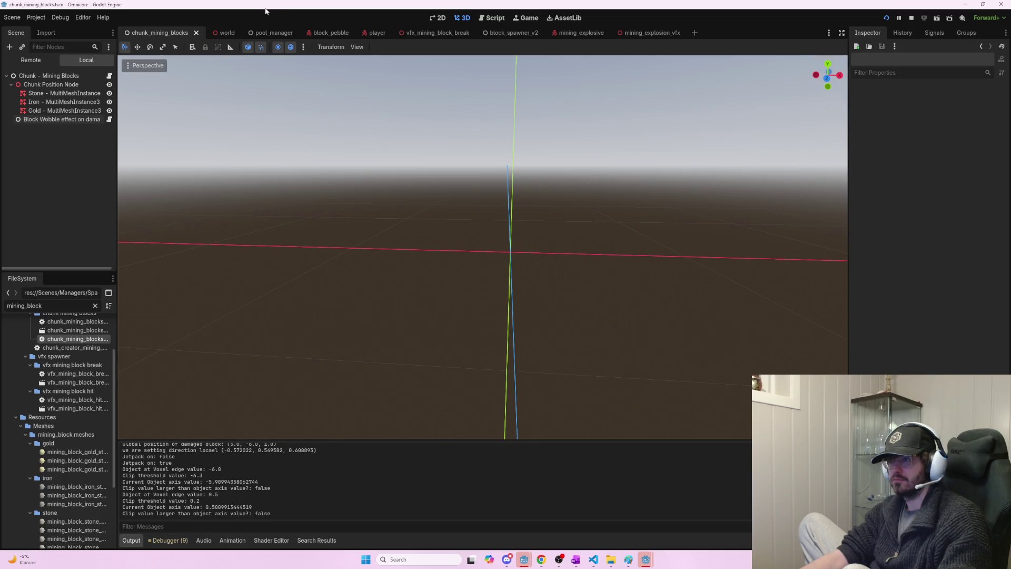
key(ctrl+alt+o)
text(creat)
key(Return)
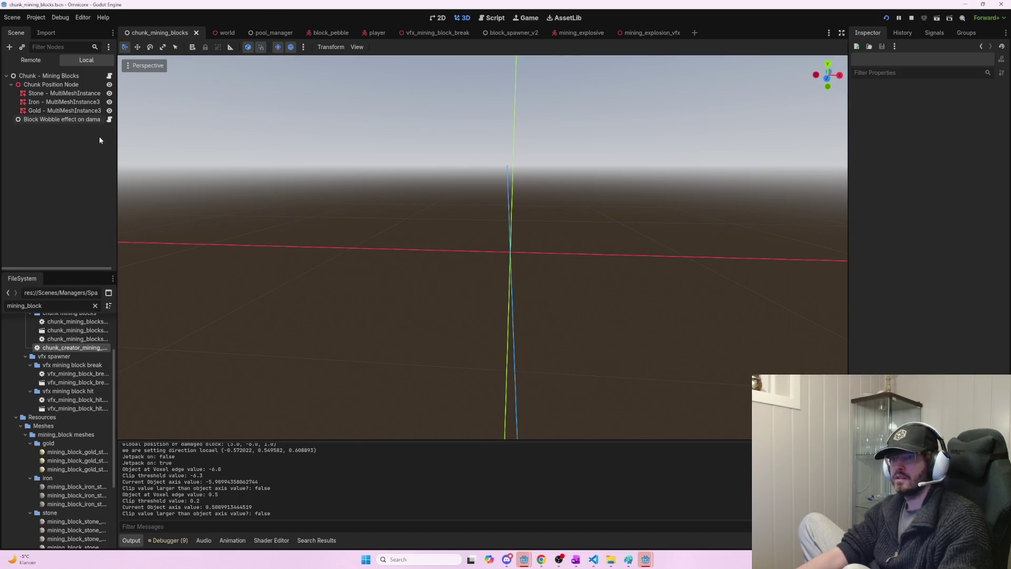
key(ctrl+alt+o)
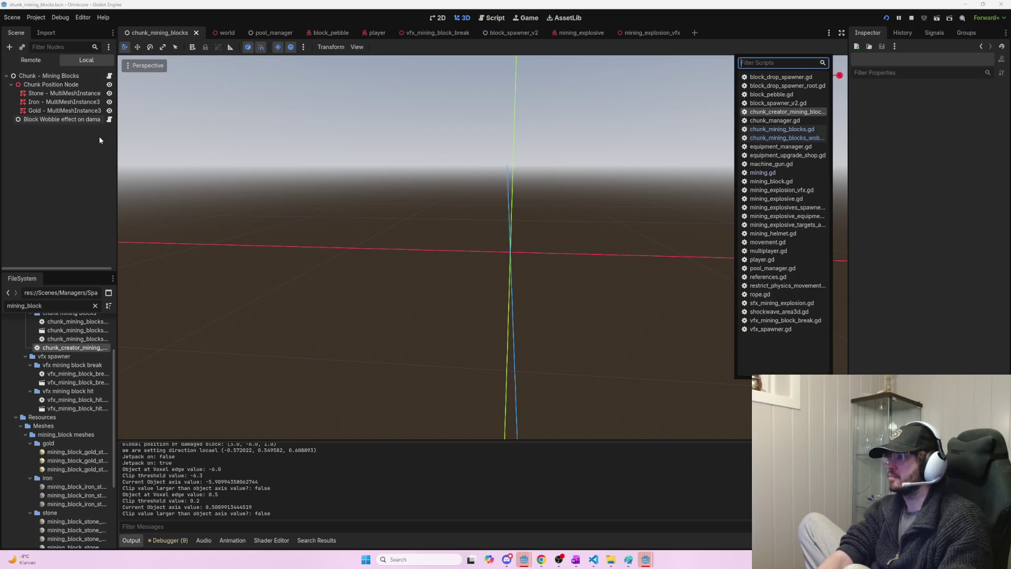
text(creat)
key(Return)
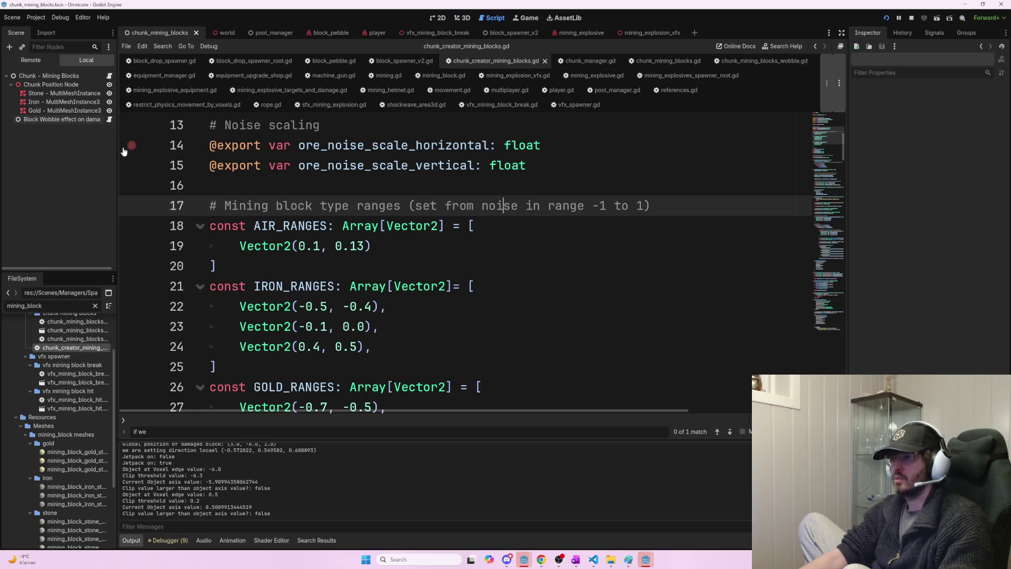
click(490, 279)
scroll(844, 159, down, 3)
scroll(845, 159, up, 1)
key(F5)
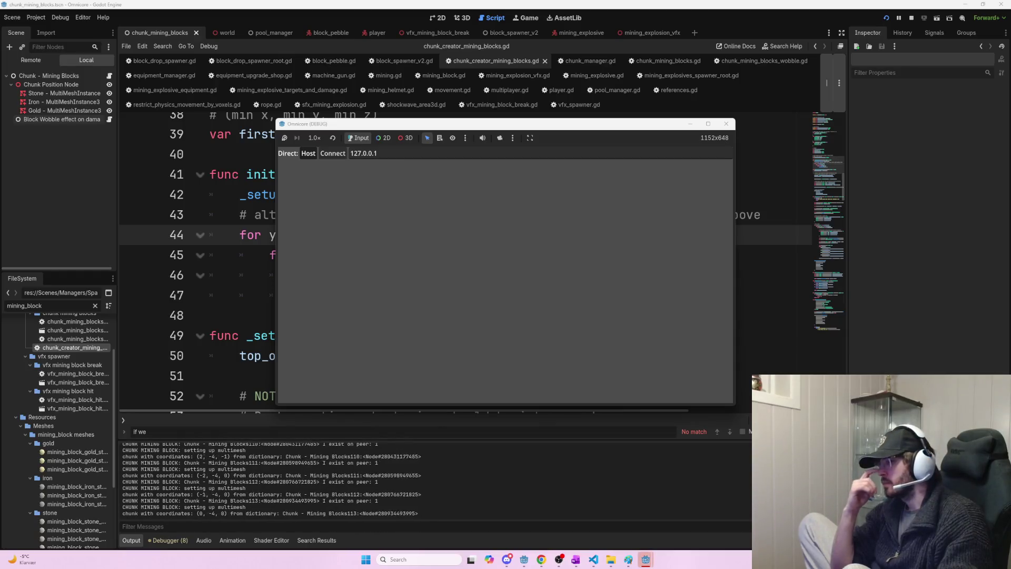
- Host a game and buy five Jetpack Speed upgrades
click(308, 153)
key(w)
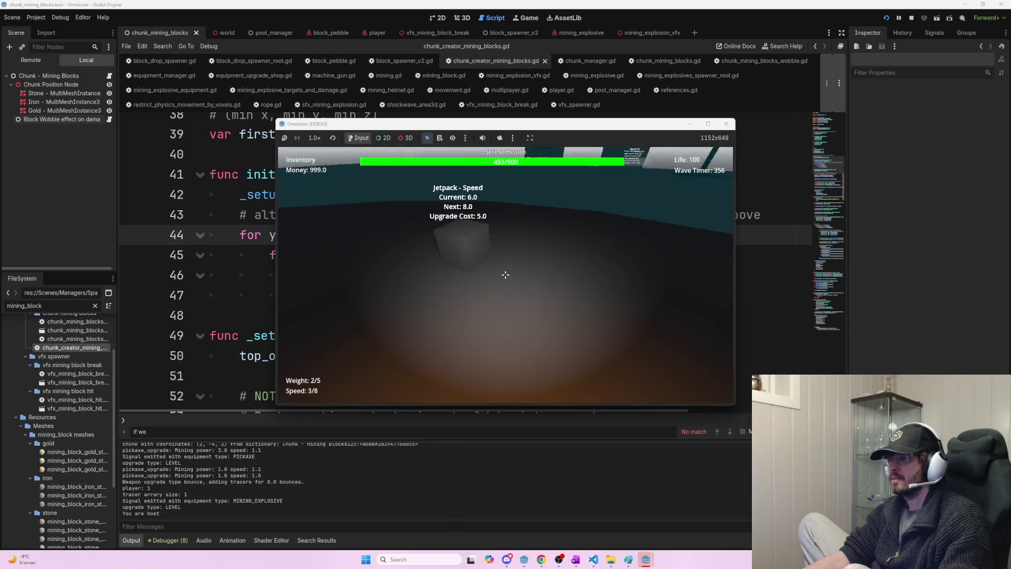
click(505, 274)
click(505, 275)
click(505, 275)
click(505, 274)
click(505, 274)
click(505, 275)
click(505, 274)
click(505, 274)
- Jetpack over to the multicoloured block tower and swing the pickaxe at its dark red wall
key(s)
key(w)
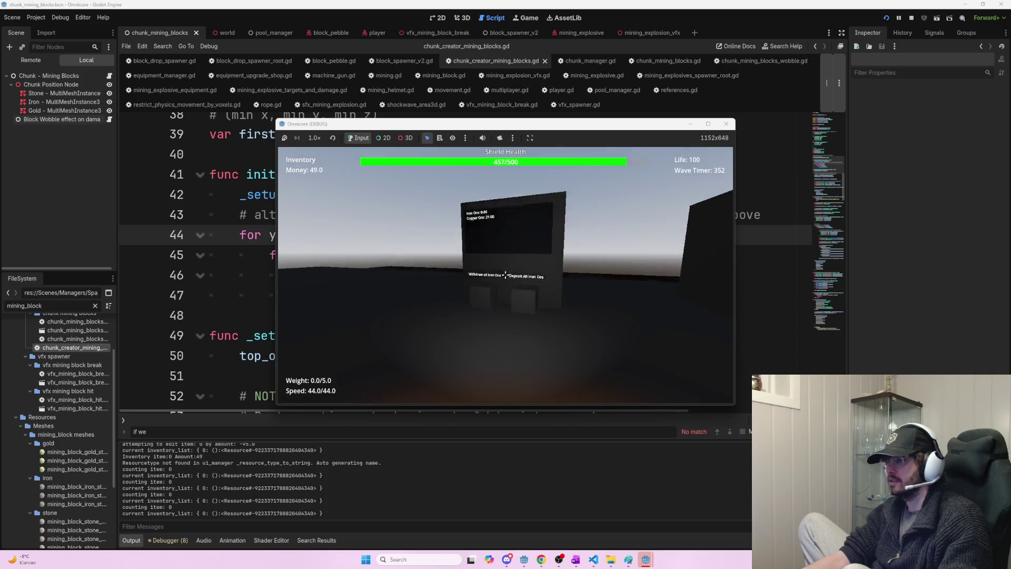
key(w)
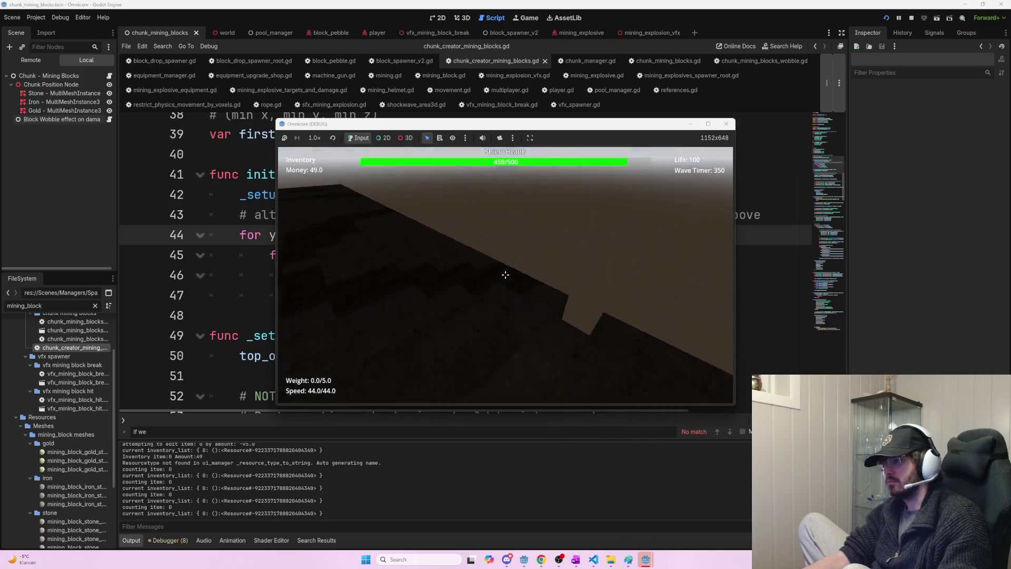
key(w)
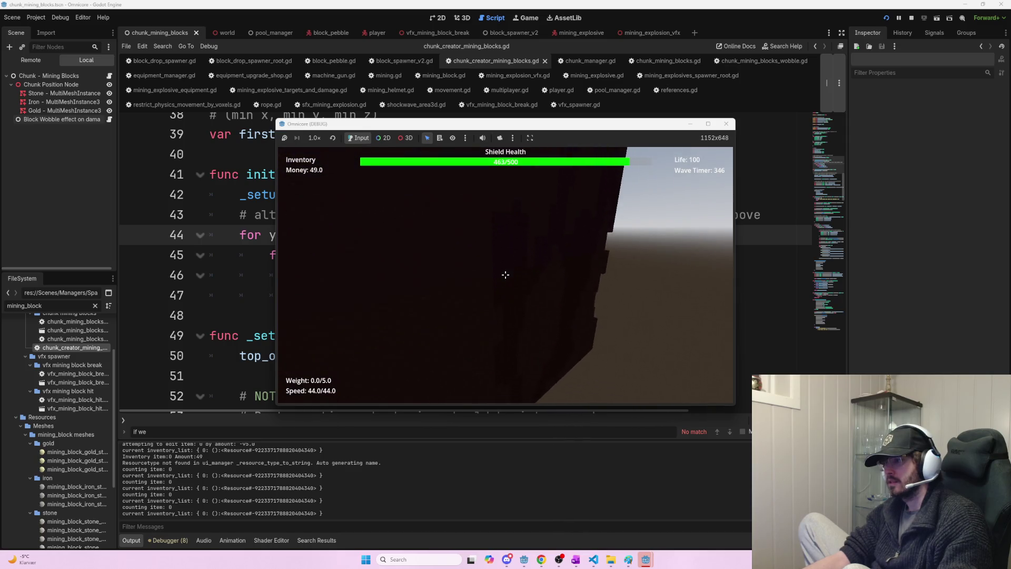
click(505, 274)
key(w)
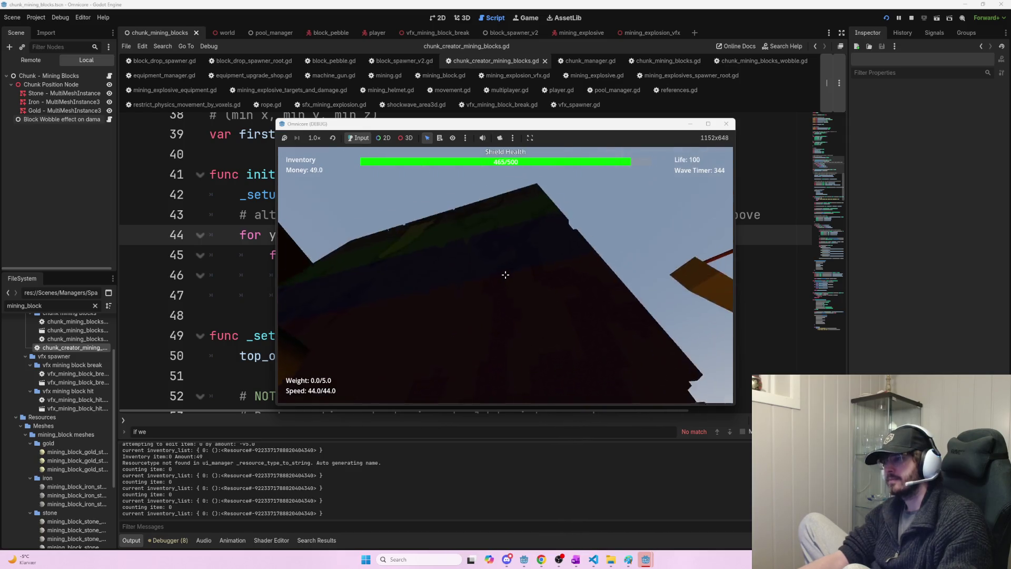
click(505, 274)
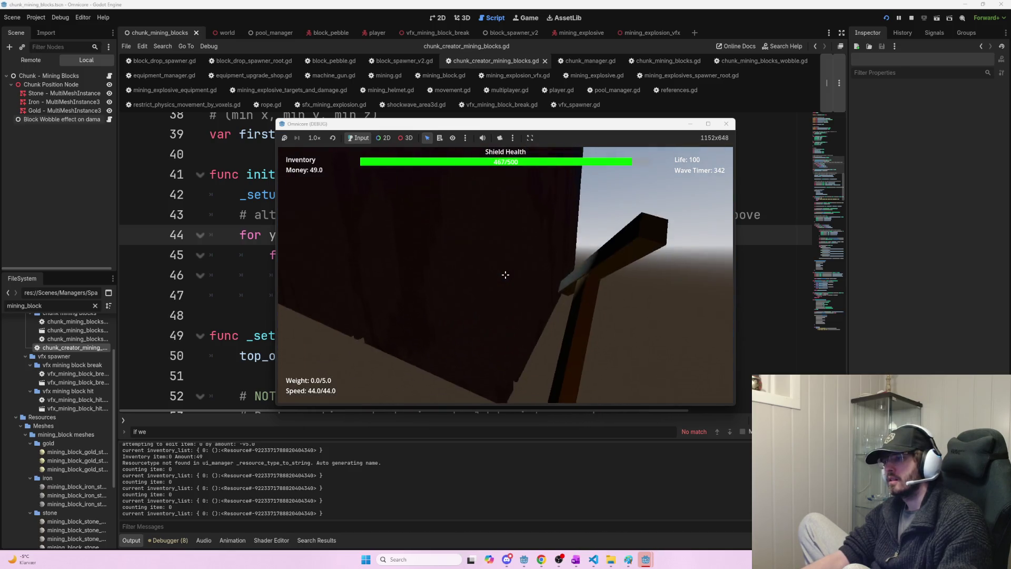
- Keep hitting the block tower face, then restart and stop the game
key(w)
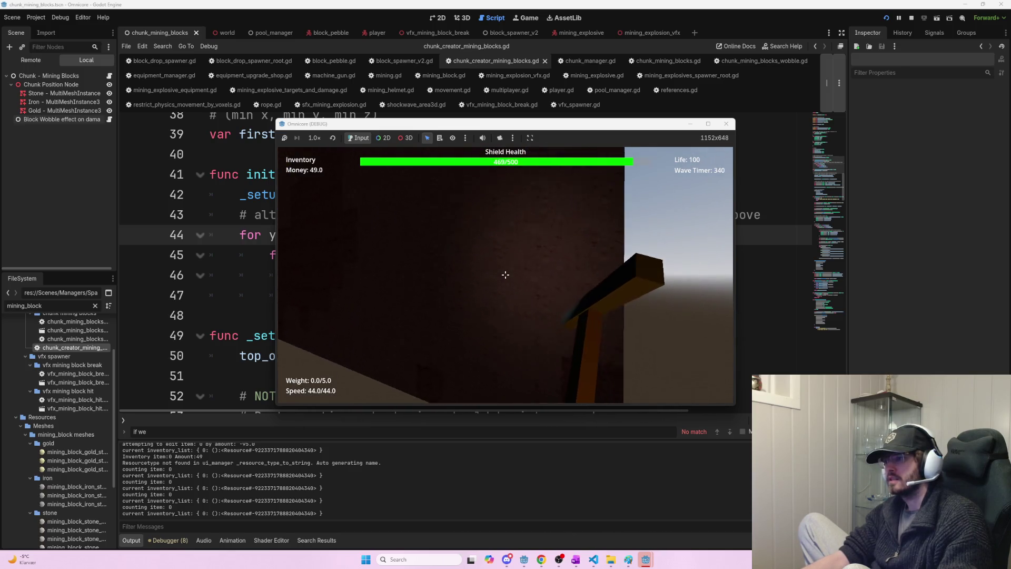
click(505, 274)
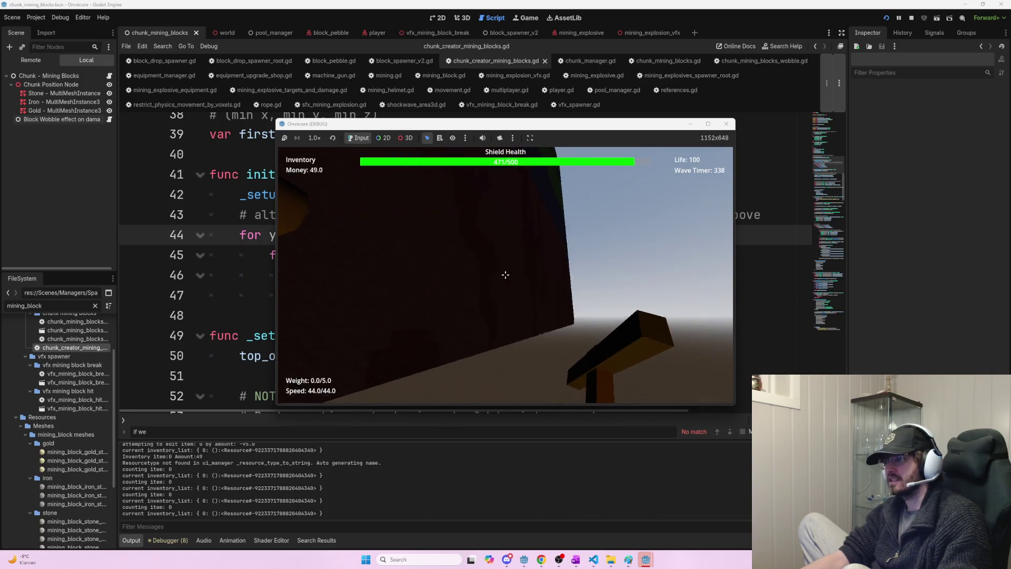
click(505, 274)
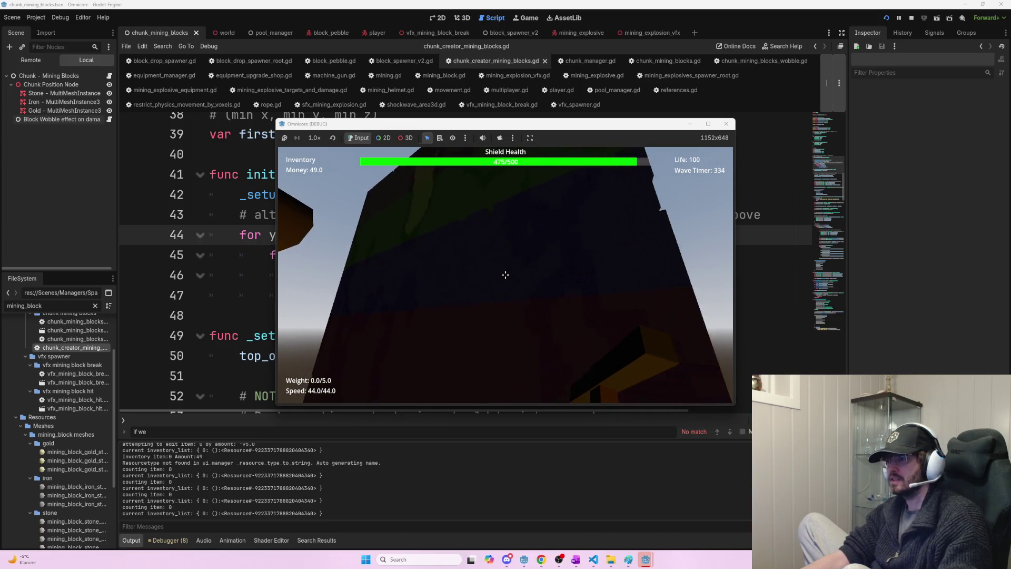
click(505, 274)
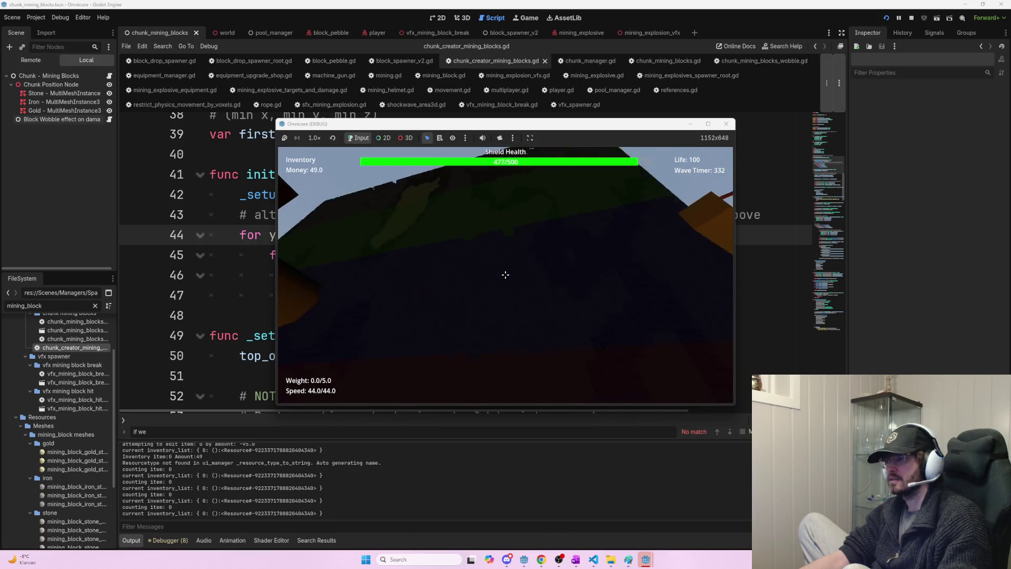
click(505, 274)
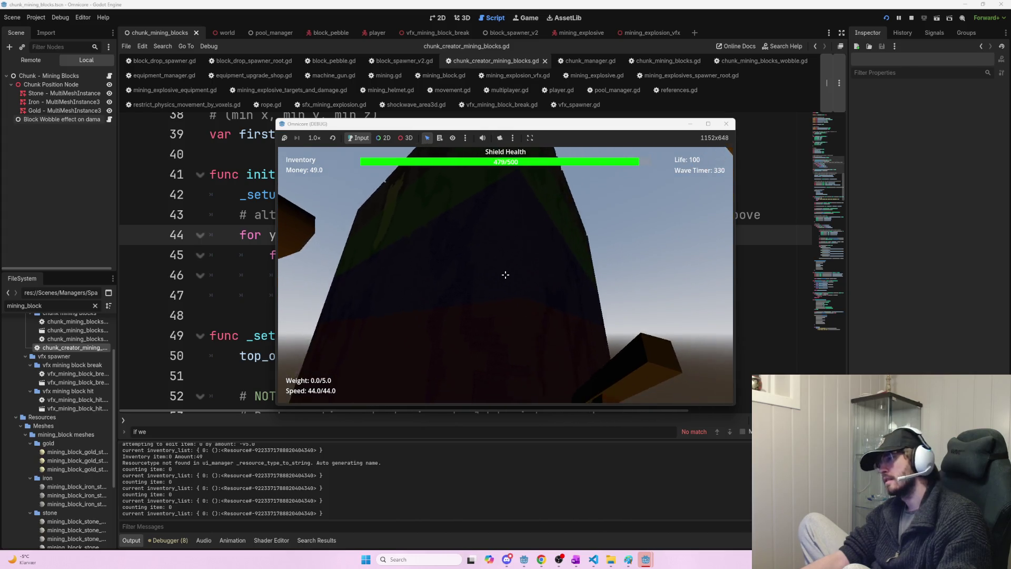
key(F5)
key(F8)
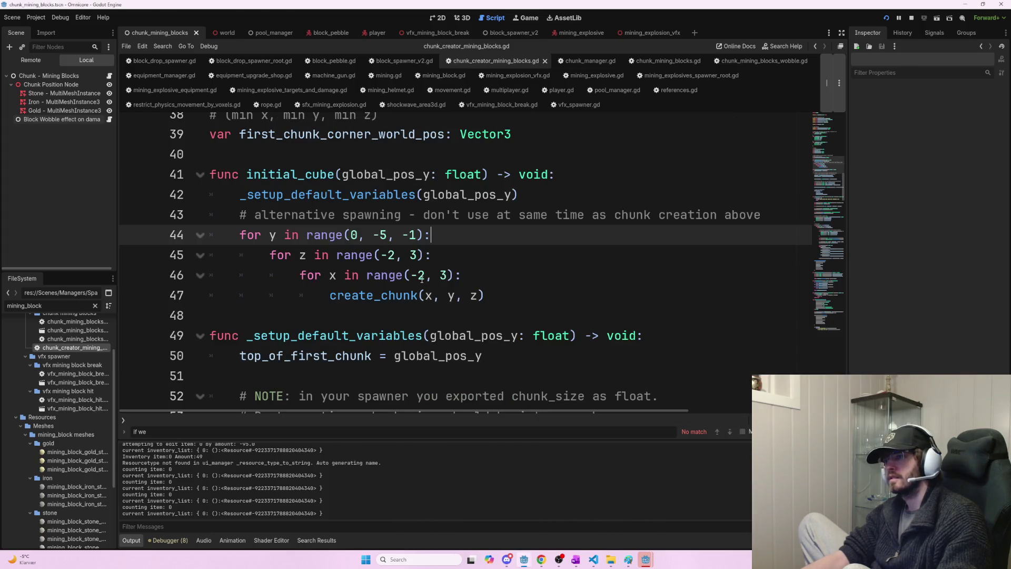
- Highlight the nested y/z/x chunk loops on lines 44–47, then run and stop the game
mouse_move(335, 235)
mouse_down()
mouse_move(529, 303)
mouse_move(351, 256)
mouse_move(343, 232)
mouse_move(423, 247)
mouse_up()
click(506, 282)
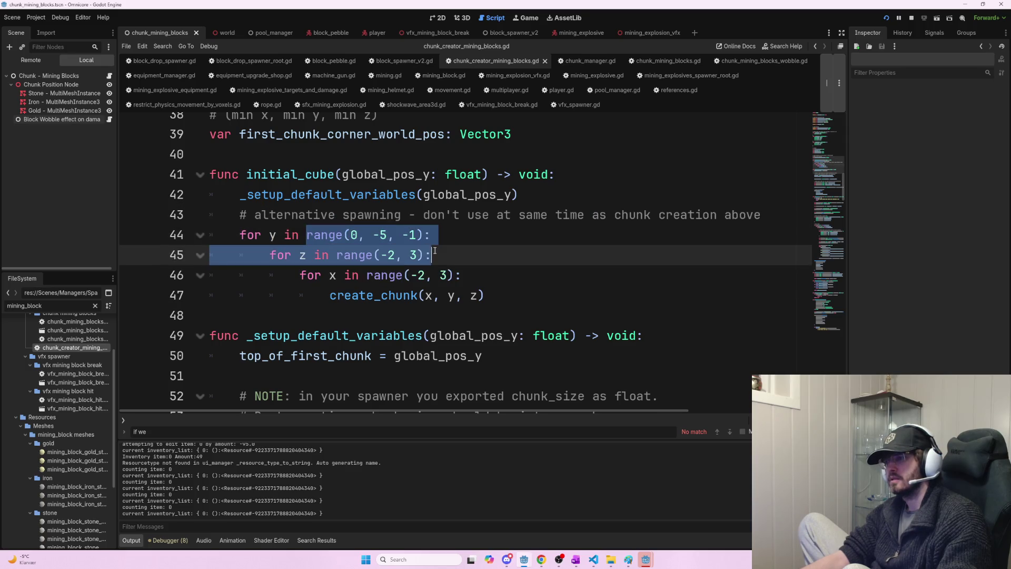
click(434, 251)
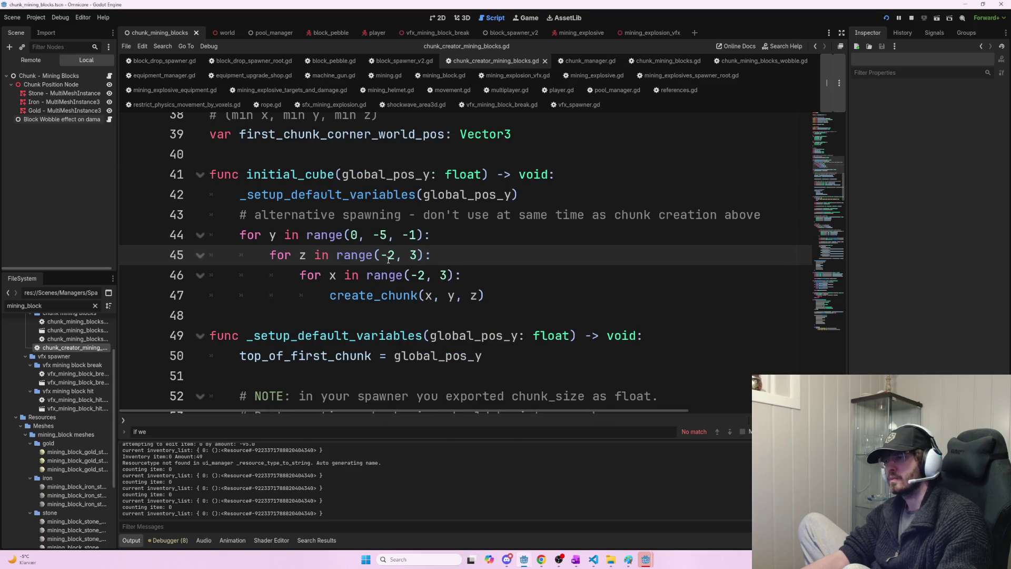
key(F5)
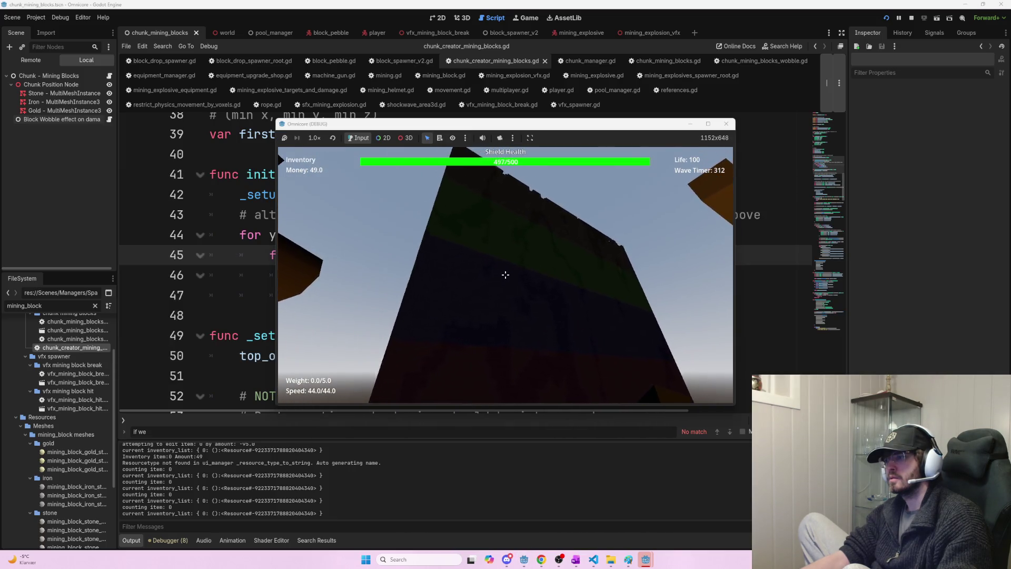
key(F8)
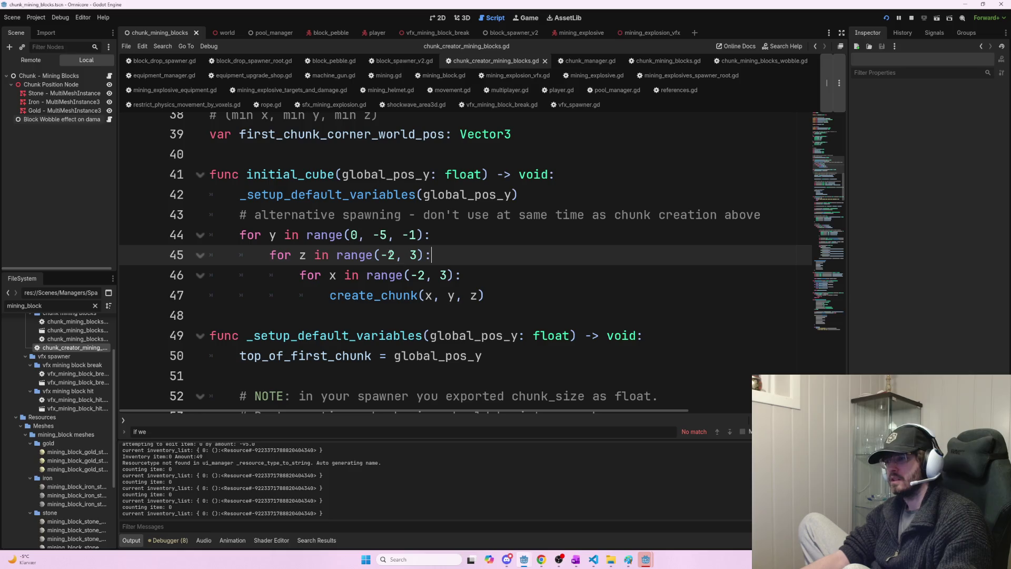
- Re-read the loop lines to the end of line 46, then launch Windows Calculator via 'calc'
mouse_move(463, 279)
mouse_down()
mouse_move(247, 214)
mouse_move(493, 292)
mouse_up()
click(278, 233)
click(499, 289)
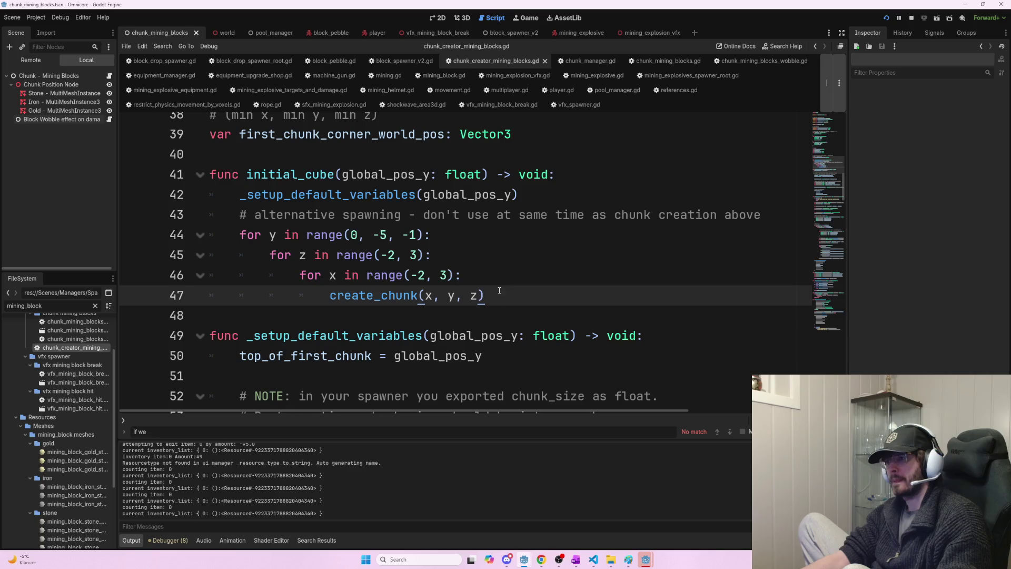
click(473, 277)
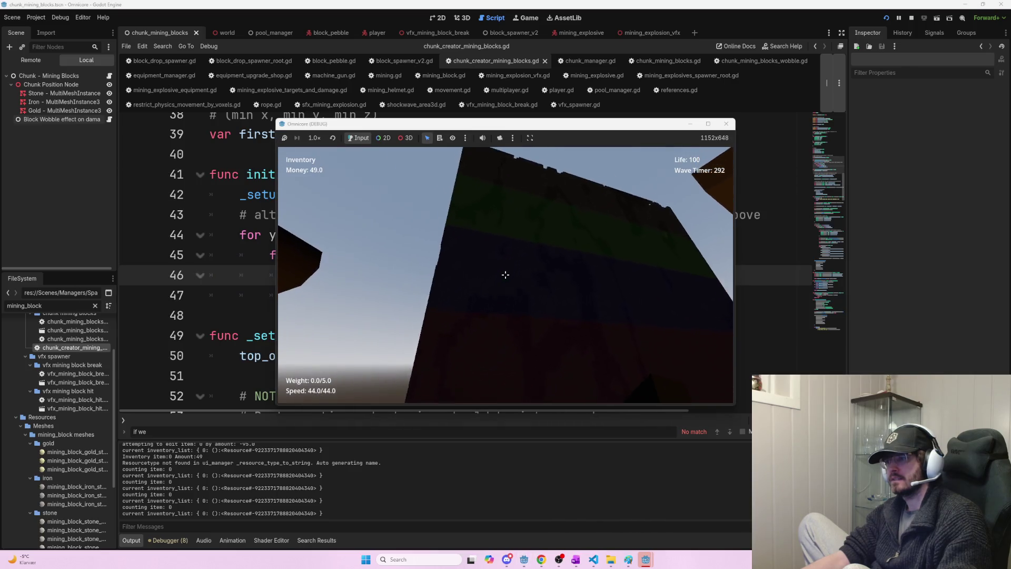
key(super)
text(calc)
key(Return)
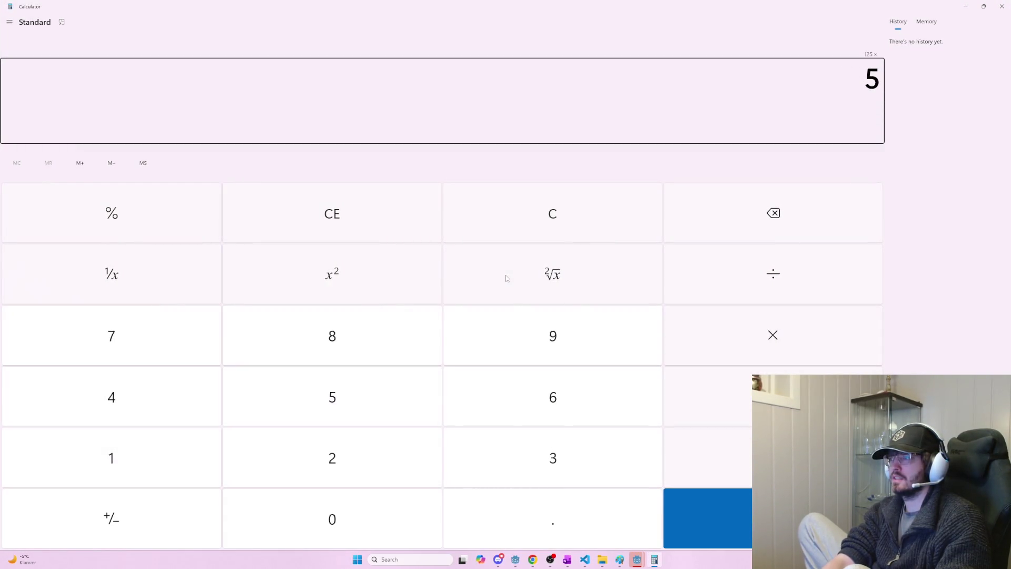
- Compute 125 × 5 = 625 and 625 × 8000 = 5,000,000, then bring the debug game window forward
key(Return)
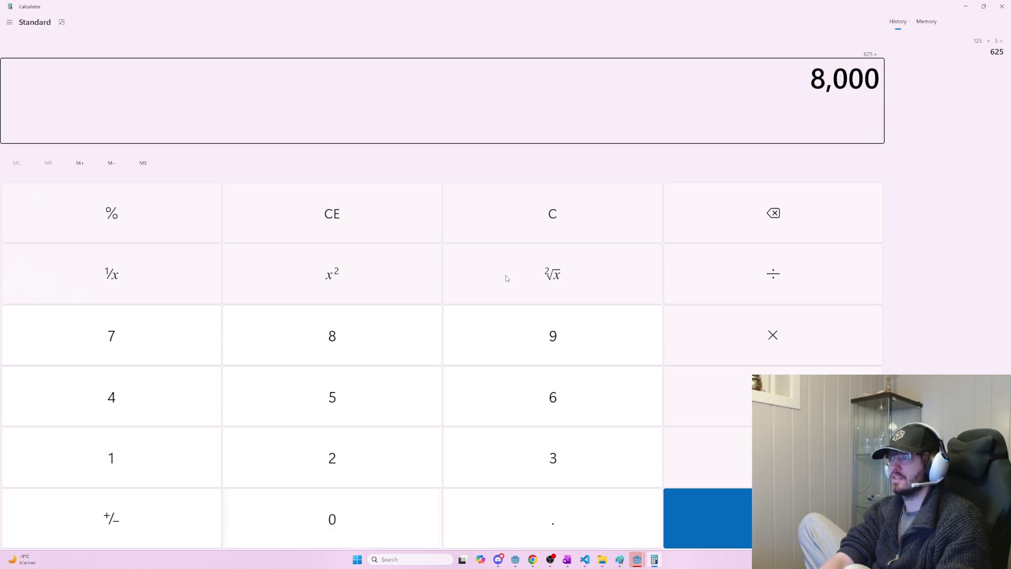
key(Return)
key(alt+Tab)
key(alt+Tab)
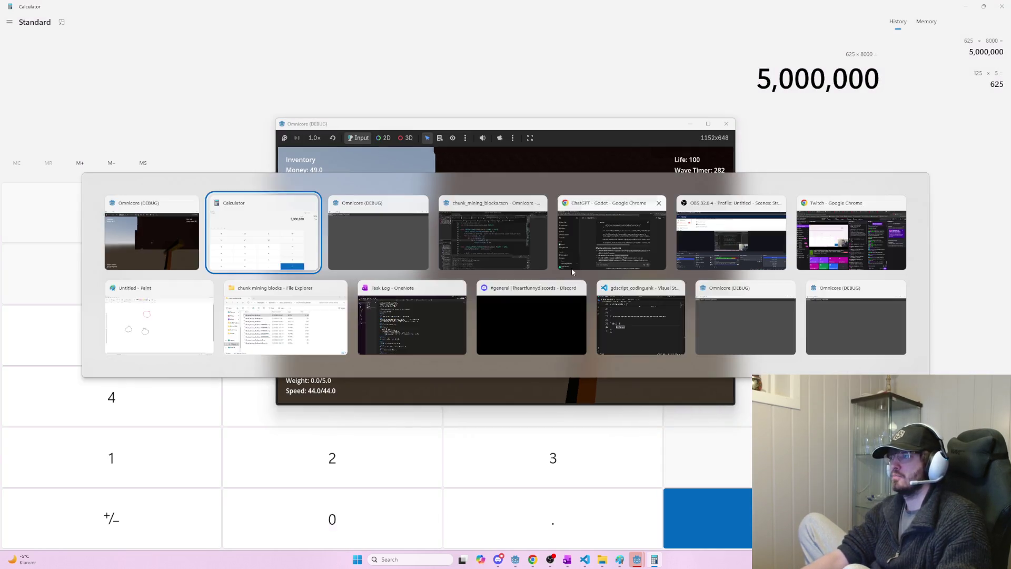
key(Escape)
key(alt+Tab)
key(alt+Tab)
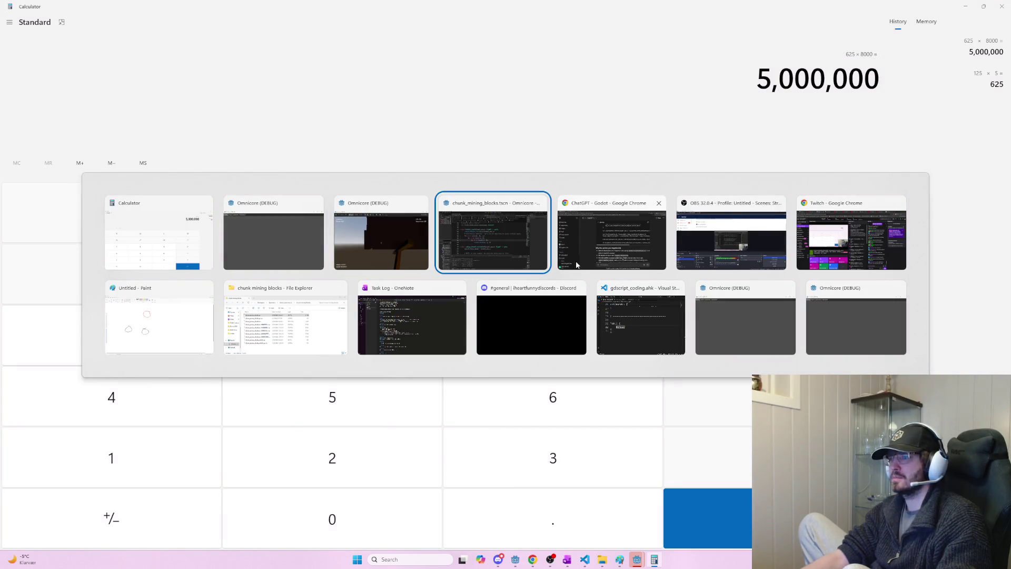
key(alt+shift+Tab)
- Walk up to the brown rock wall and mine chunks off it with the pickaxe
key(w)
click(506, 275)
click(505, 274)
click(506, 275)
click(505, 274)
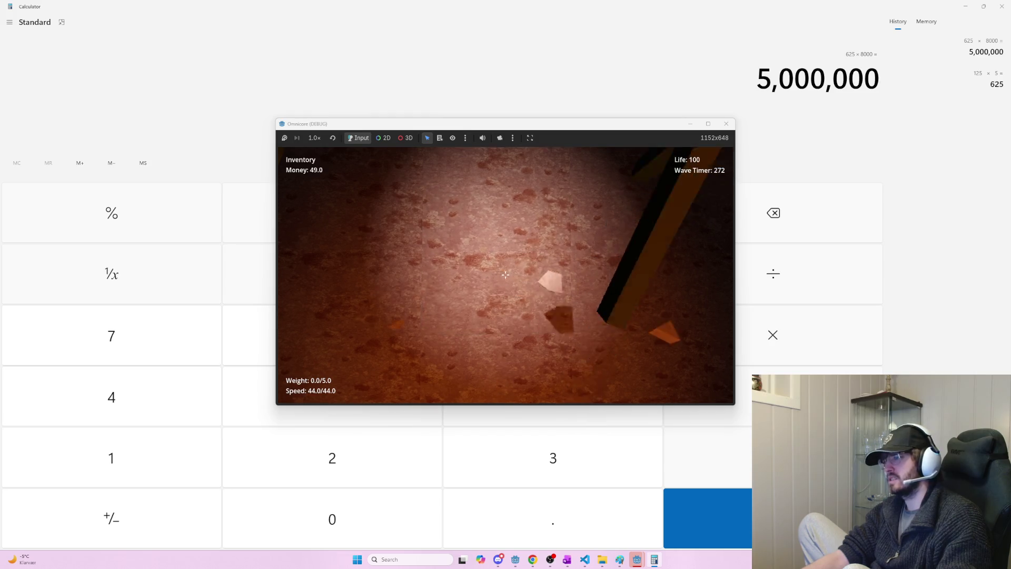
click(505, 274)
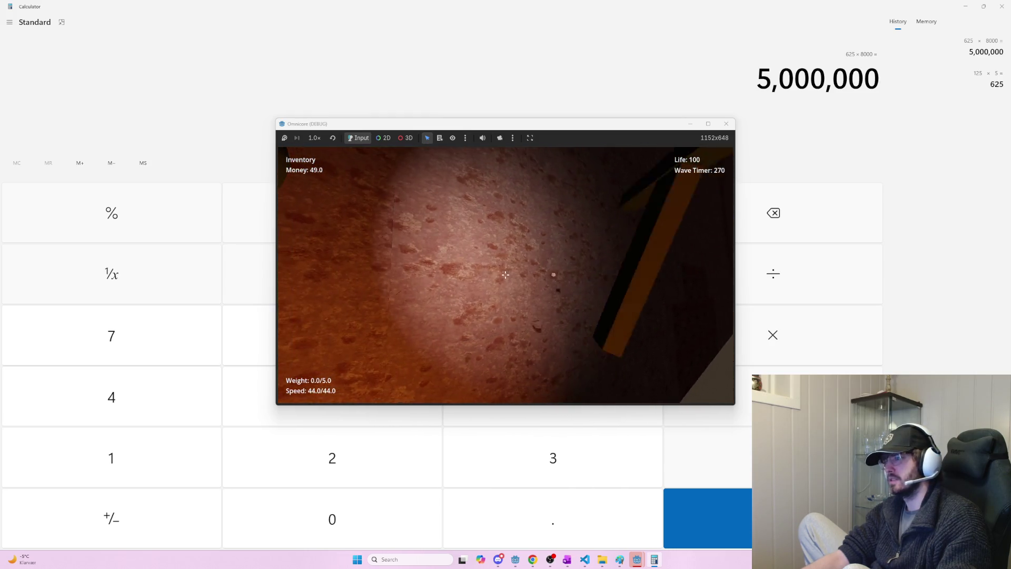
- Keep mining until a wall section shatters into a recess, then return to the Godot editor
click(505, 275)
click(506, 275)
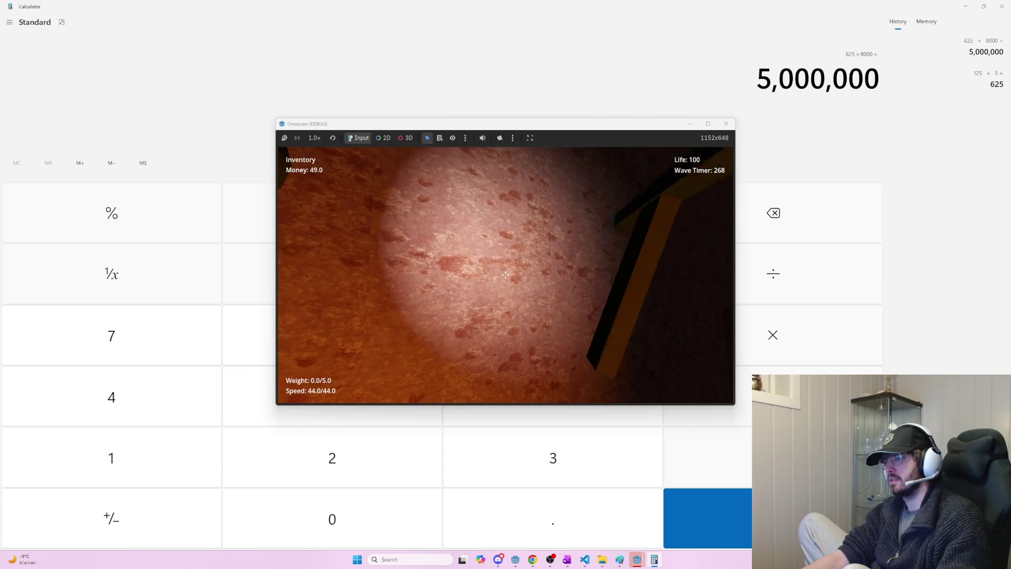
click(506, 274)
click(506, 274)
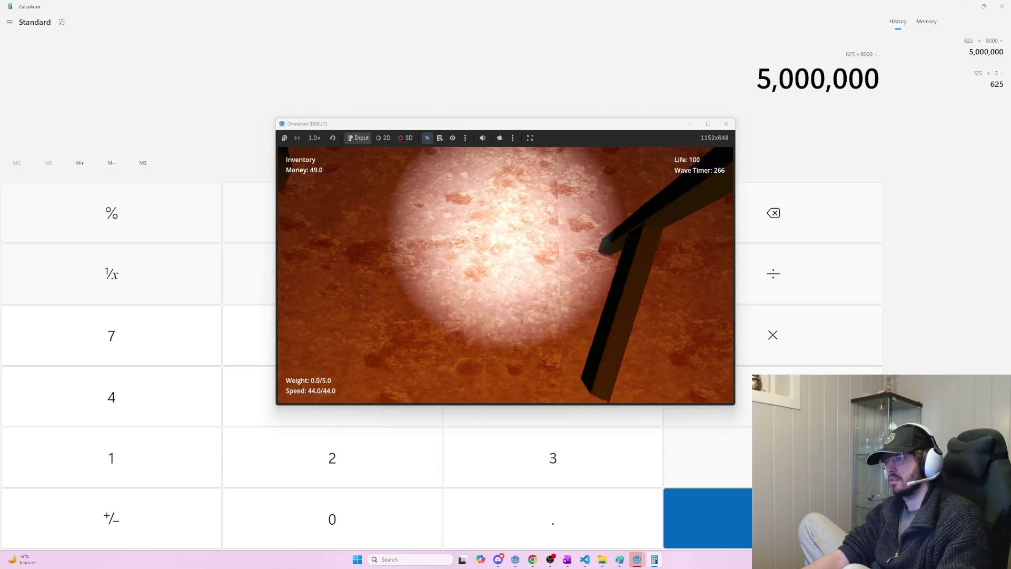
click(506, 275)
click(505, 275)
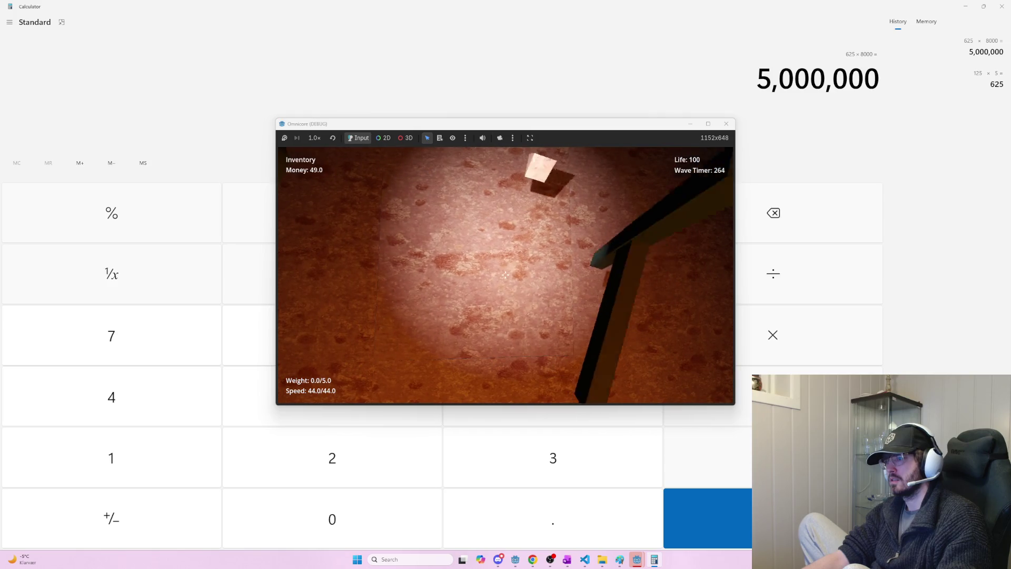
click(505, 274)
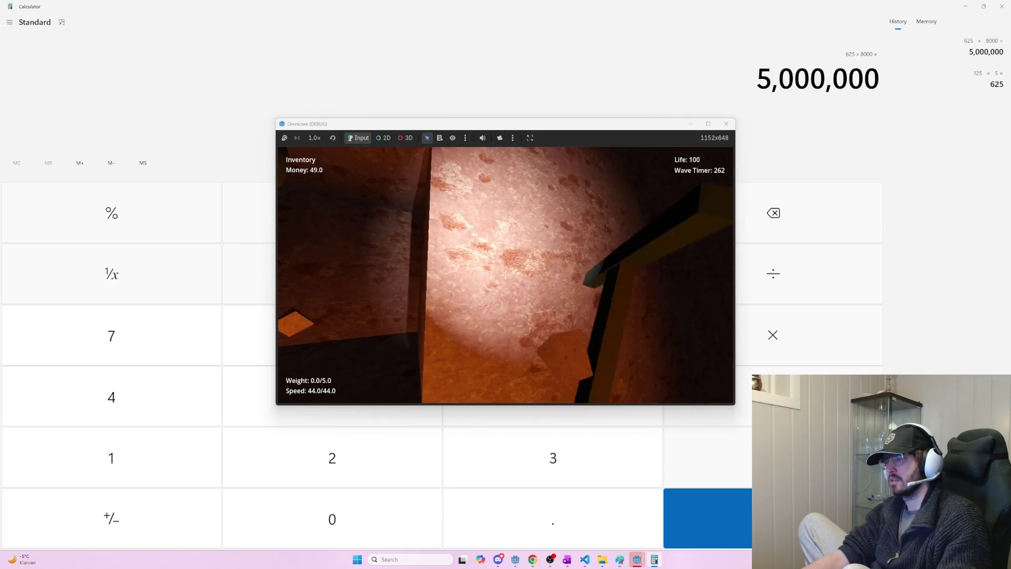
click(505, 274)
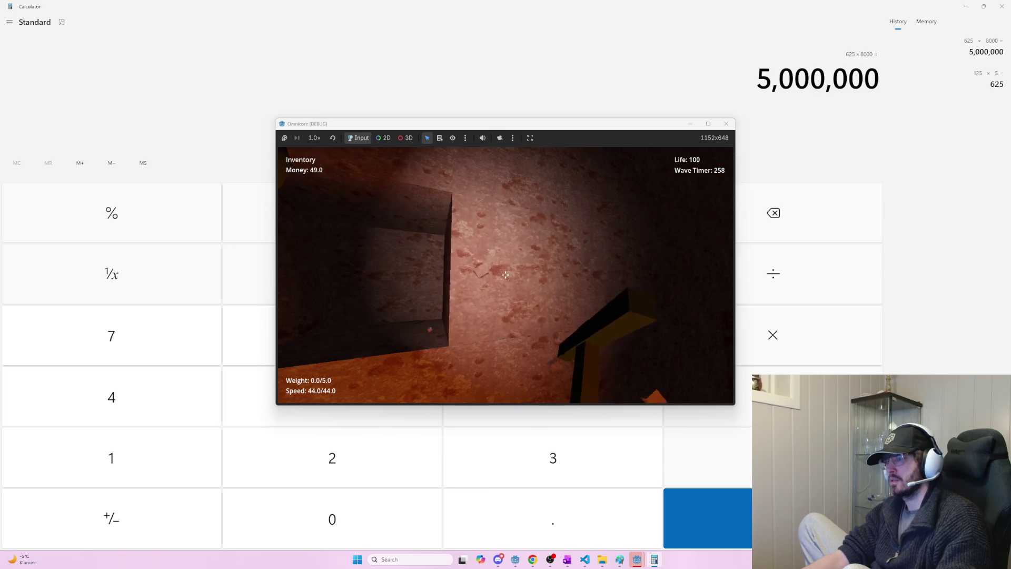
key(alt+Tab)
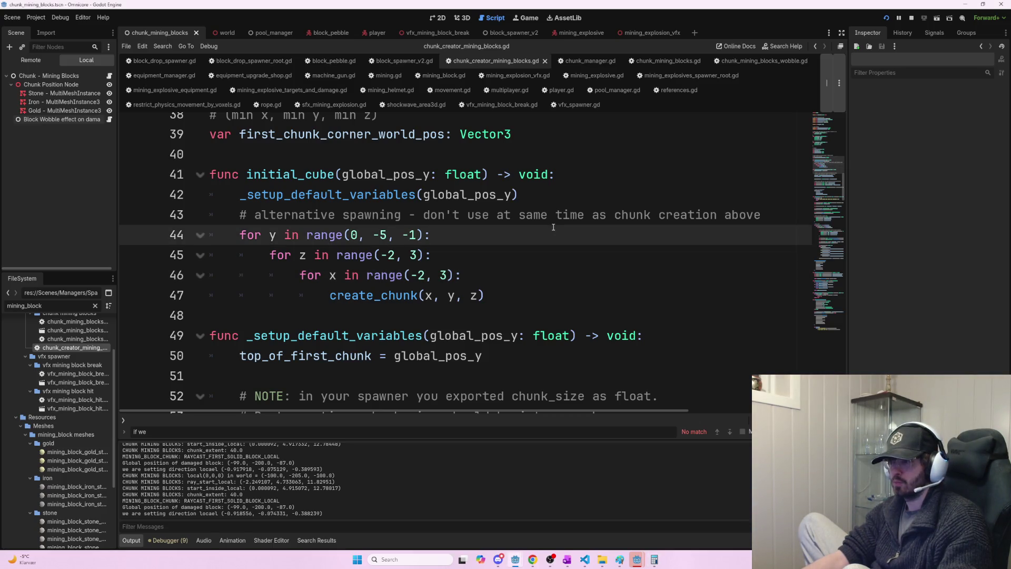
- Set the Block Wobble node's Wobble Min Degrees to 0.5 and launch the game with F5
key(alt+Left)
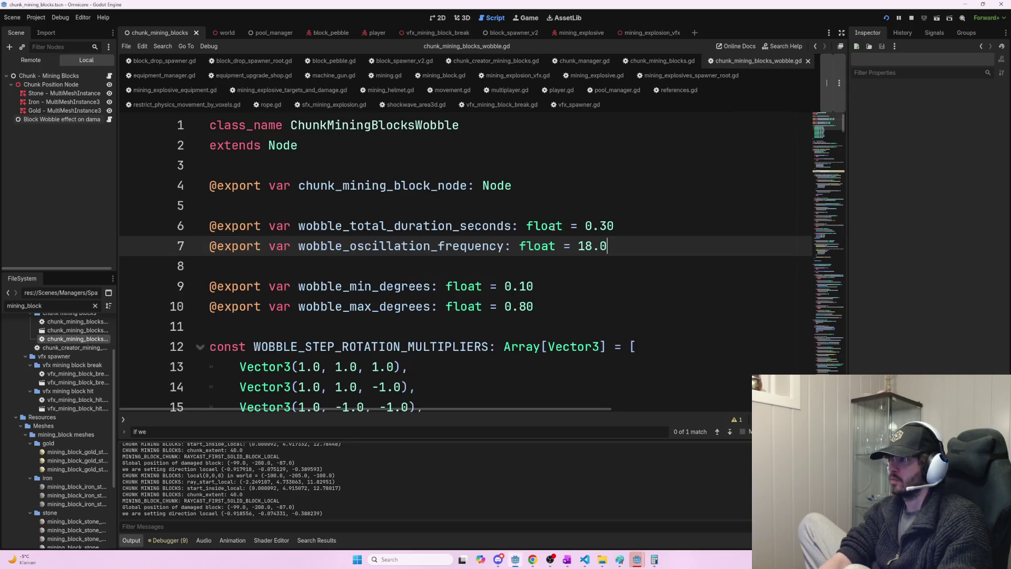
click(87, 121)
click(970, 147)
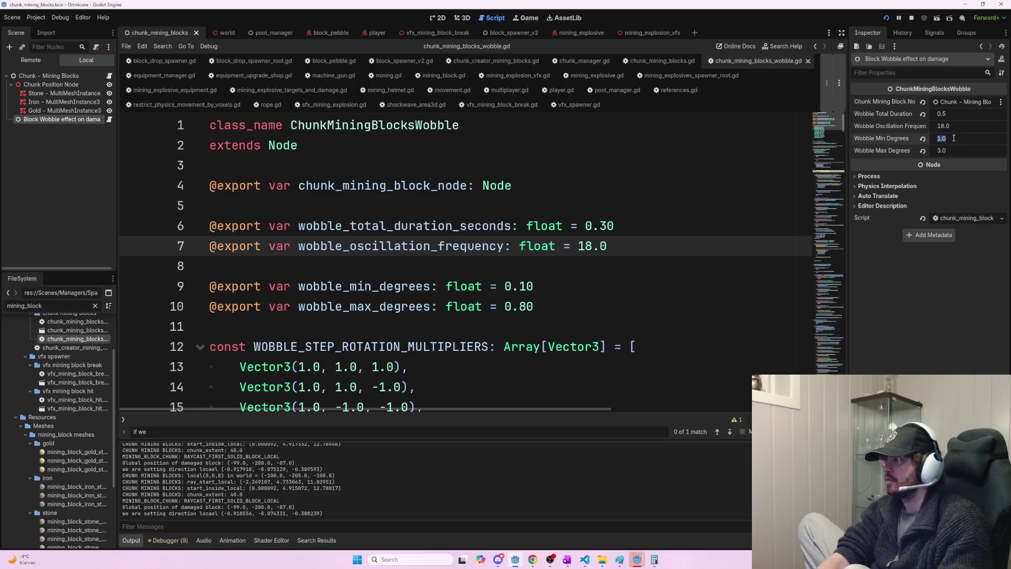
text(5)
key(Return)
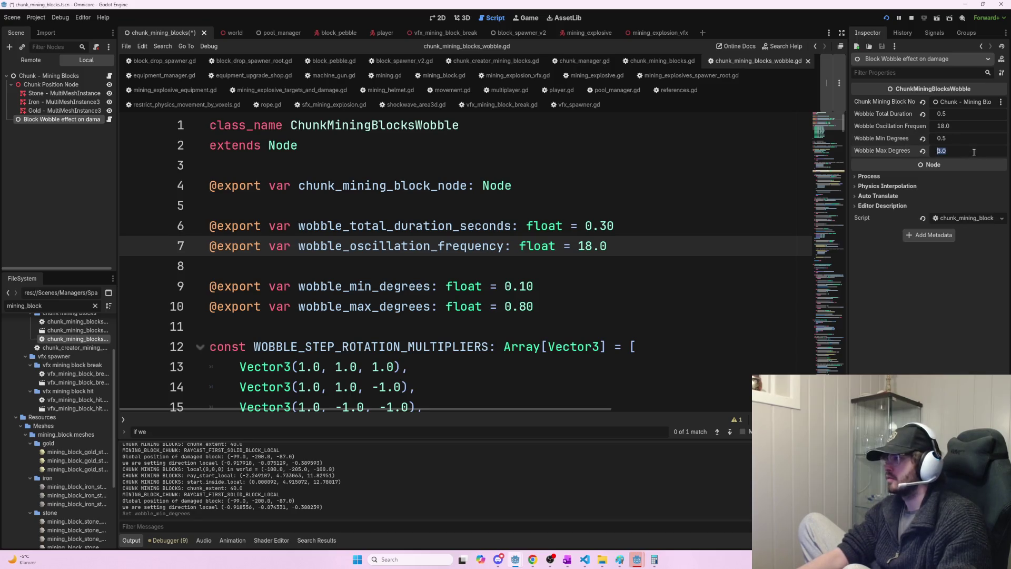
key(F5)
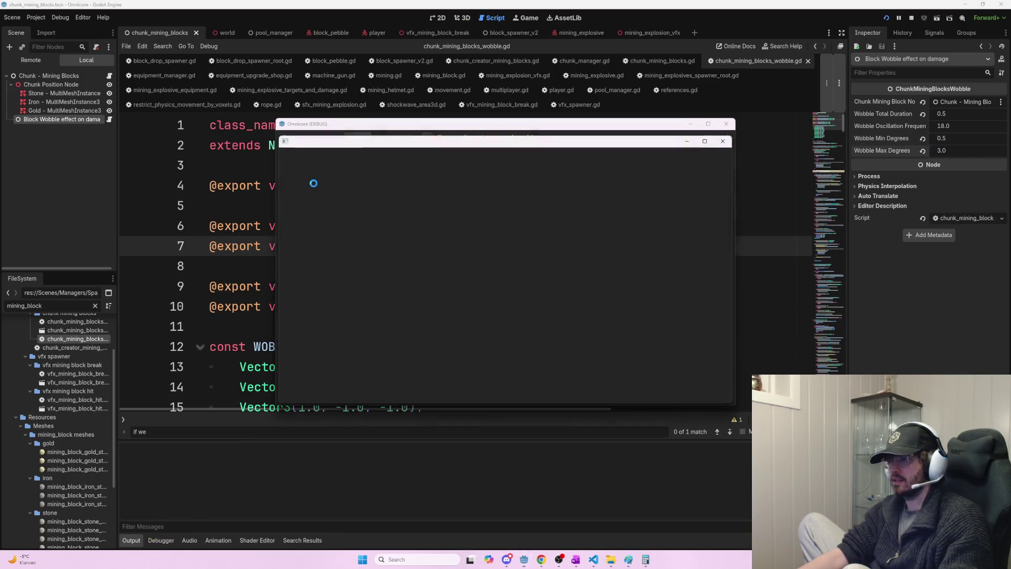
- Host the game and buy two Jetpack Speed upgrades
click(307, 155)
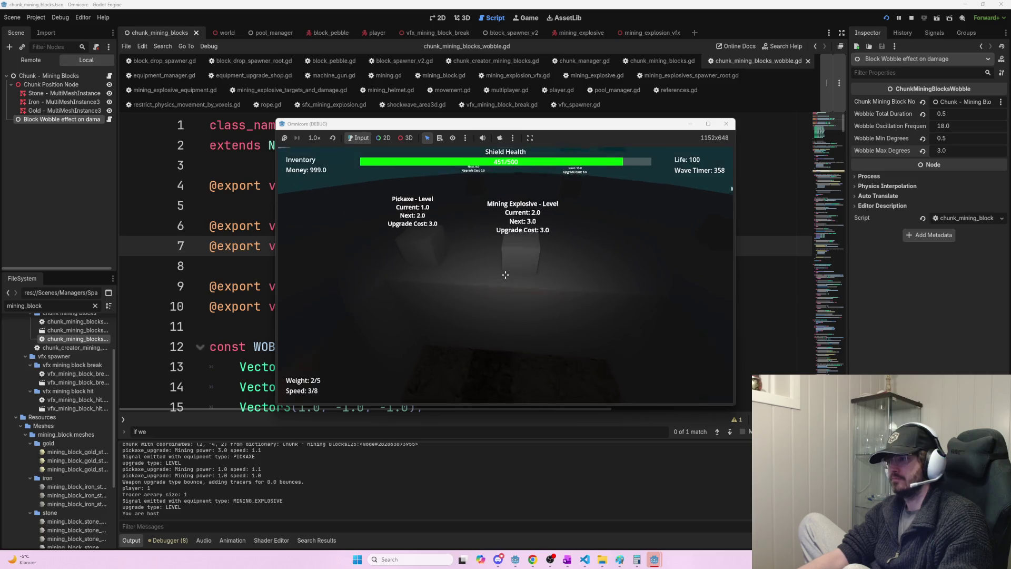
mouse_move(505, 274)
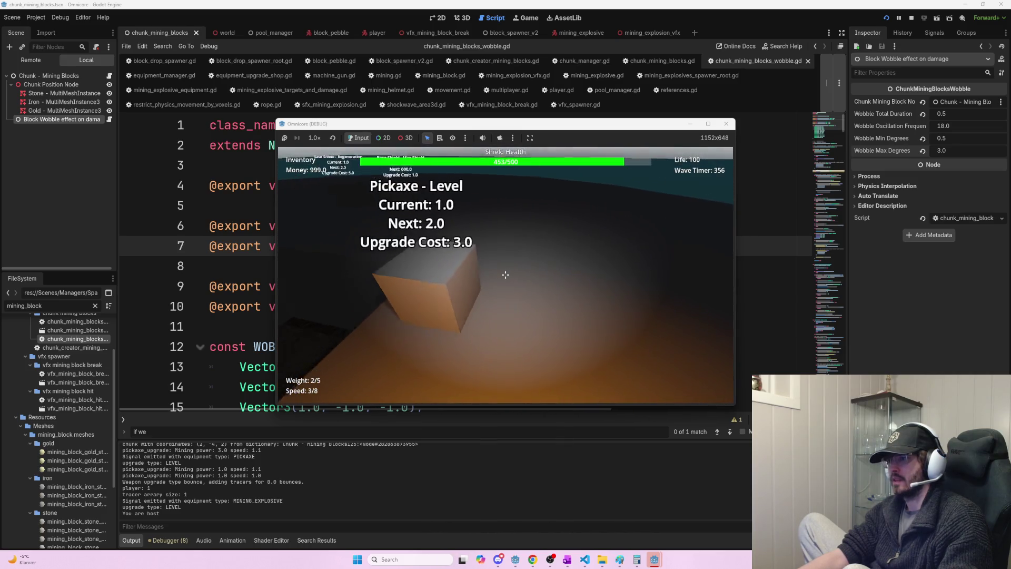
key(w)
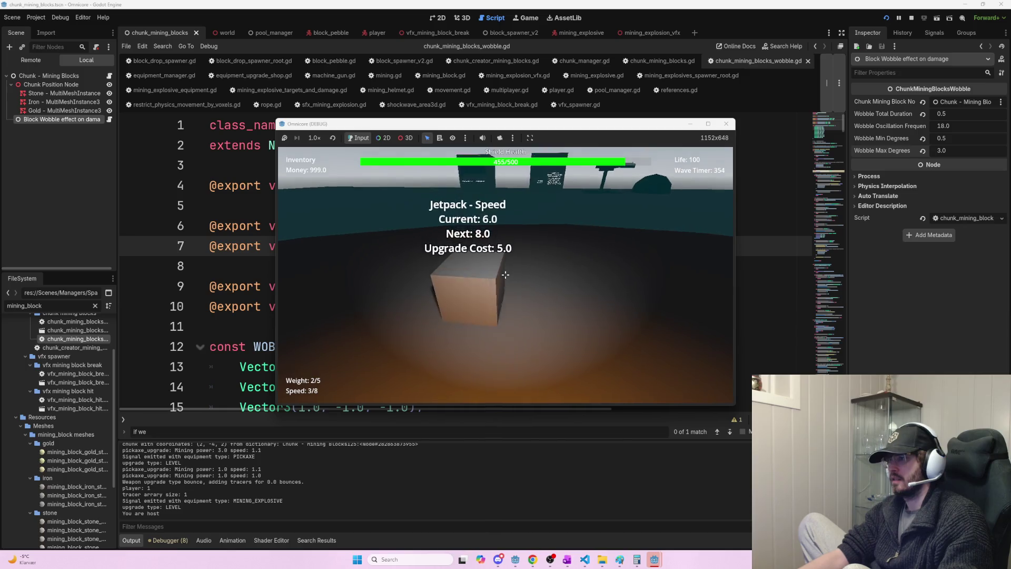
key(e)
key(e)
key(e)
key(e)
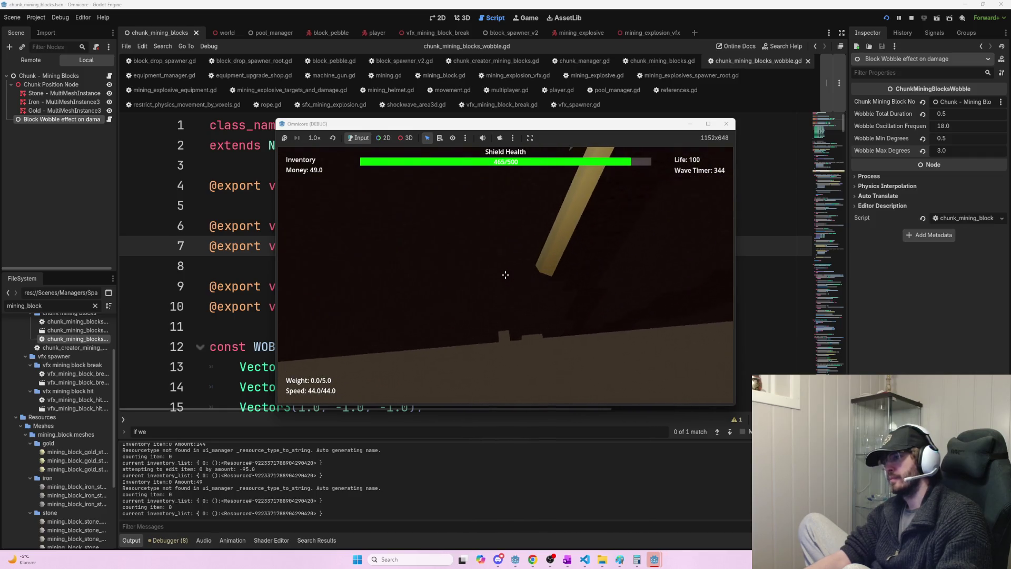
- Strike the rock blocks with the pickaxe to watch the wobble, then join from the second instance
click(504, 274)
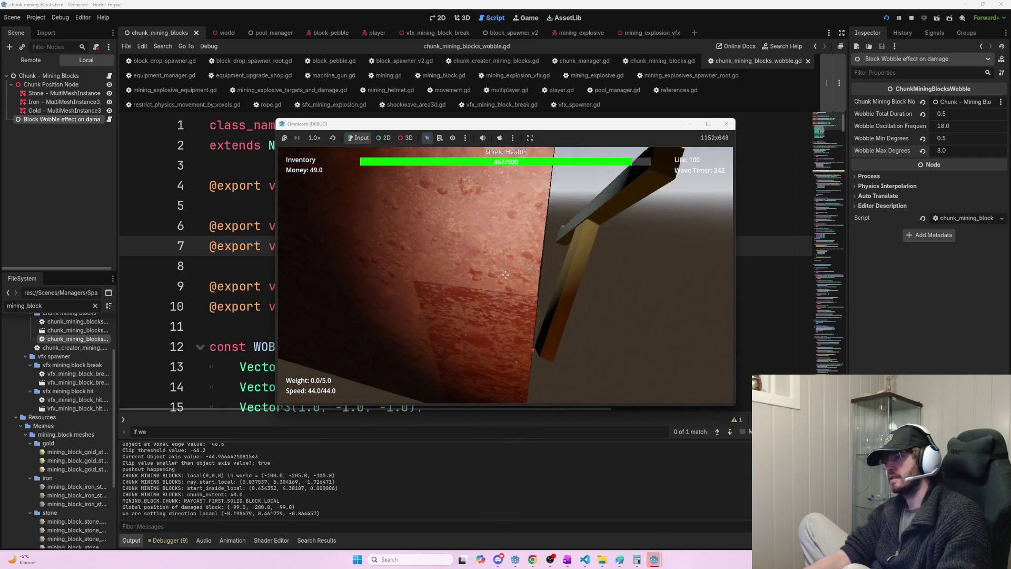
click(505, 274)
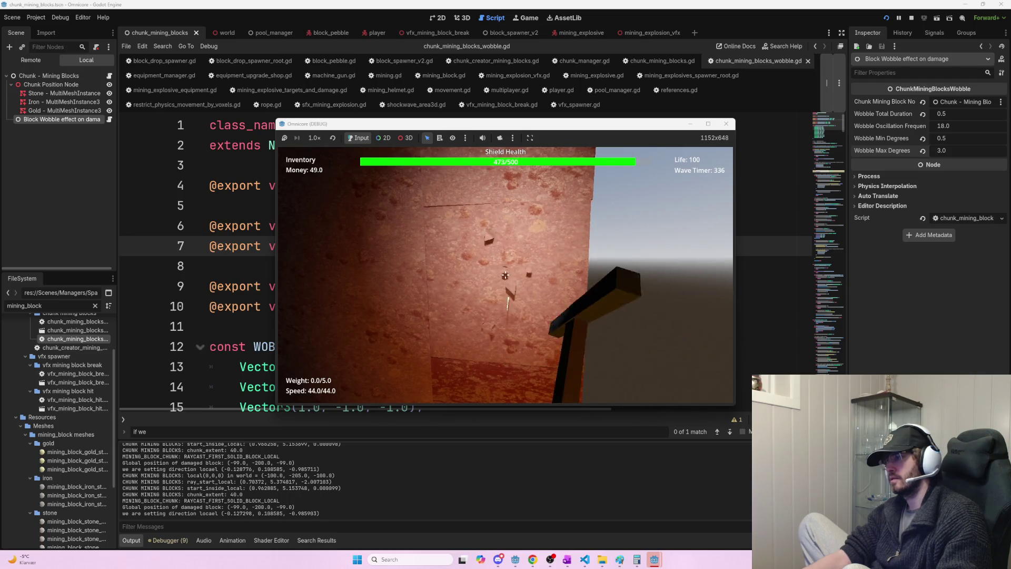
click(505, 274)
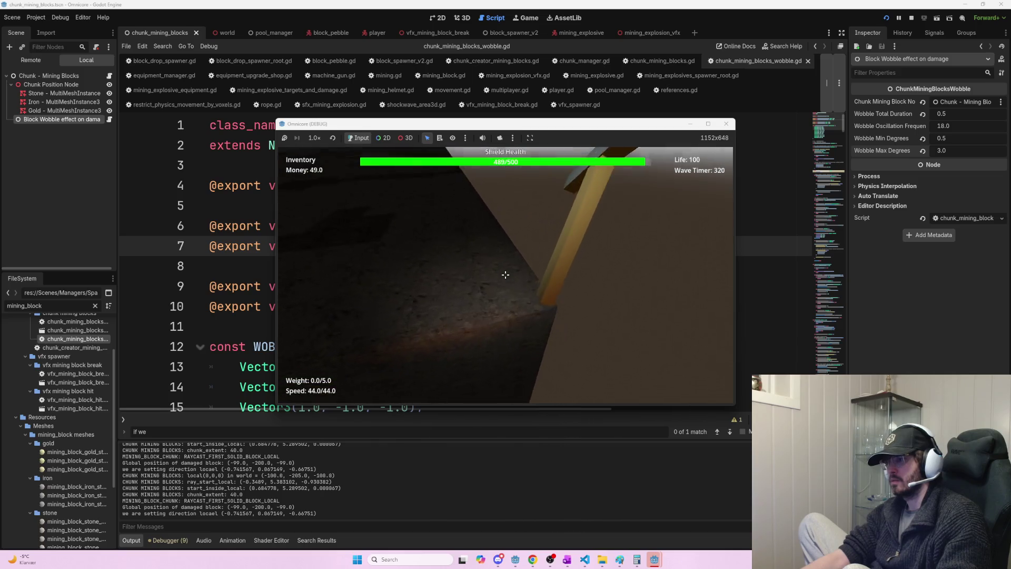
click(505, 274)
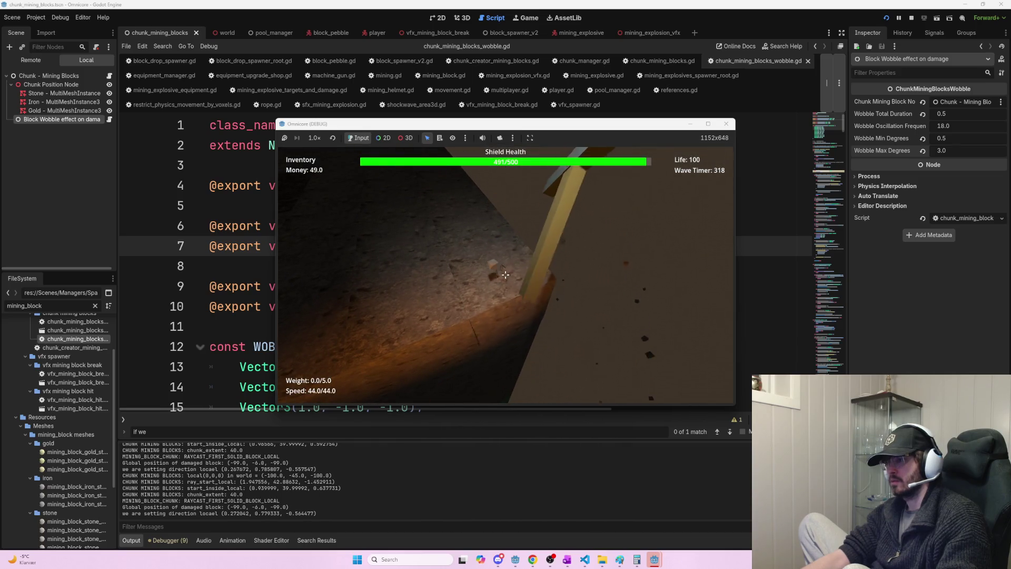
click(506, 275)
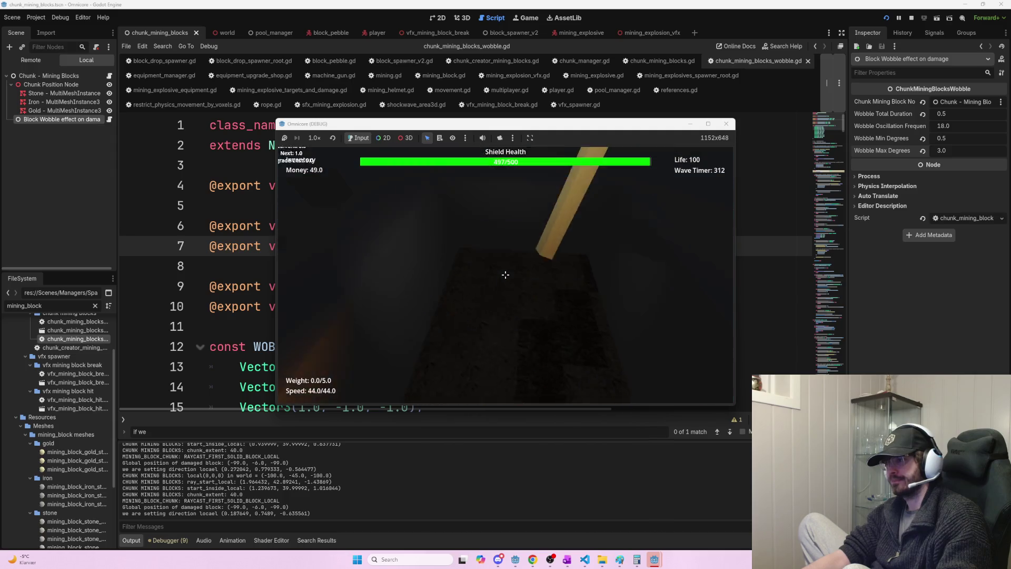
click(505, 274)
click(506, 274)
click(506, 274)
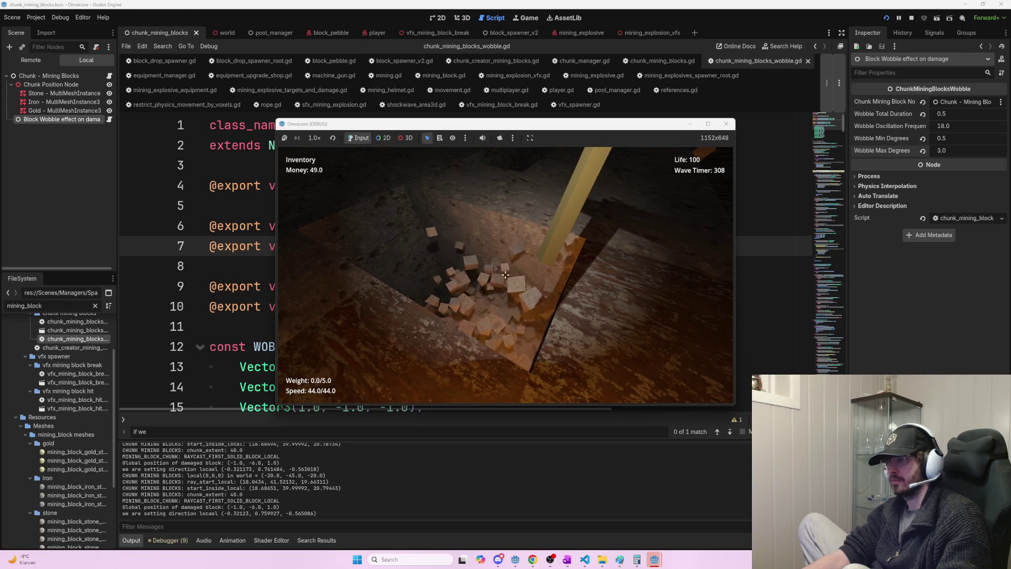
key(alt+Tab)
click(333, 154)
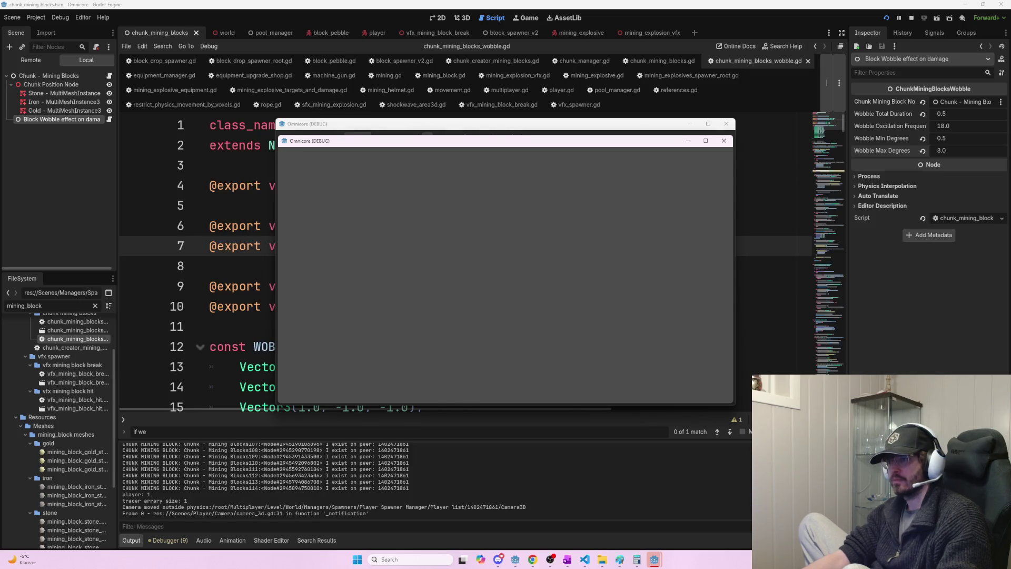
- Snap the game windows to top-right, top-left and bottom-left, and connect the top-left client
key(super+Right)
key(super+Up)
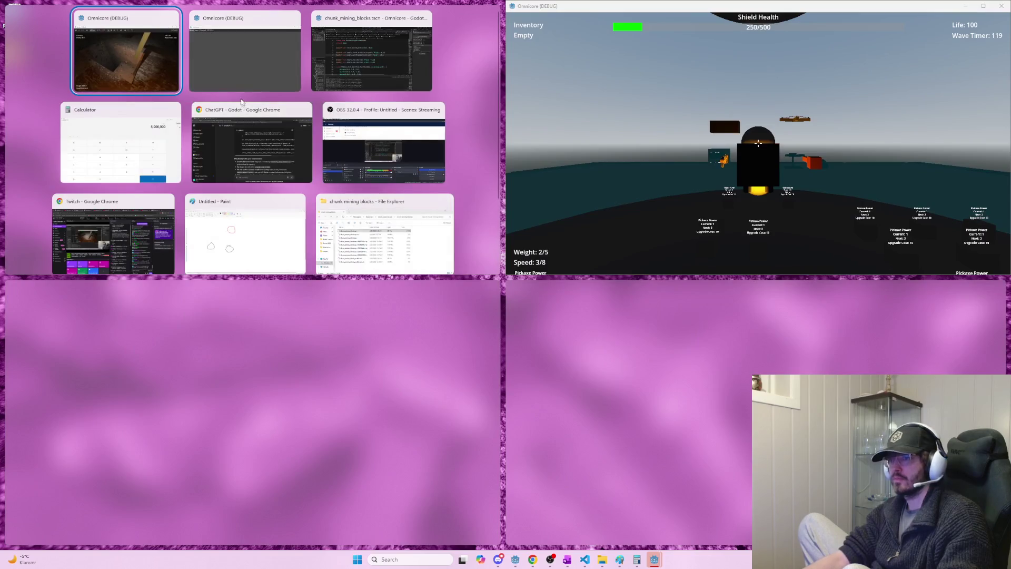
click(219, 79)
click(84, 332)
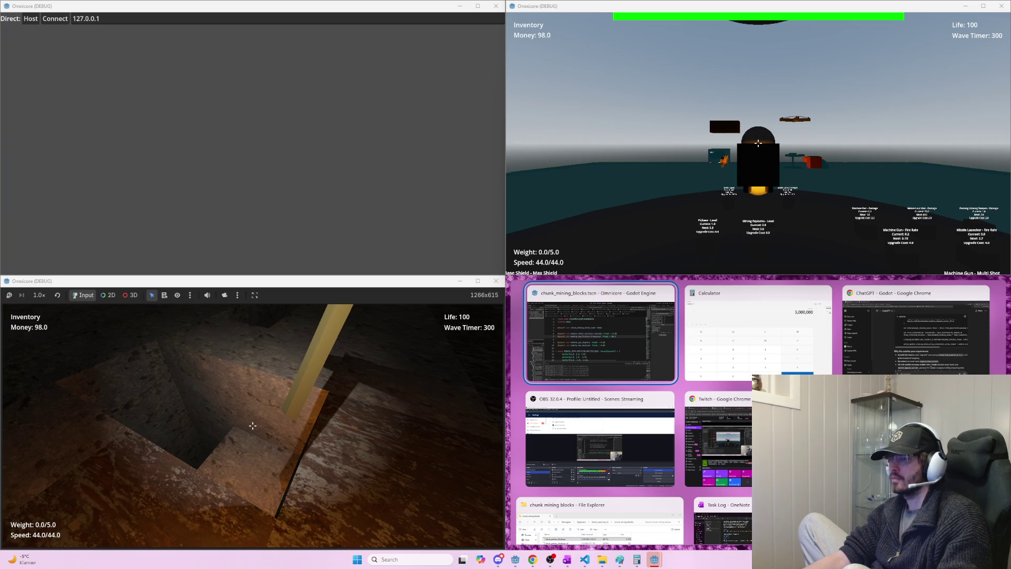
key(Escape)
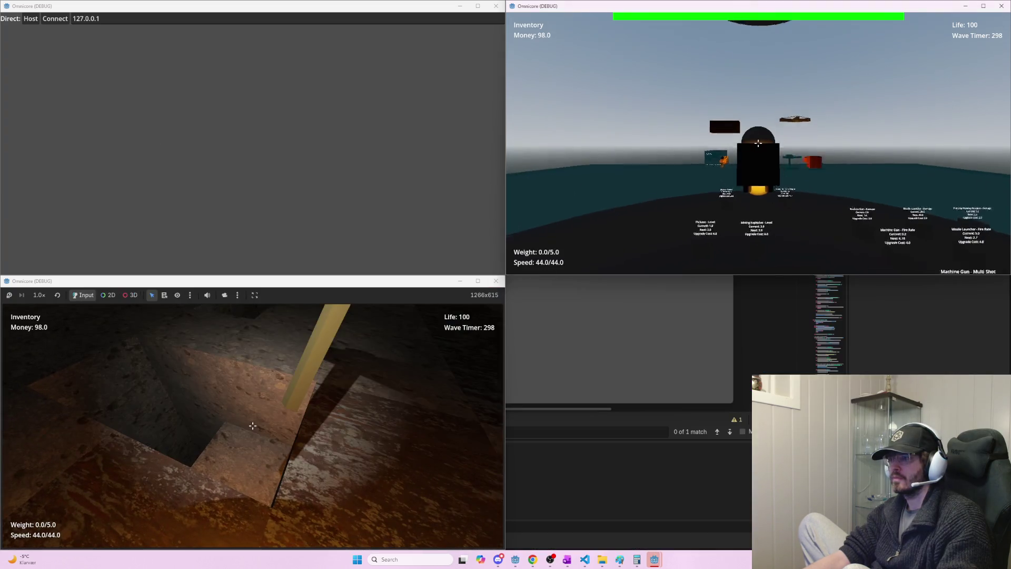
click(220, 56)
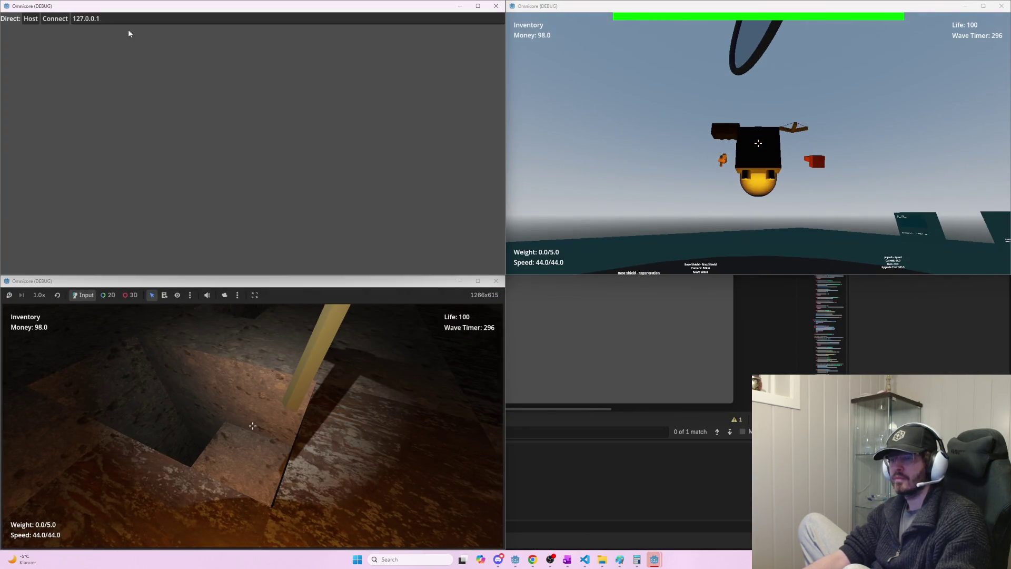
click(55, 20)
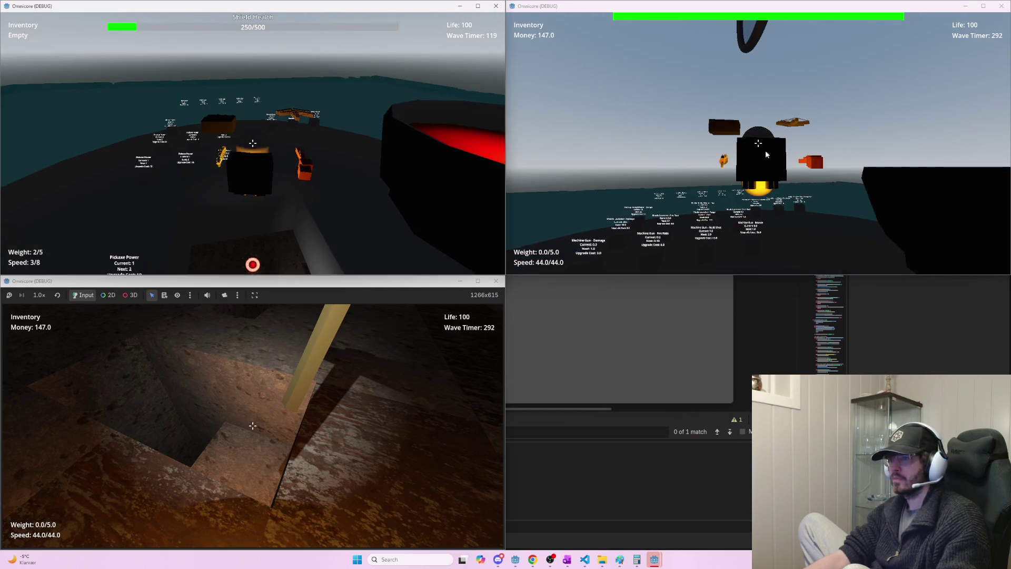
- Walk the top-left player past the upgrade area and down into the mined pit
click(244, 217)
key(w)
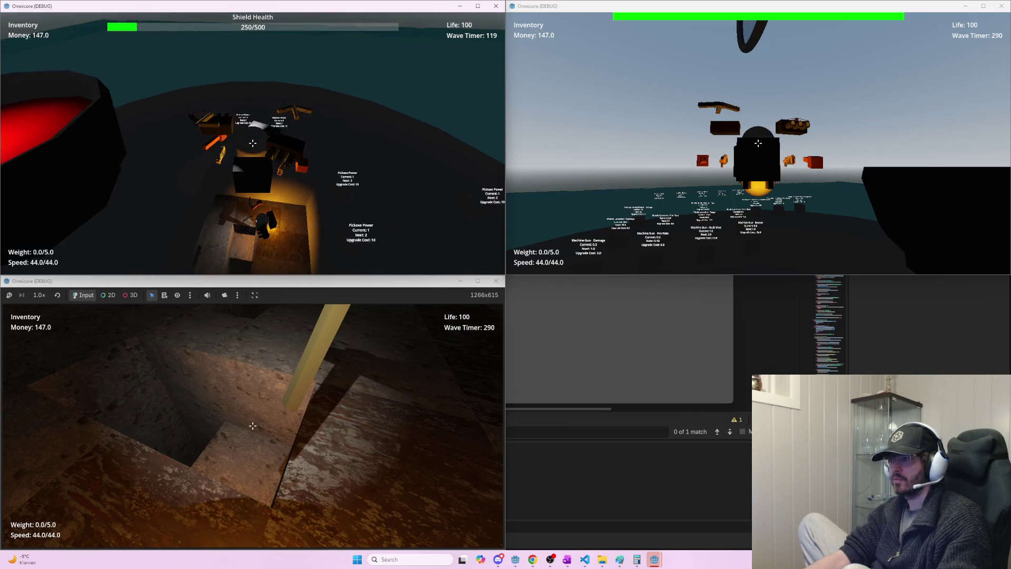
key(w)
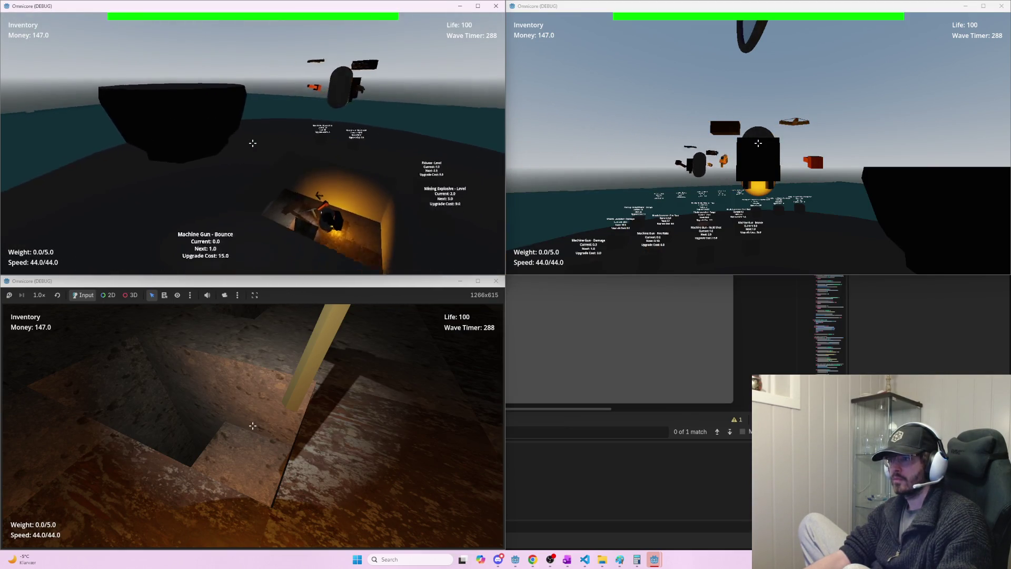
key(w)
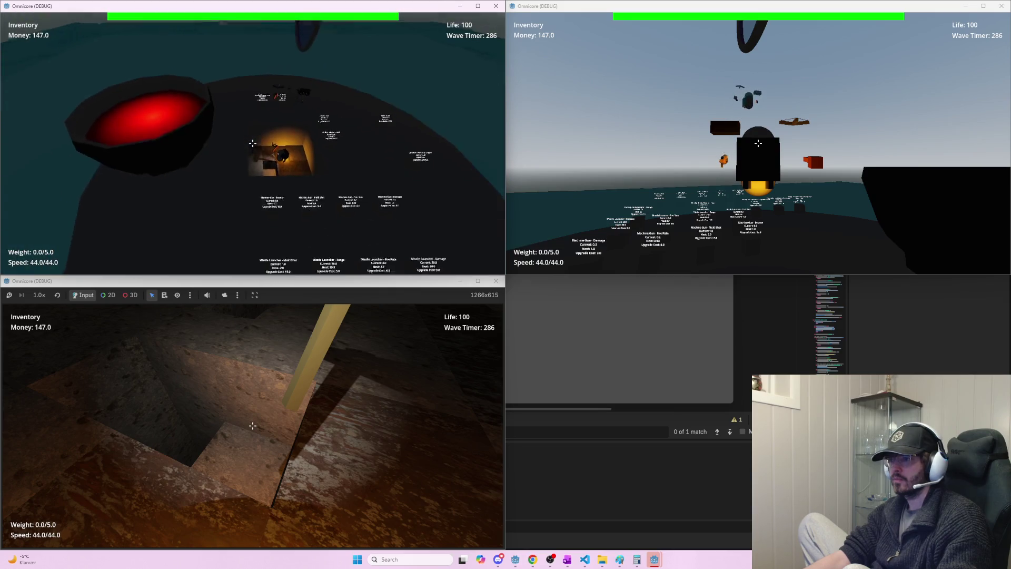
key(w)
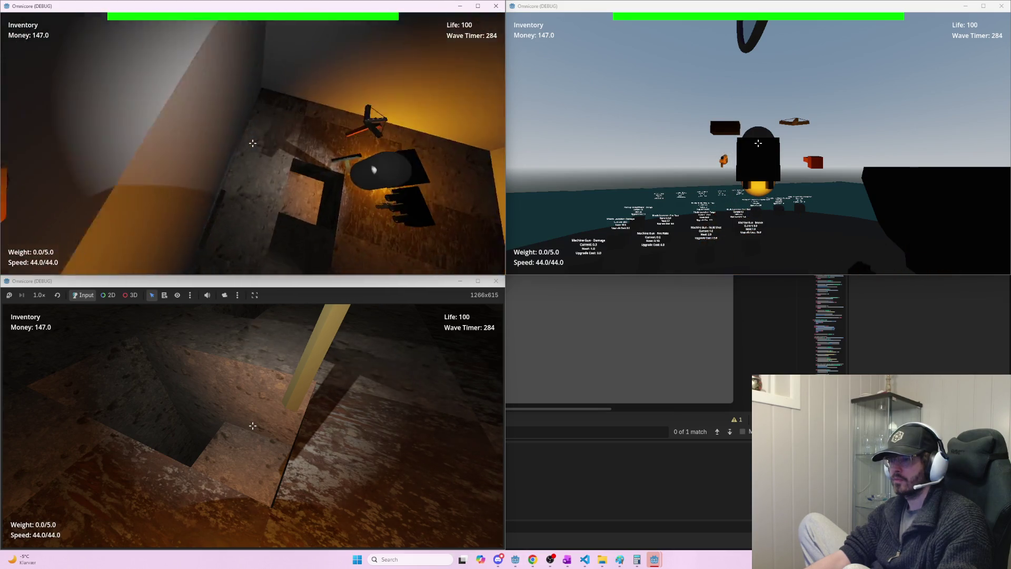
key(w)
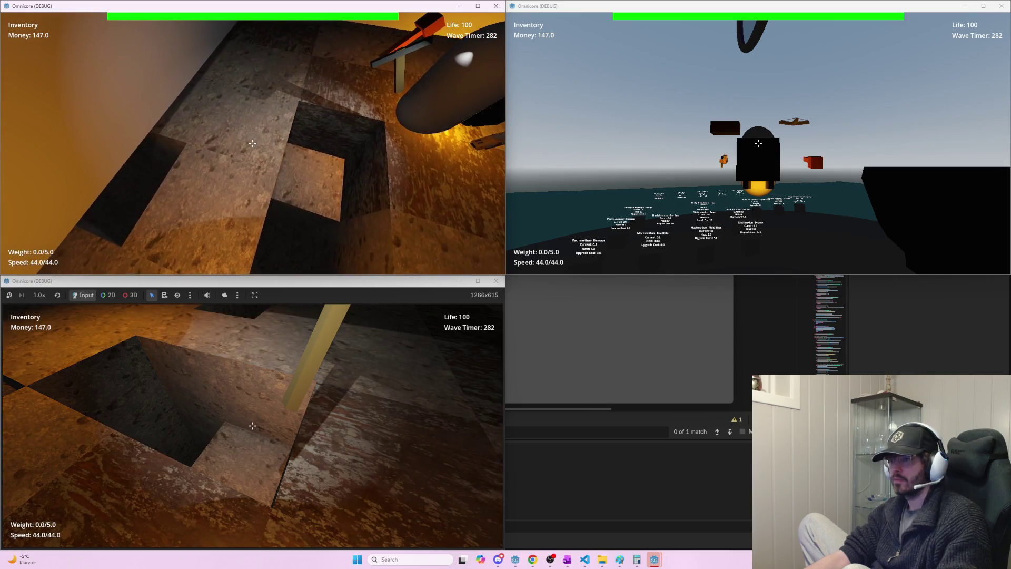
key(w)
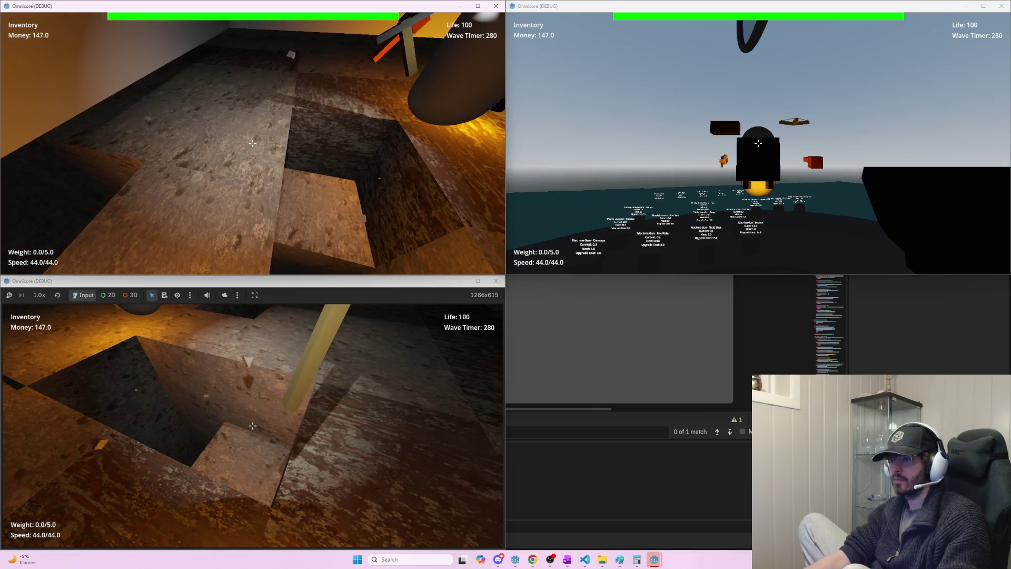
key(w)
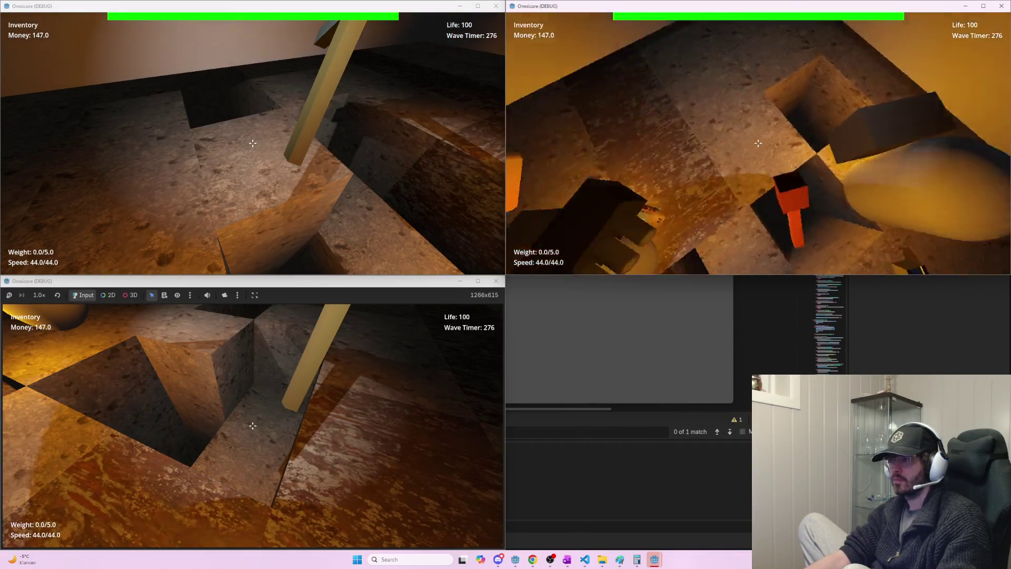
- Have the top-right player pick up the ore and carry it through the pit and channel
key(w)
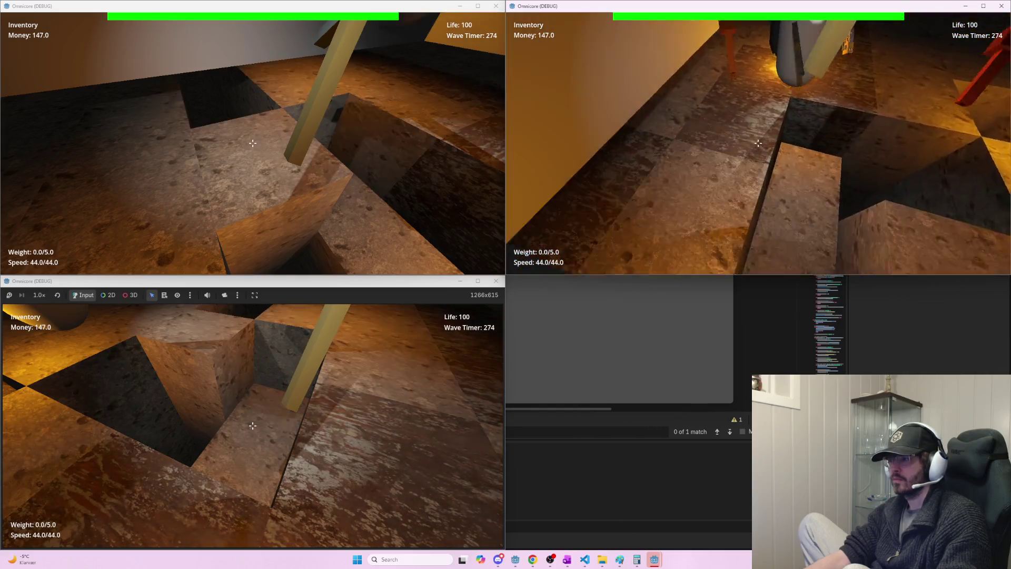
key(w)
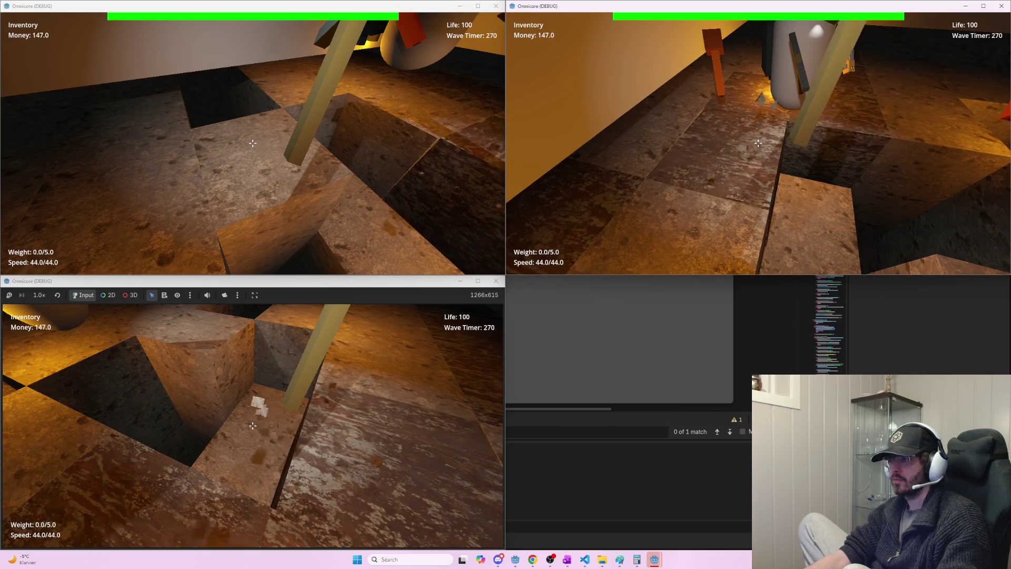
key(w)
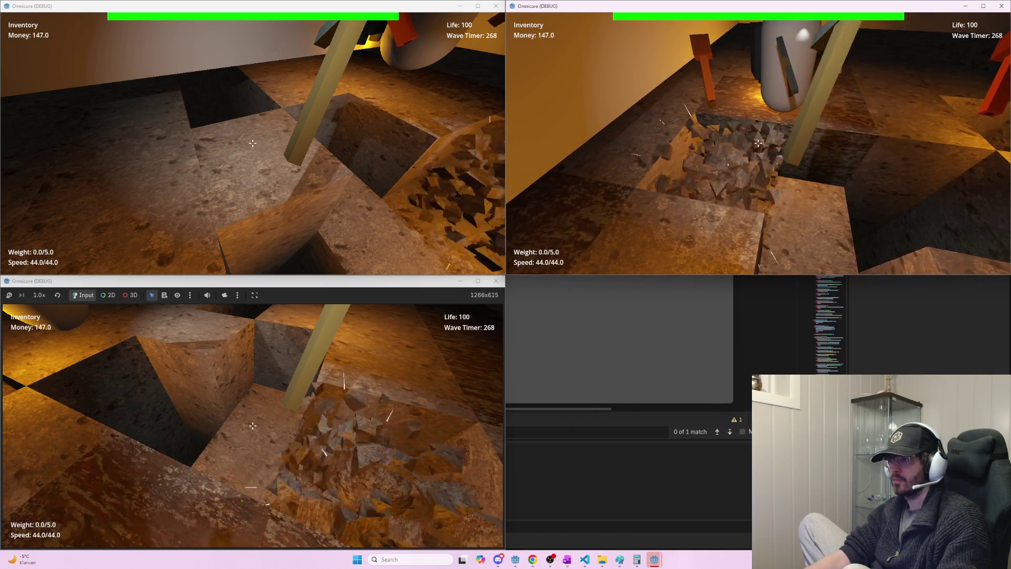
key(w)
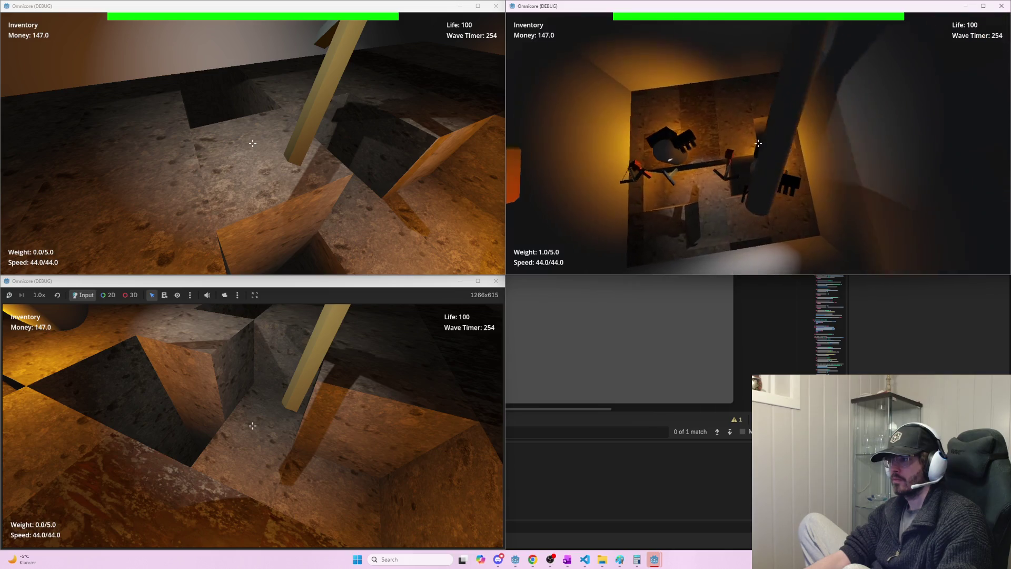
key(w)
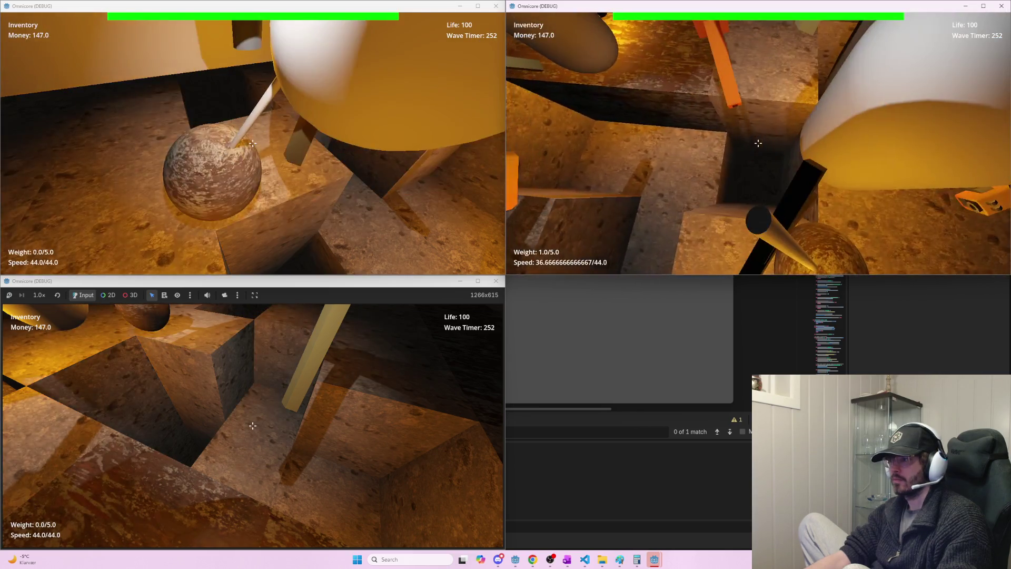
key(w)
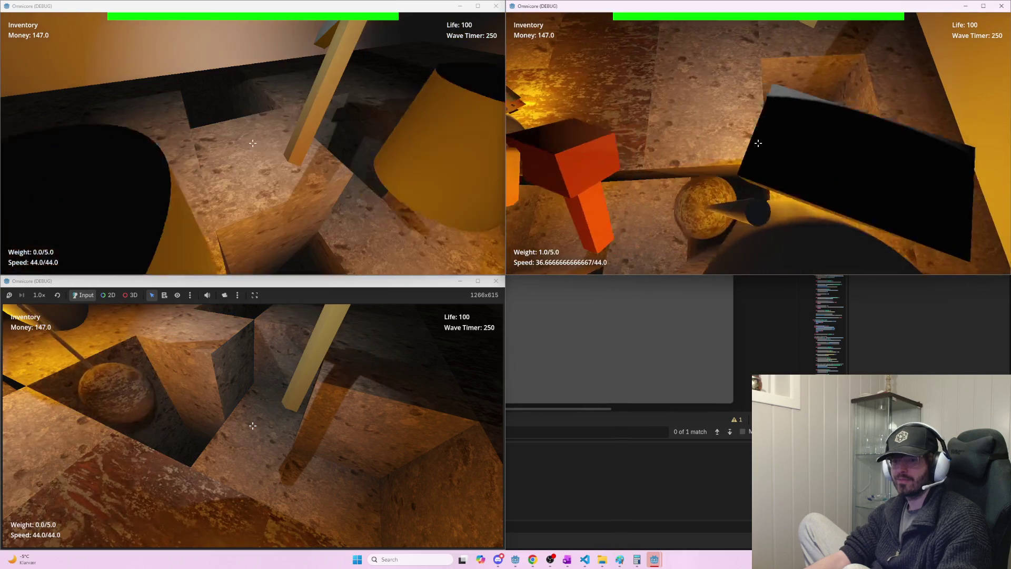
key(w)
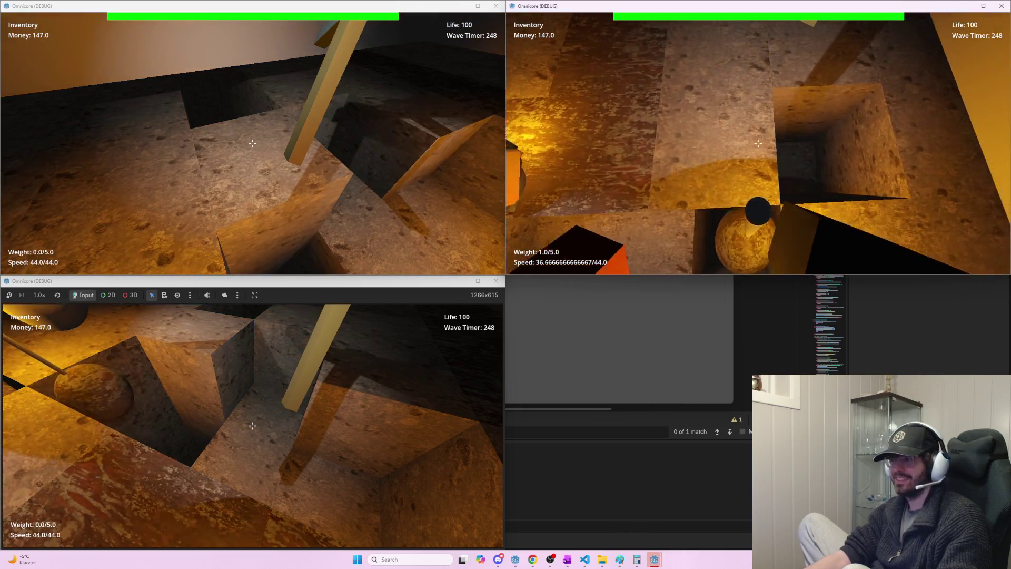
key(w)
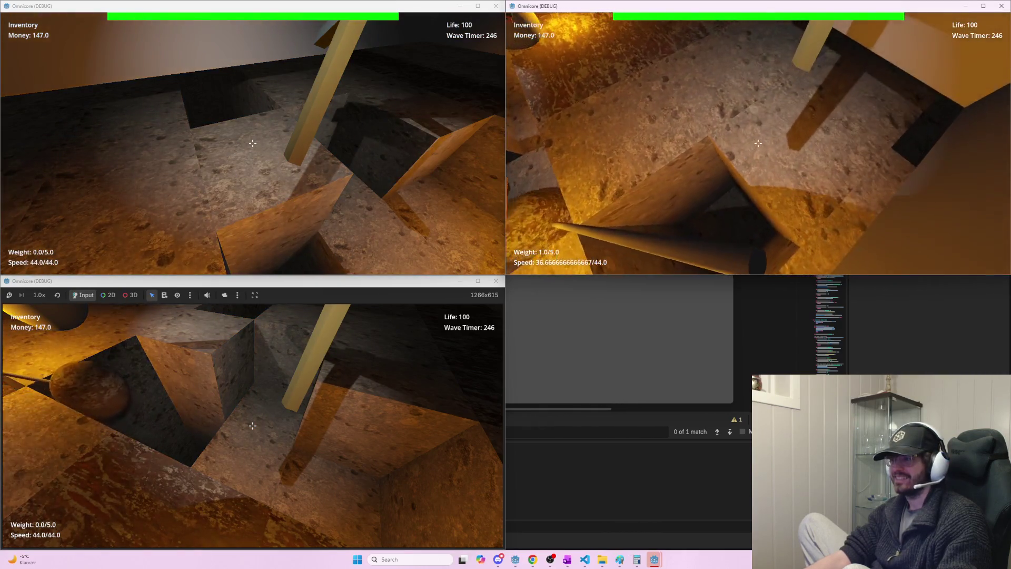
key(w)
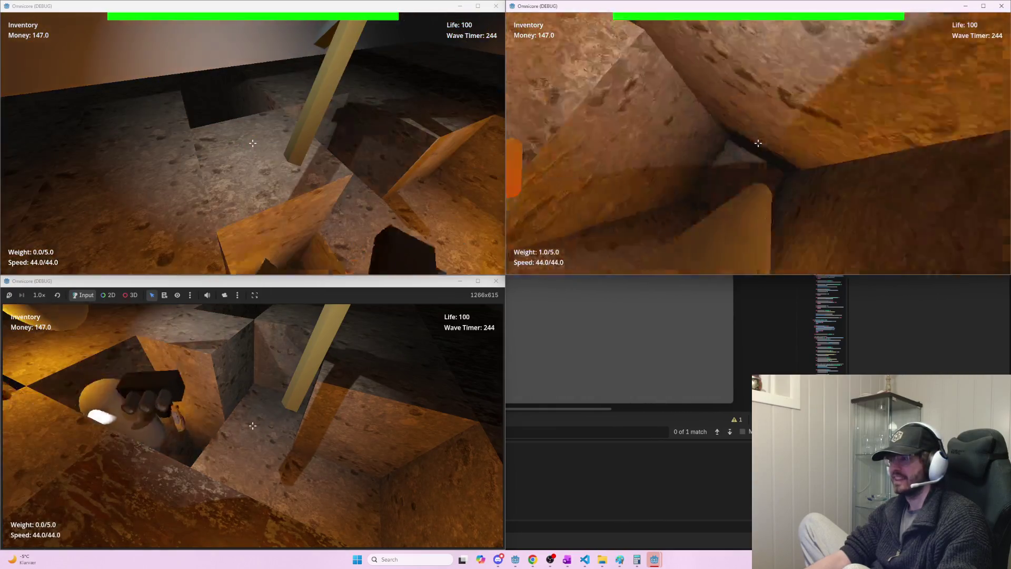
key(w)
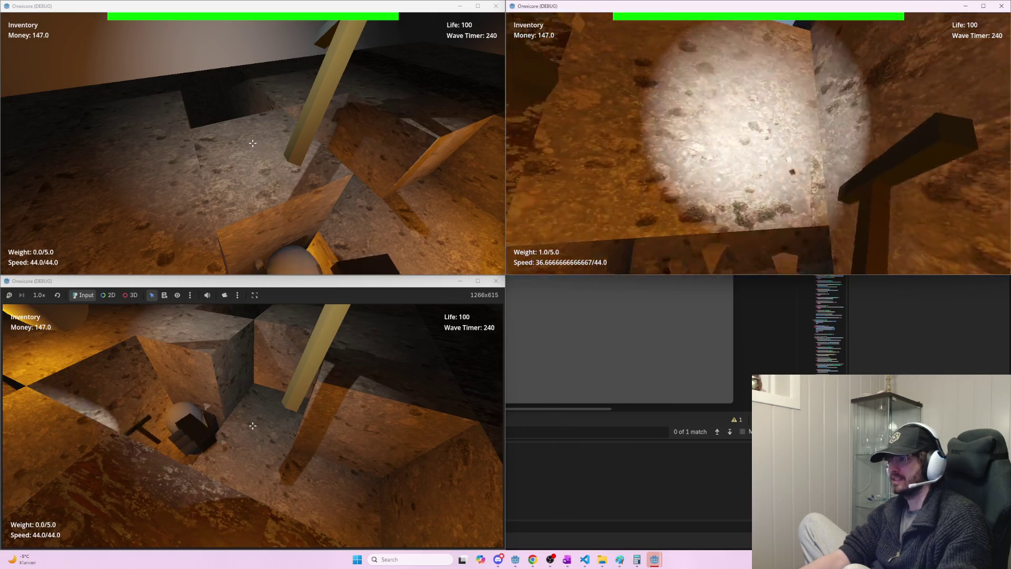
key(w)
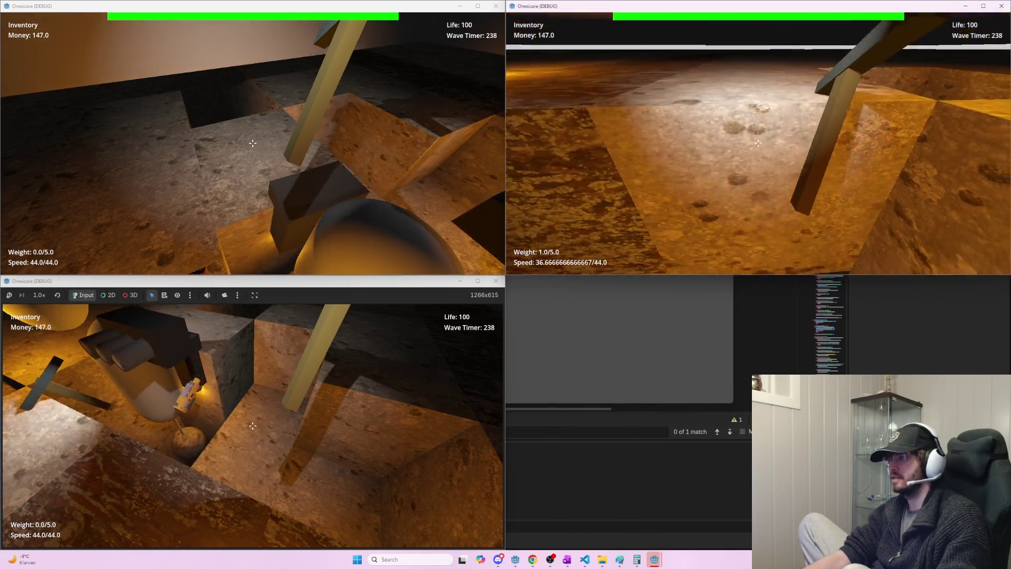
key(w)
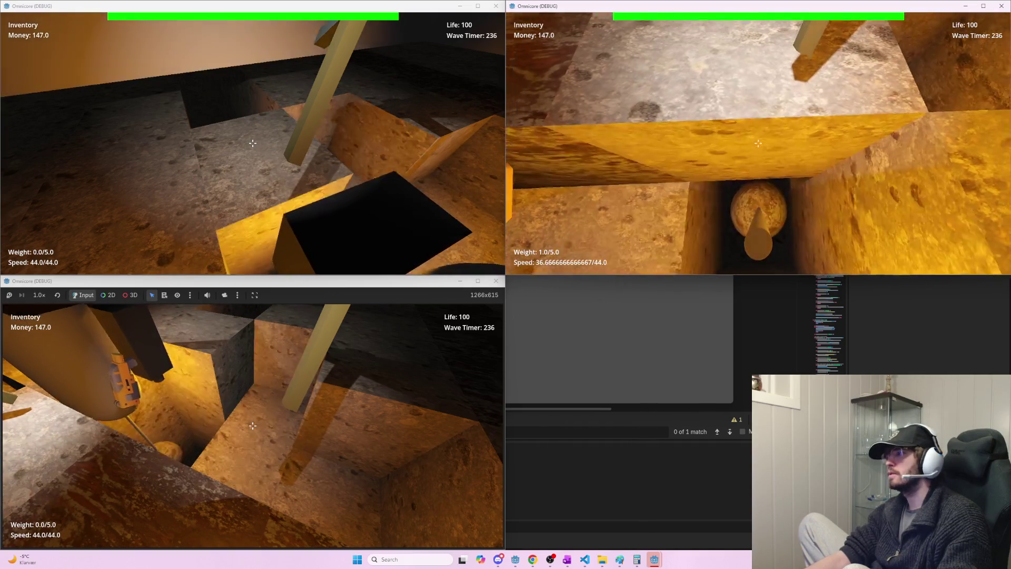
key(w)
key(w)
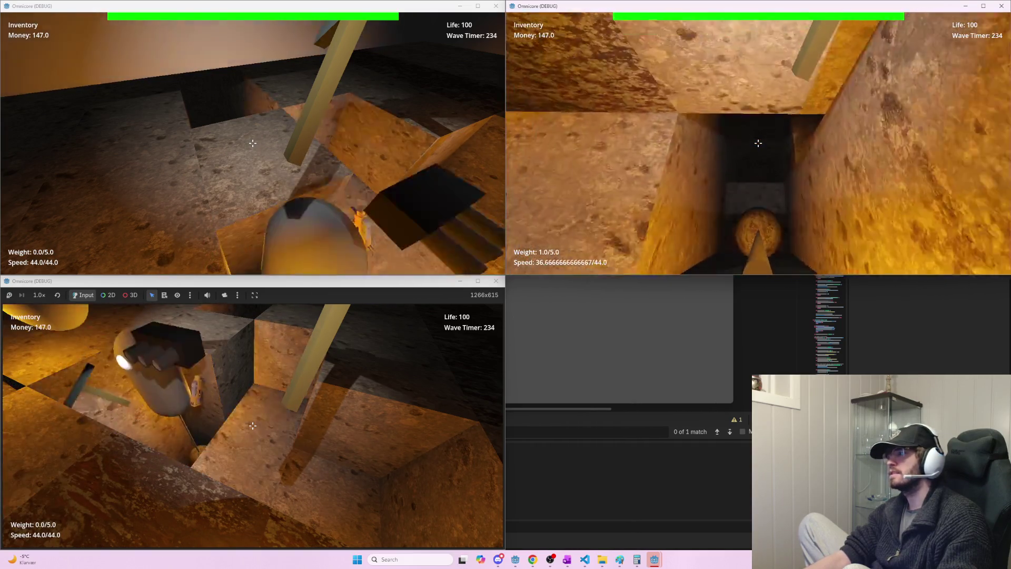
key(w)
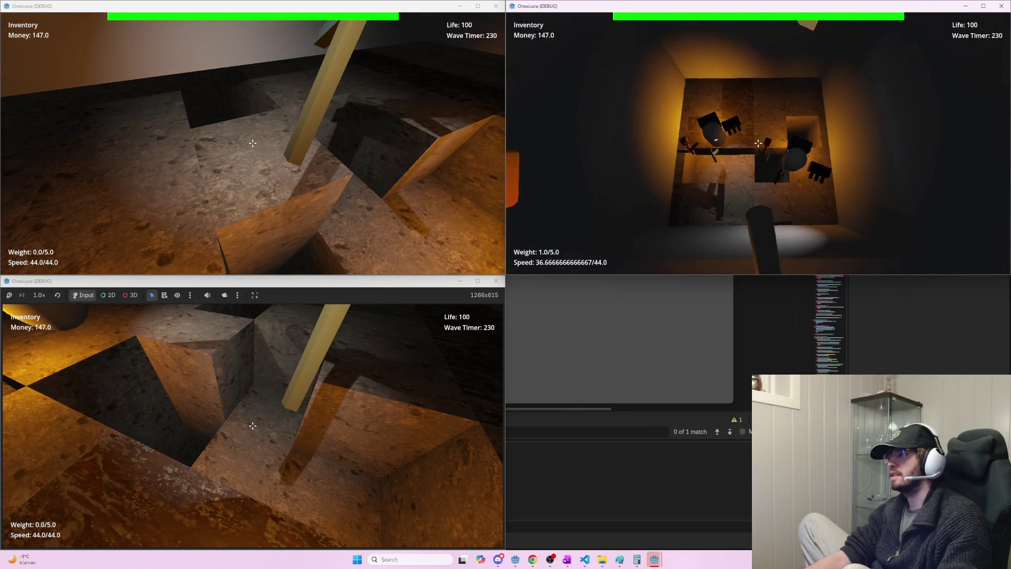
key(w)
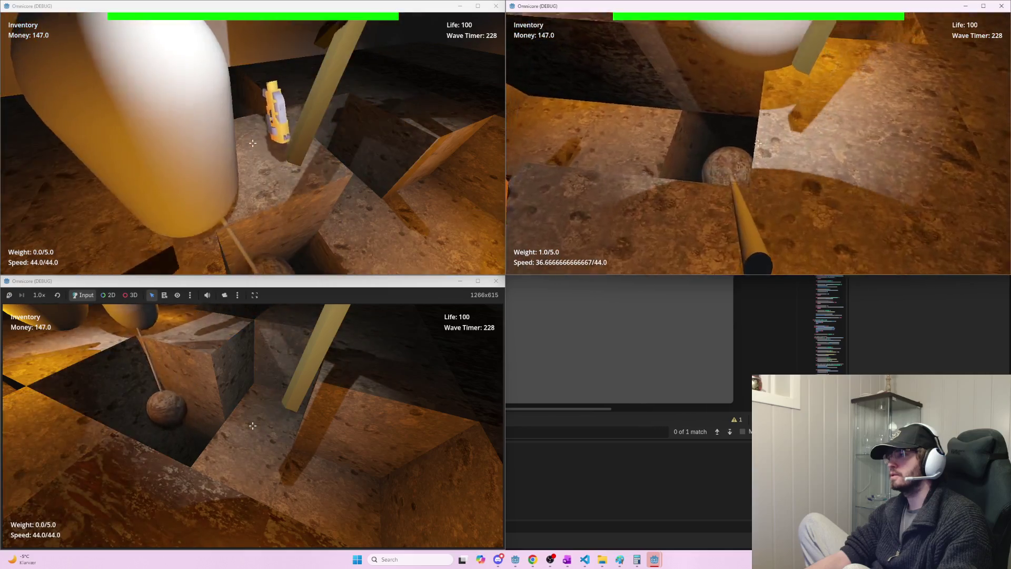
key(w)
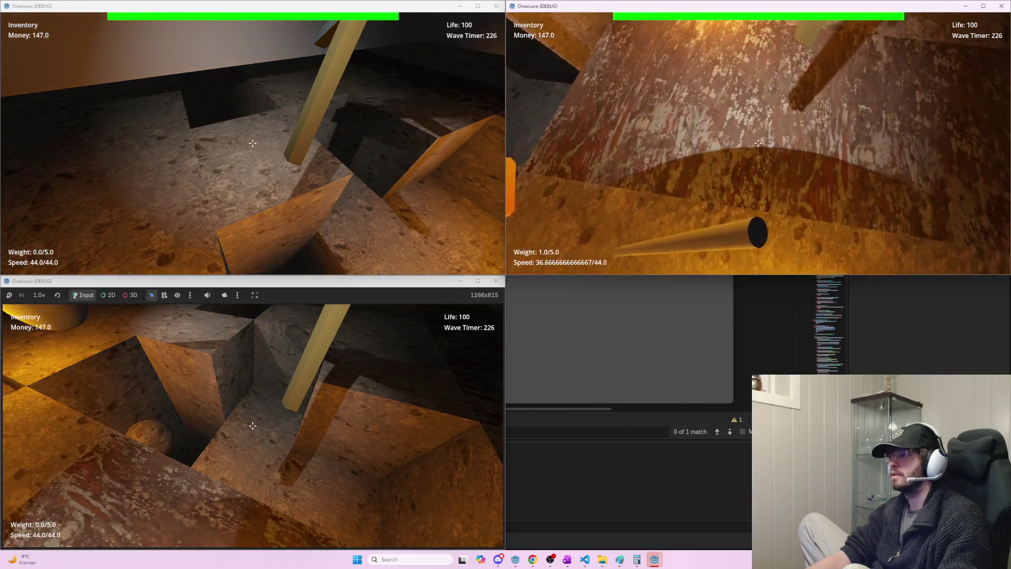
- Haul the ore ball through the blocks up to the shop's upgrade stands
click(759, 143)
key(w)
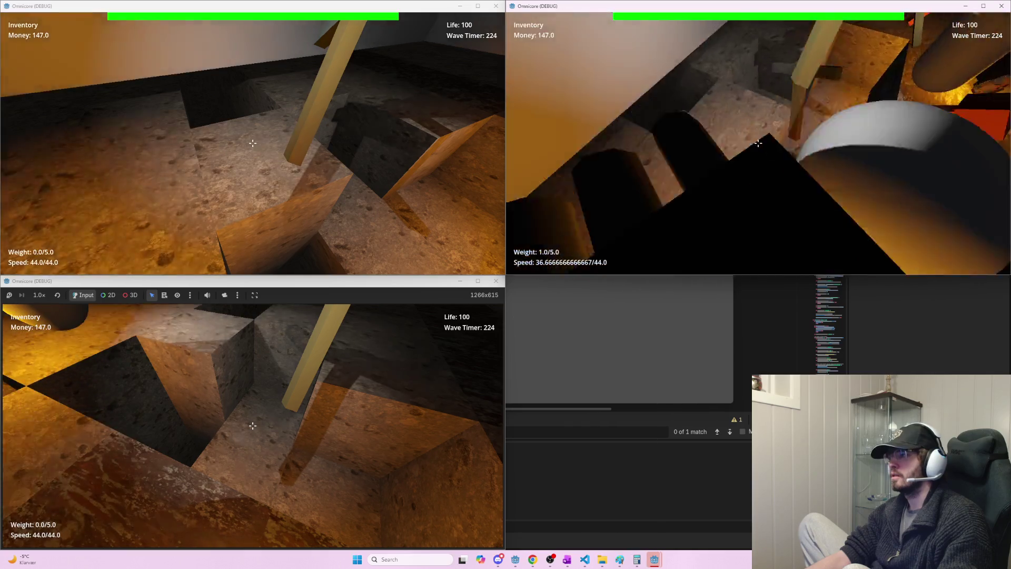
key(w)
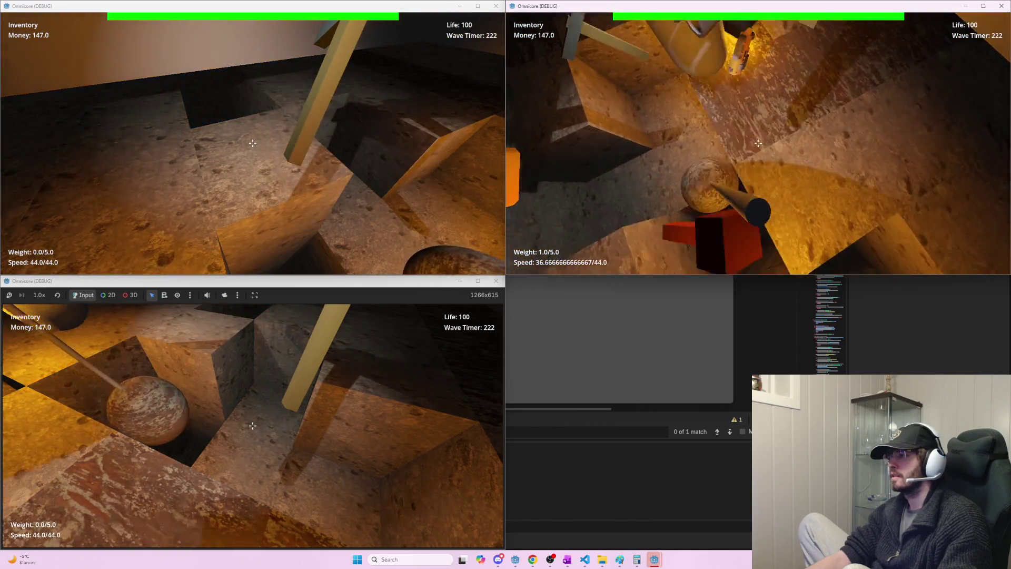
key(w)
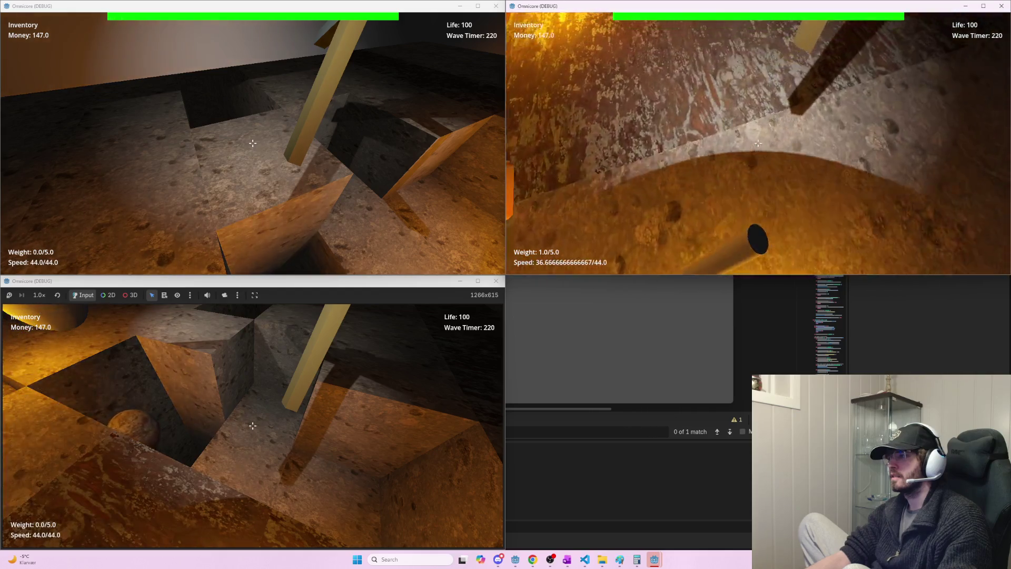
key(w)
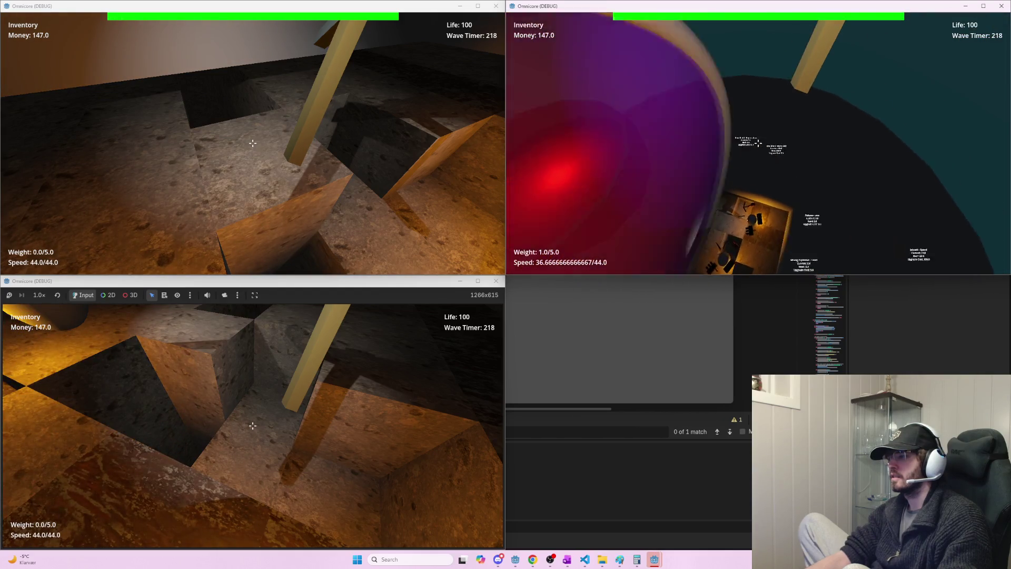
key(w)
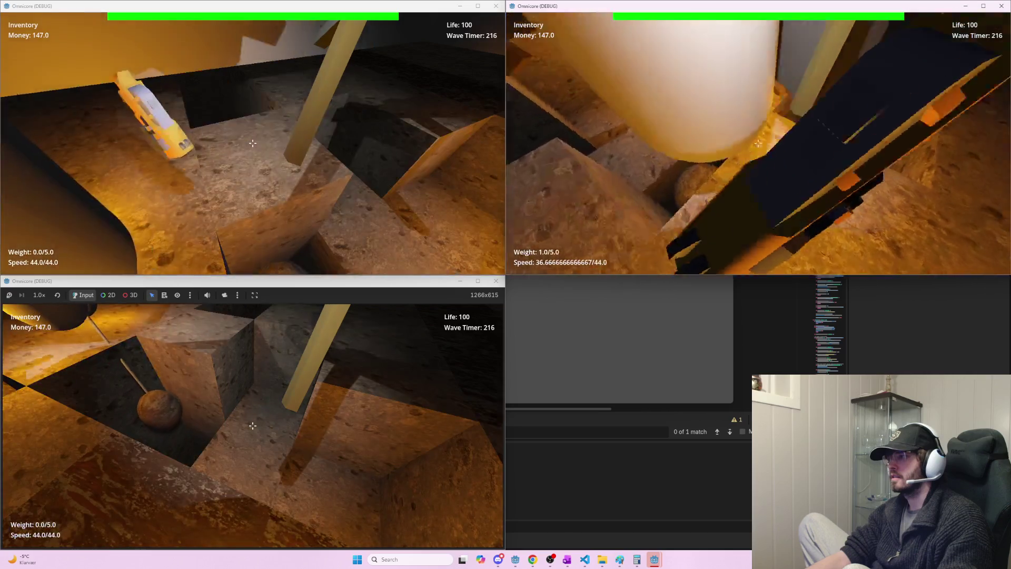
key(w)
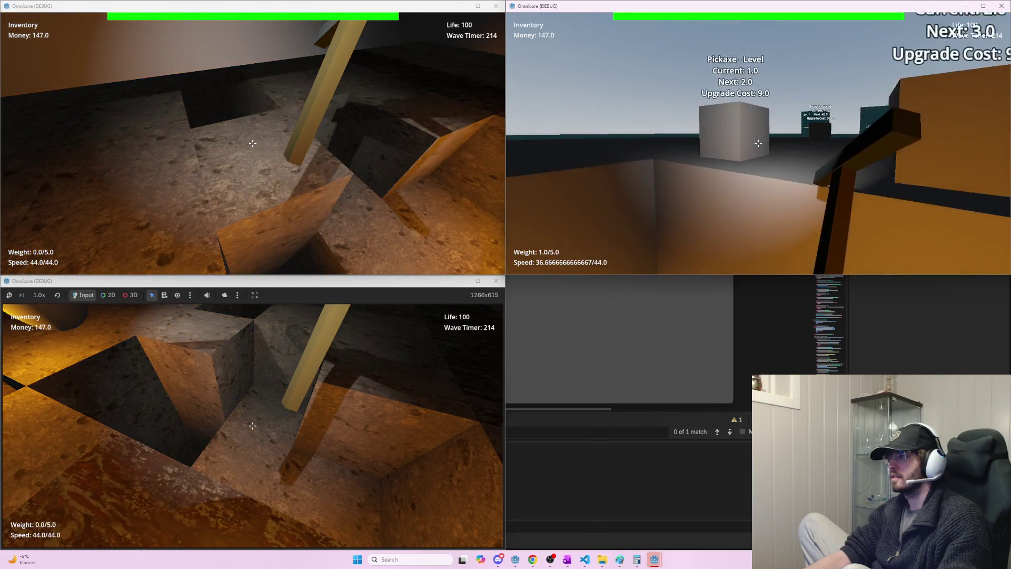
key(w)
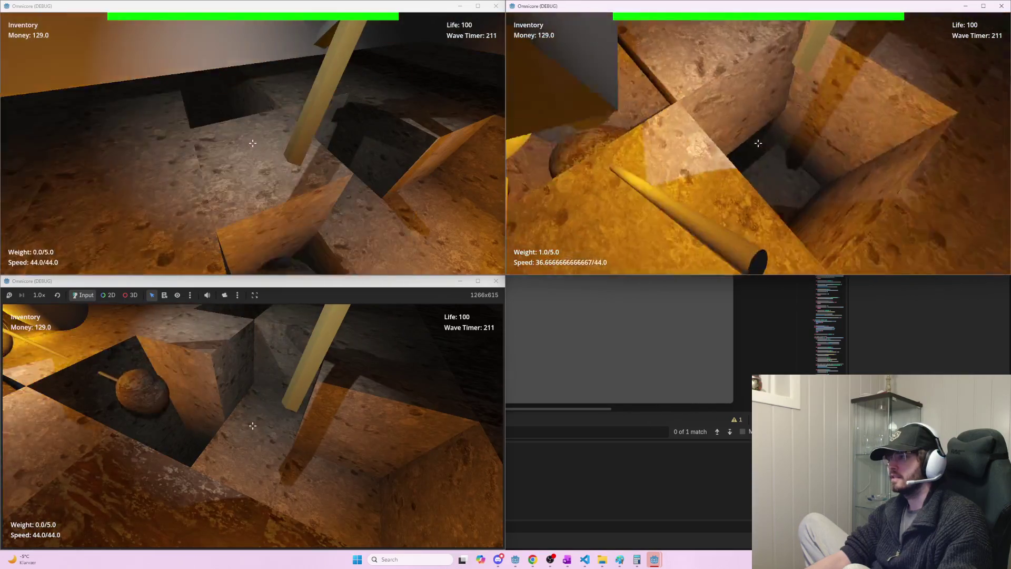
- Shatter the pit blocks and pick up an ore sphere to haul
click(757, 143)
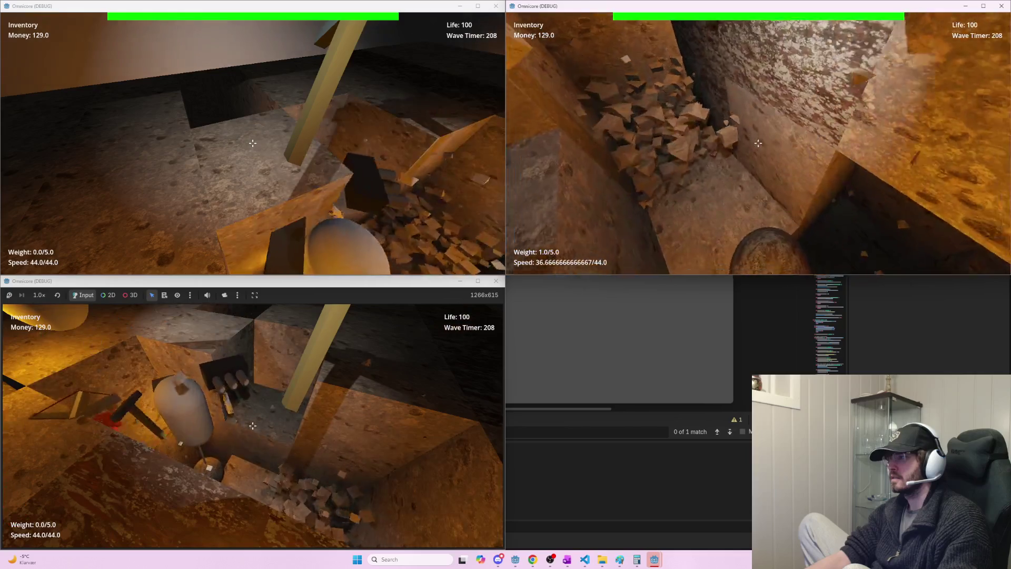
click(758, 143)
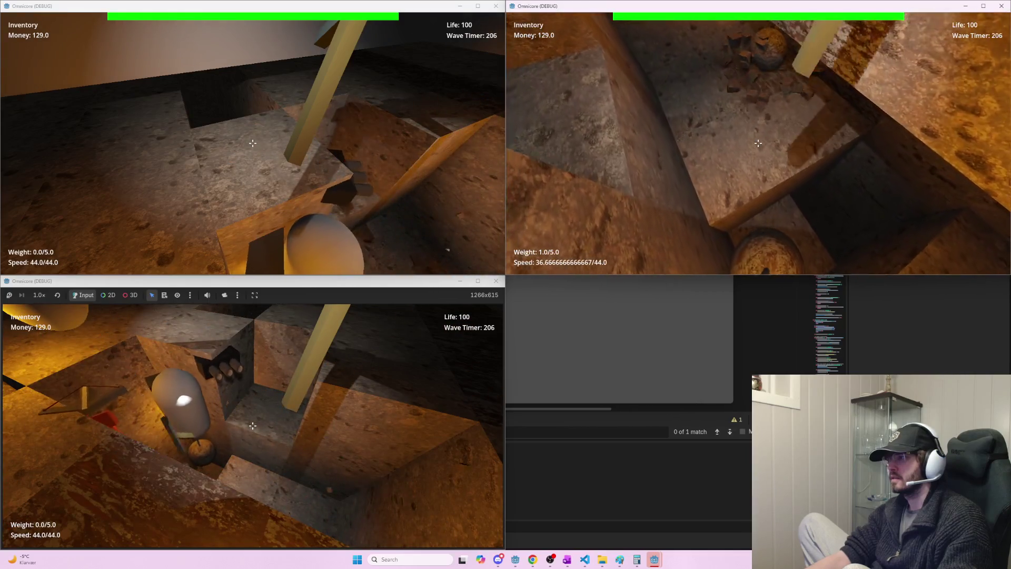
click(757, 143)
click(758, 143)
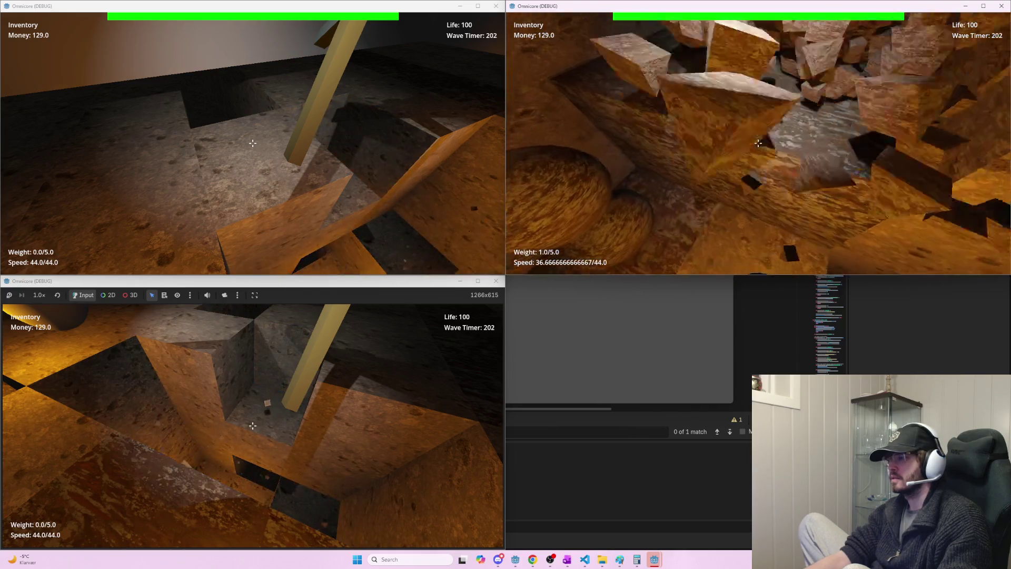
click(757, 143)
click(758, 143)
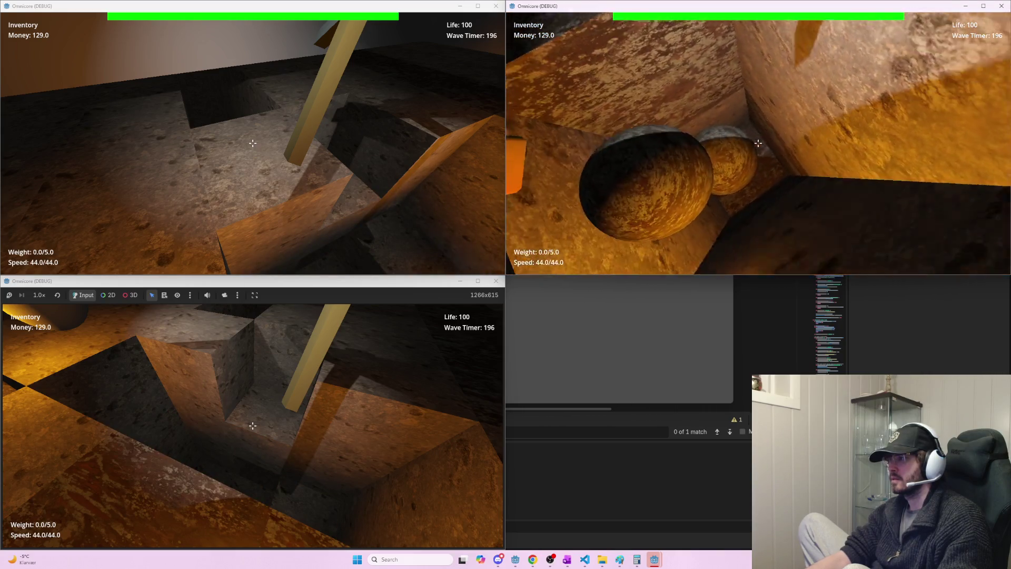
click(758, 143)
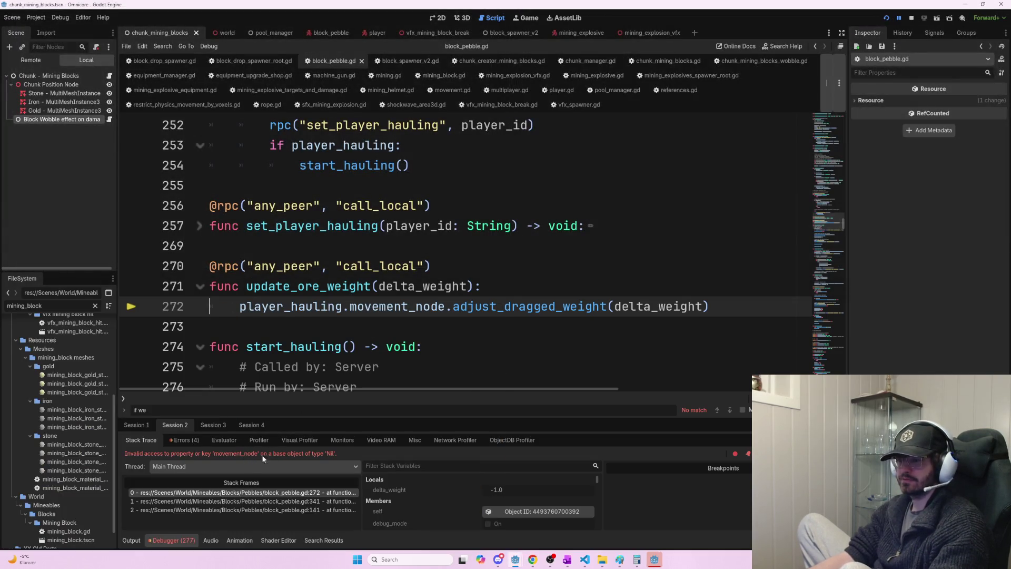
- Return to the script editor and stop the crashed debug session
click(354, 344)
key(F8)
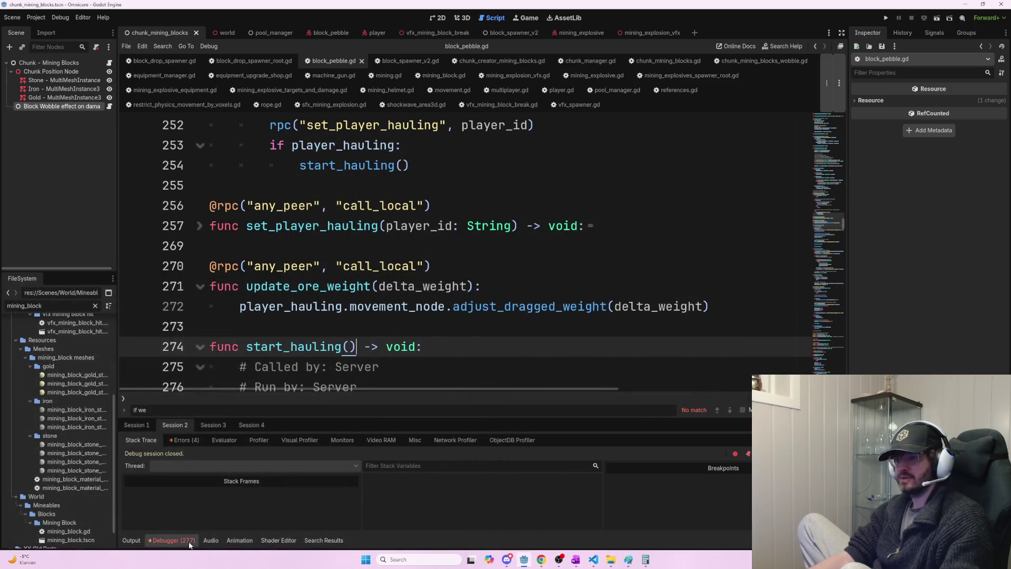
- Inspect the update_ore_weight error at block_pebble.gd line 272 in Debugger Errors, then rerun the game
click(182, 541)
click(185, 441)
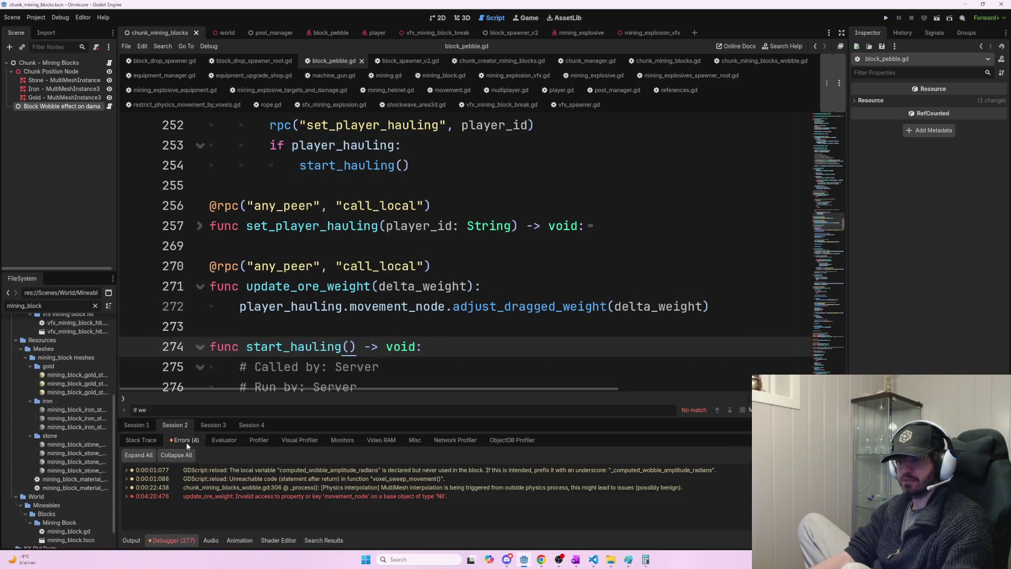
click(250, 497)
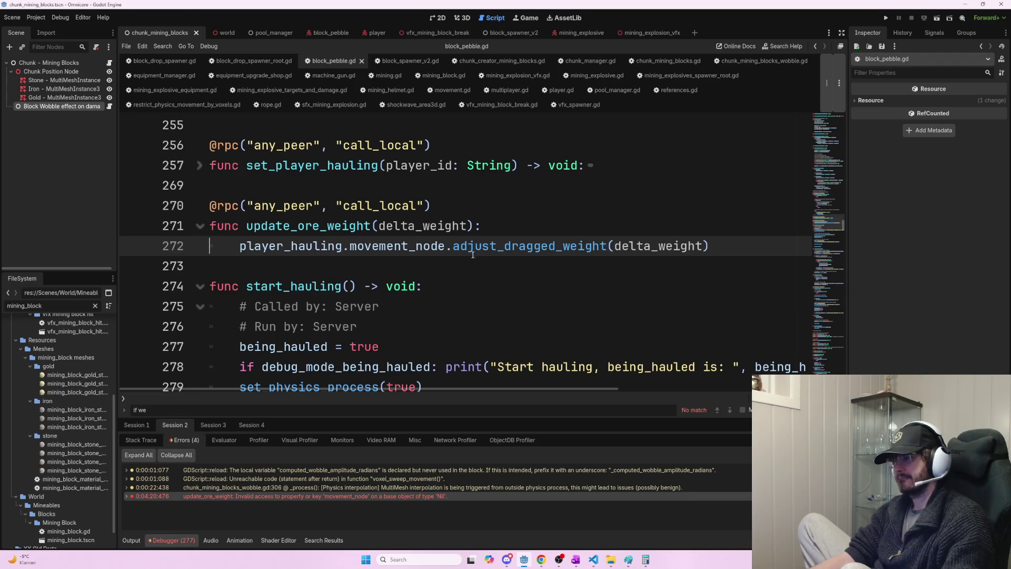
click(324, 490)
click(325, 493)
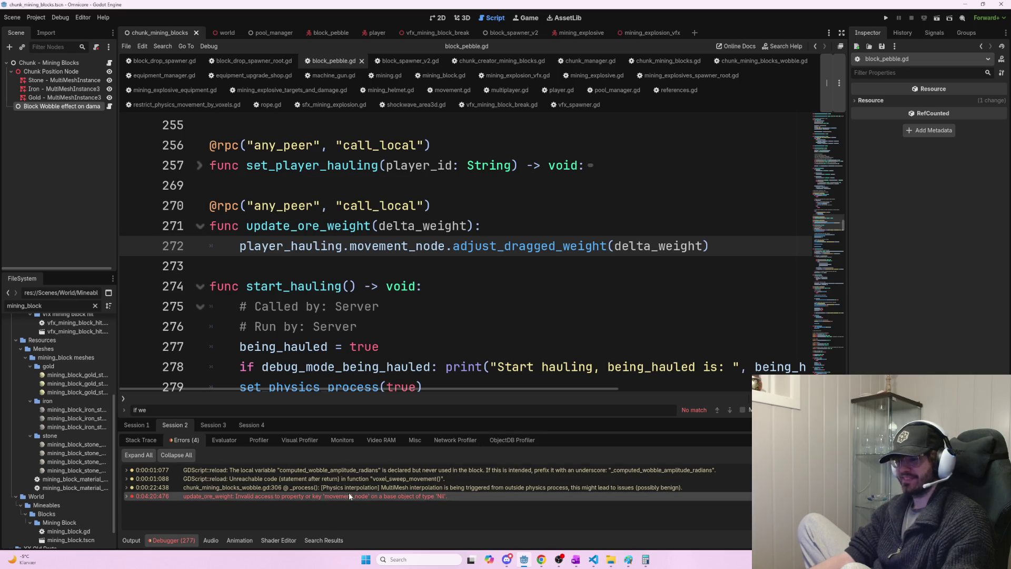
mouse_move(353, 497)
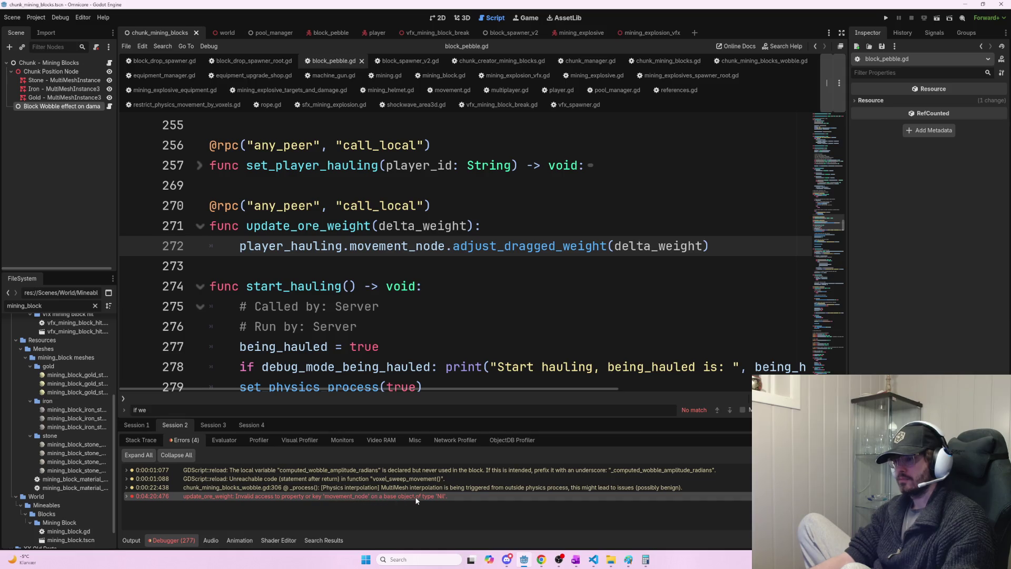
mouse_move(427, 502)
key(F5)
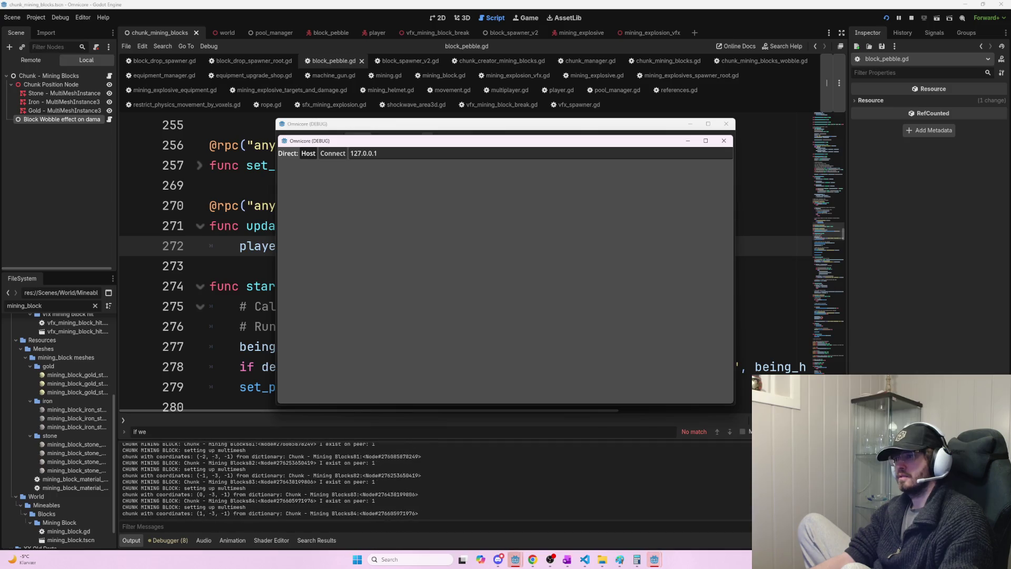
- Host and join the session in the two instances and show the debugger's error list
click(308, 153)
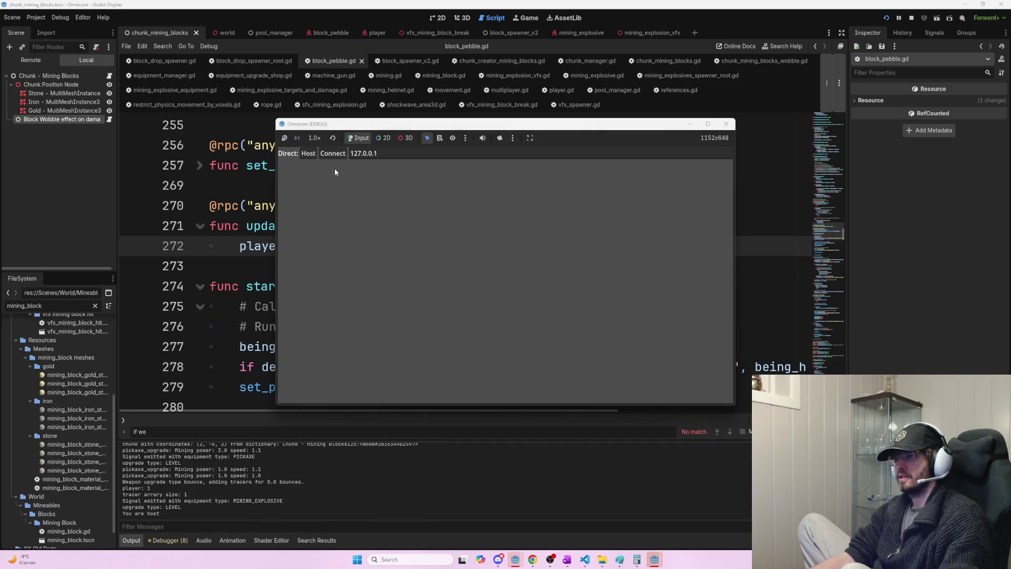
click(334, 158)
key(alt+Tab)
key(alt+Tab)
key(alt+Tab)
key(alt+Tab)
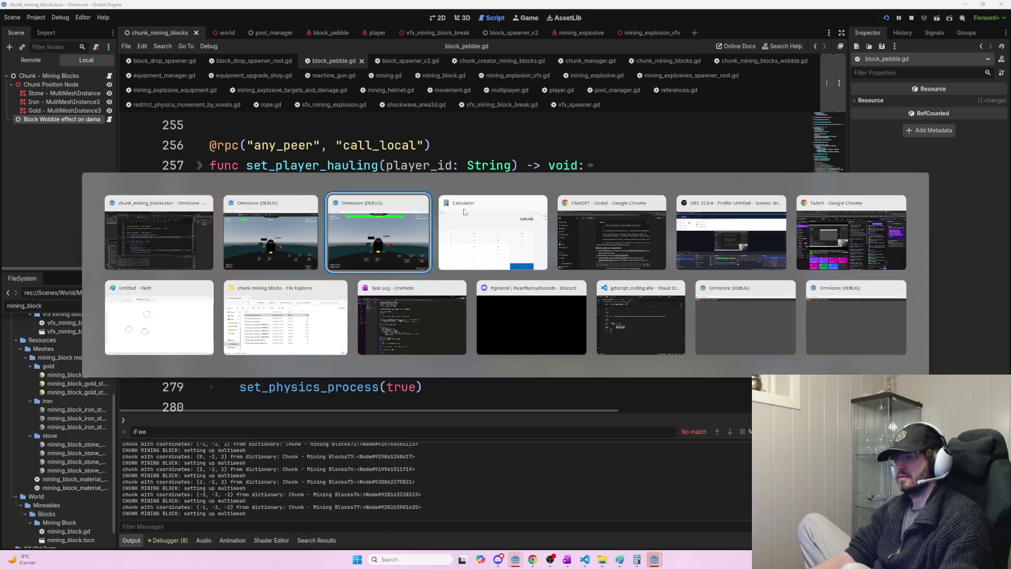
click(745, 316)
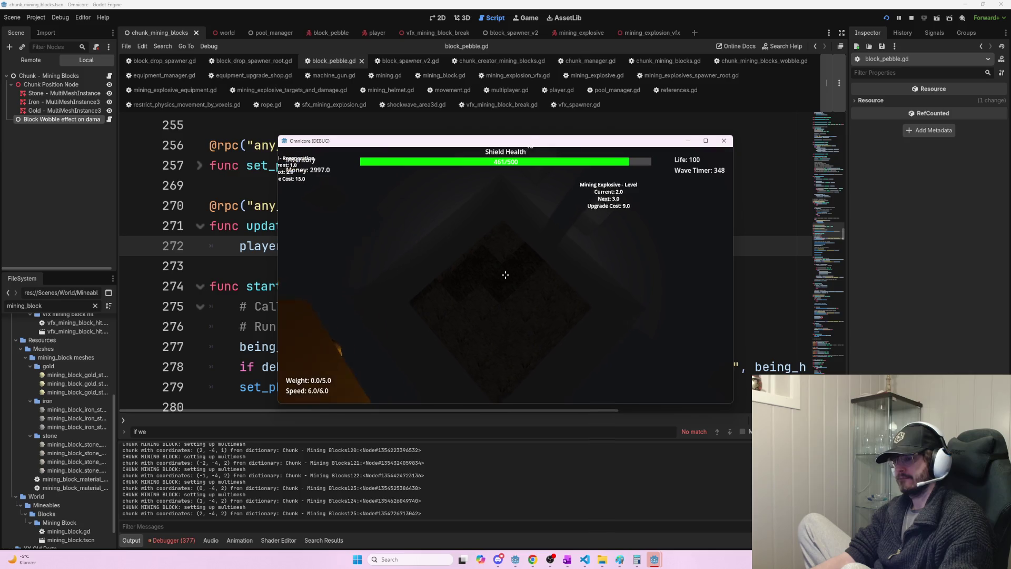
key(alt+Tab)
key(alt+Tab)
key(alt+Tab)
click(179, 541)
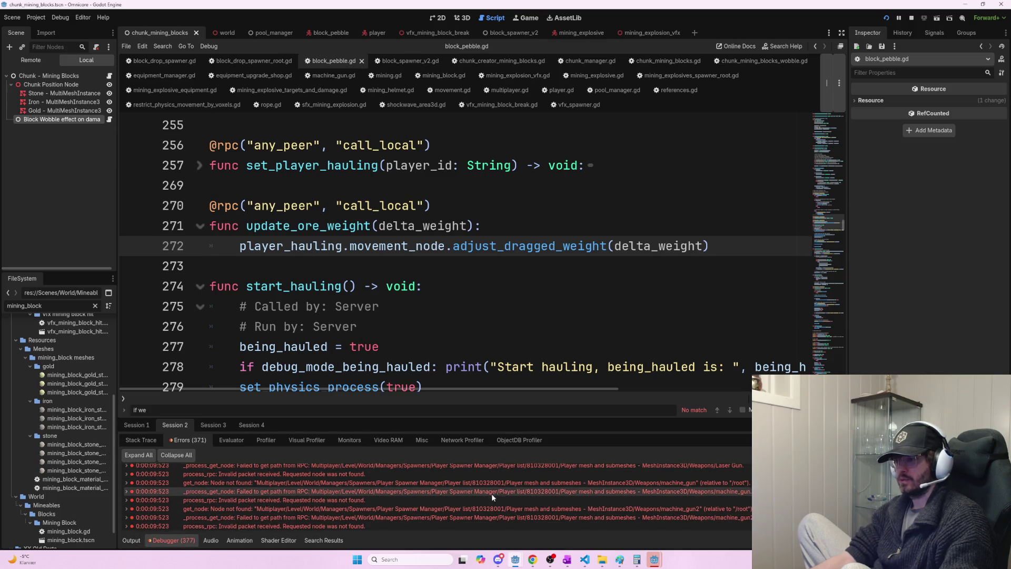
key(alt+Tab)
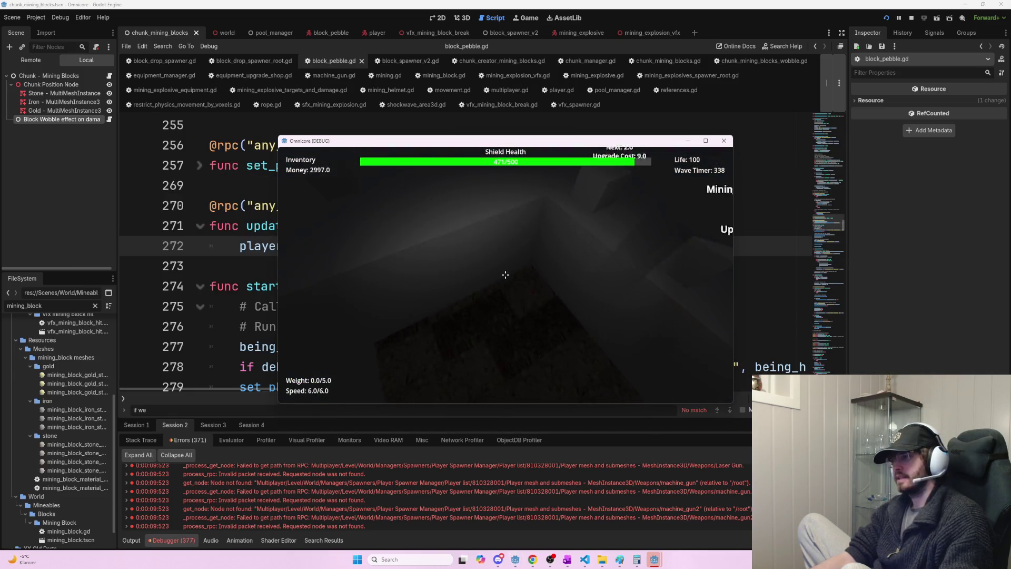
- Mine out the floor blocks around the pebble and pick it up
click(505, 274)
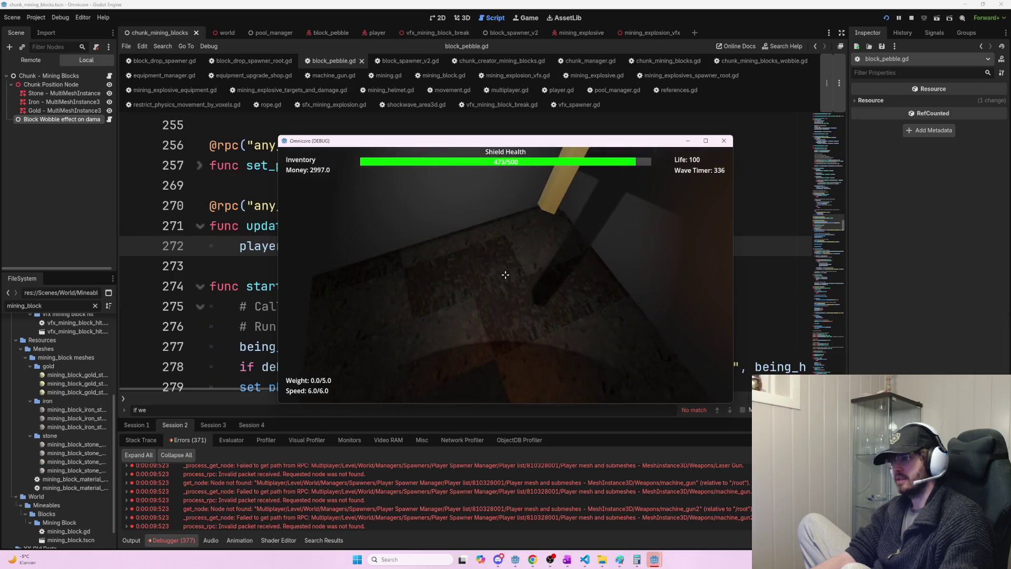
click(505, 275)
click(504, 275)
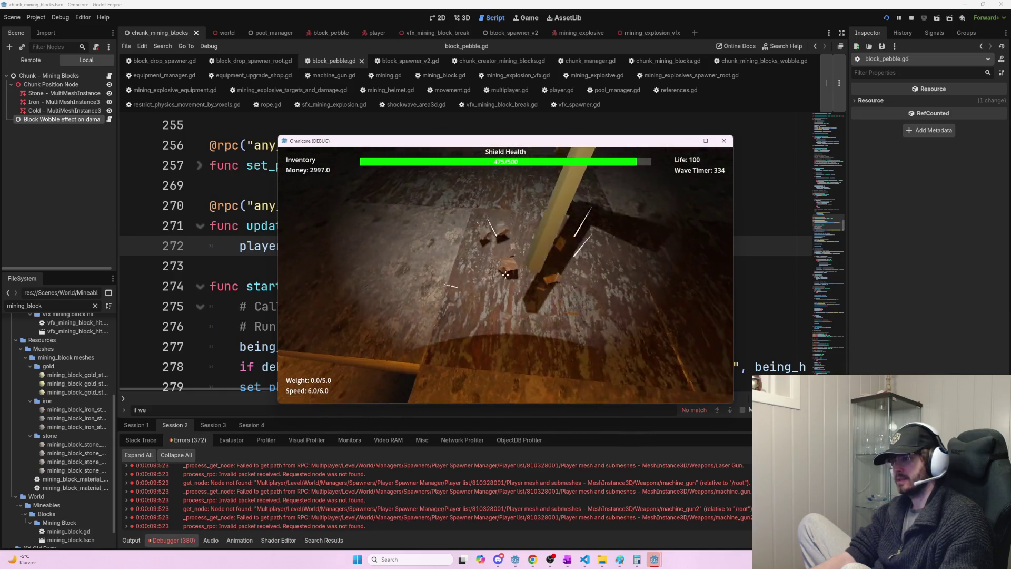
click(505, 274)
click(504, 274)
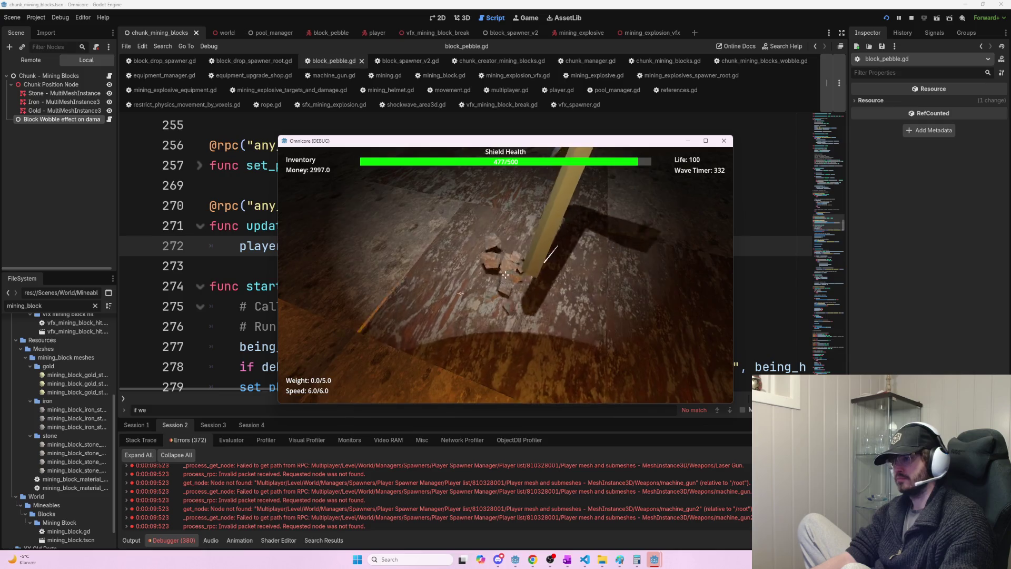
click(505, 274)
click(505, 274)
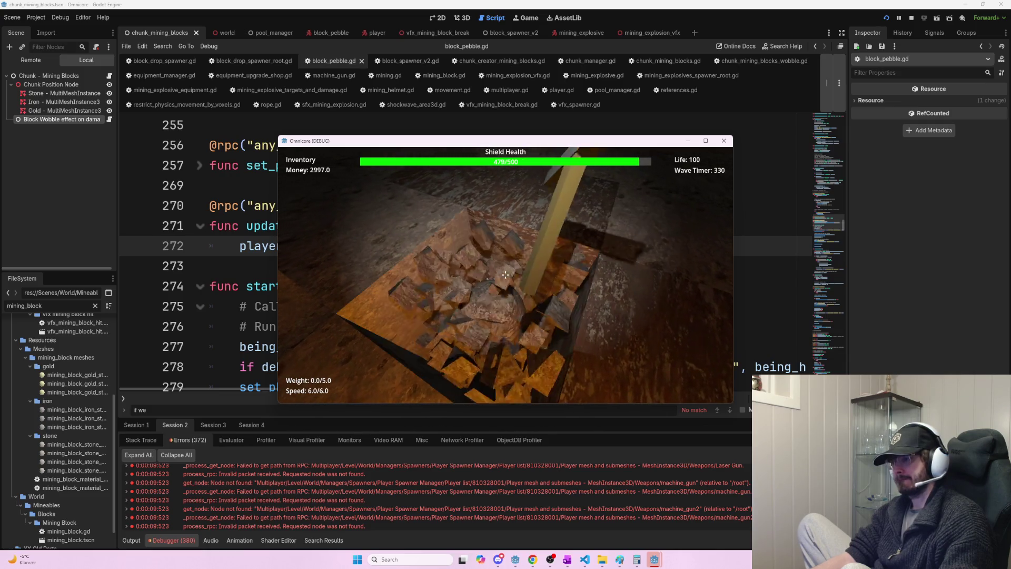
click(505, 275)
click(505, 274)
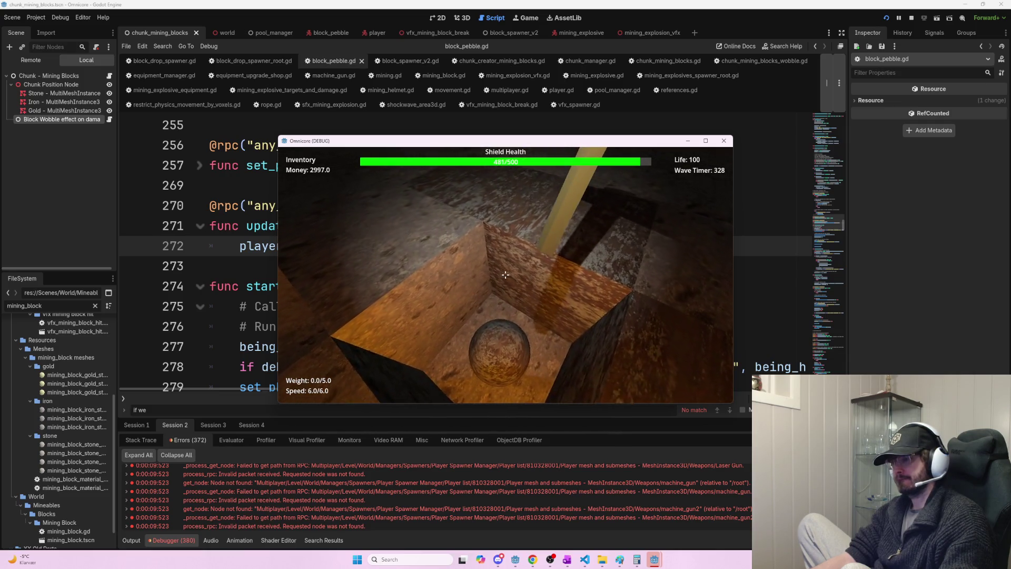
click(505, 275)
click(505, 275)
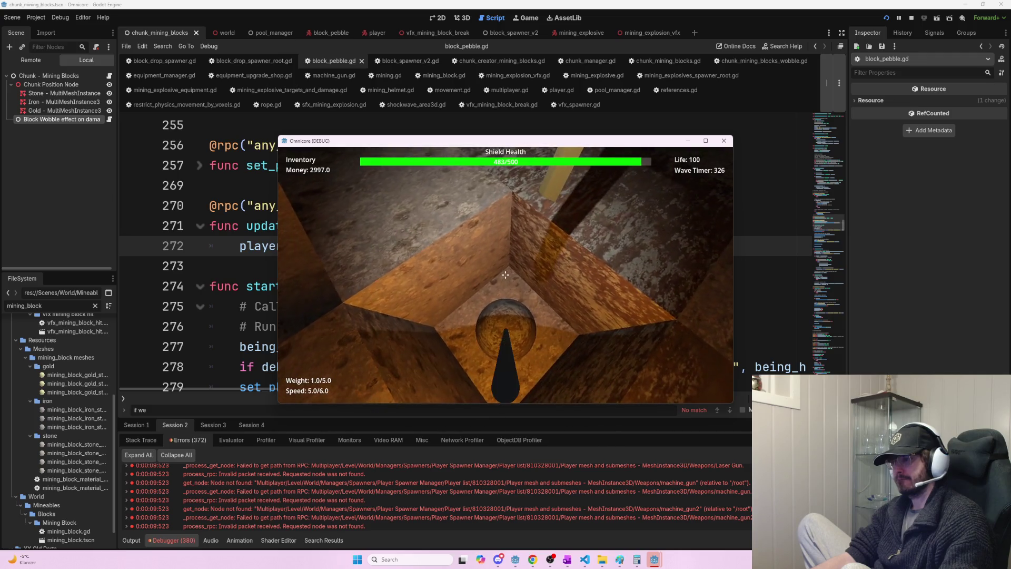
click(505, 274)
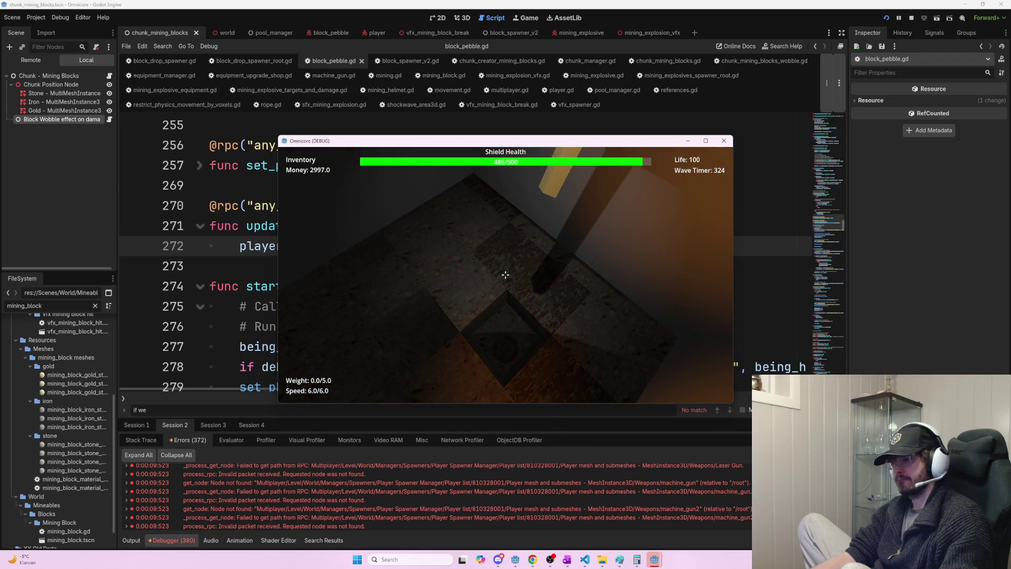
click(505, 274)
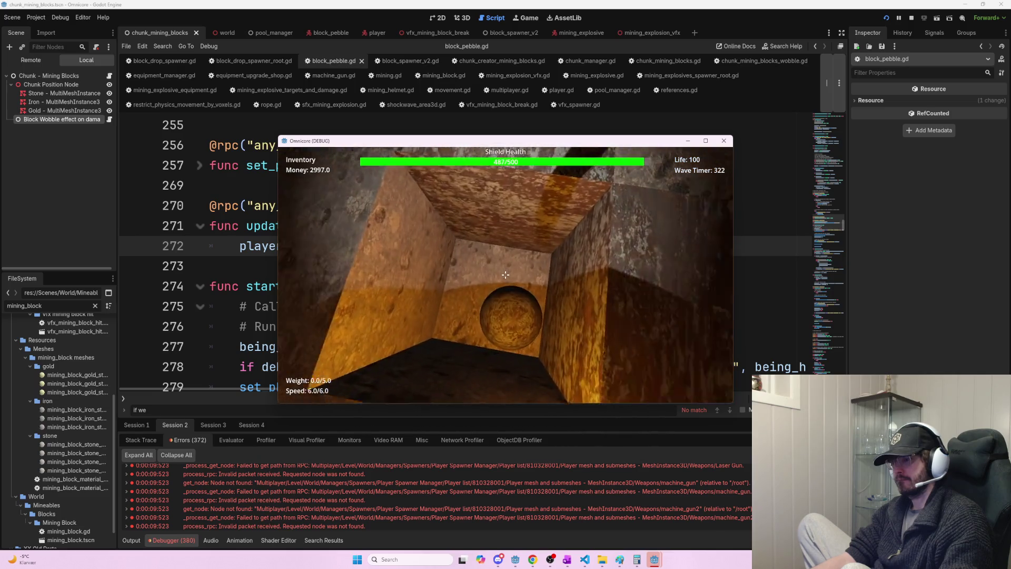
key(alt+Tab)
key(alt+Tab)
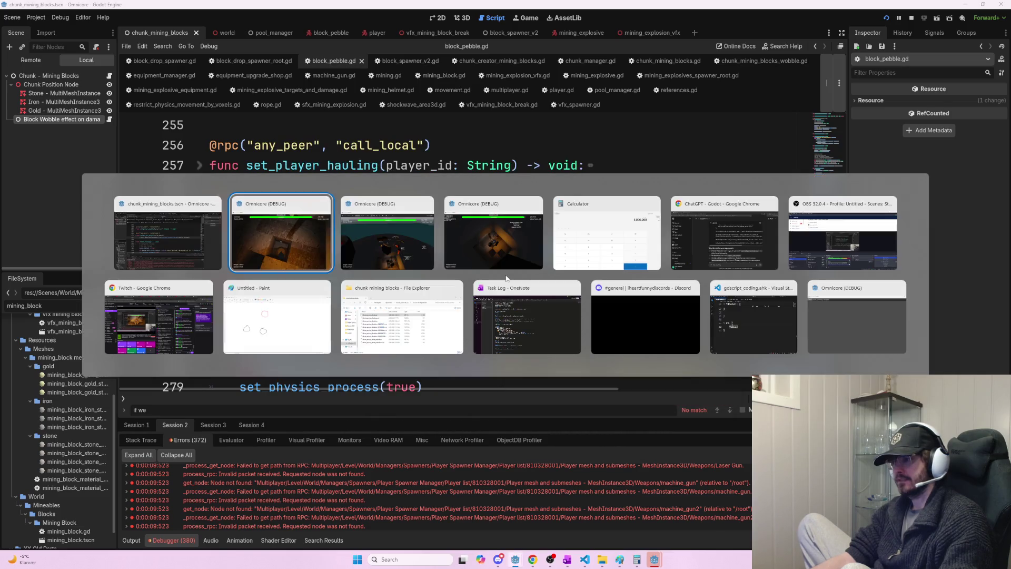
- Grab the pebble from the client game window, then stop the game with F8
key(w)
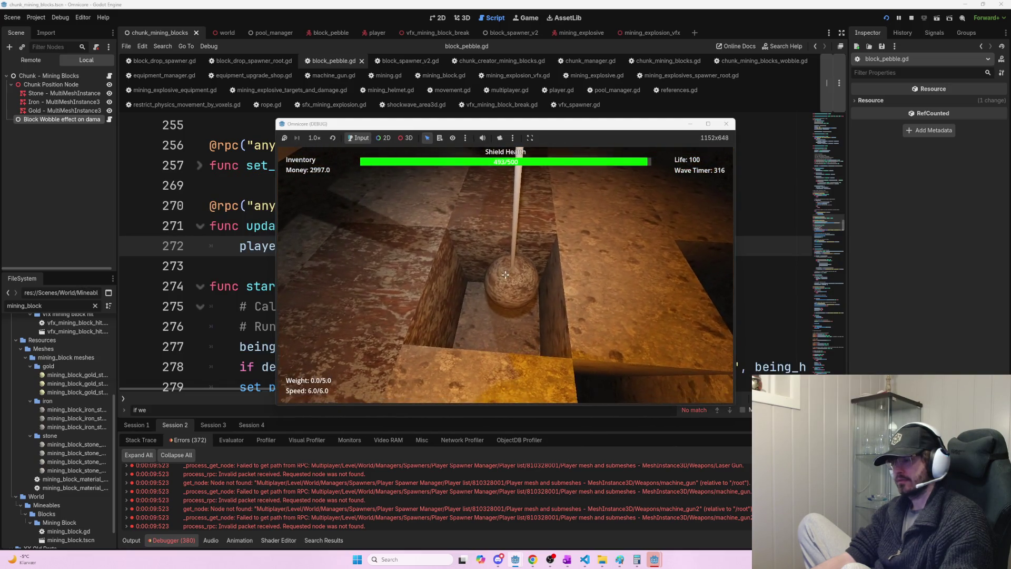
key(alt+Tab)
key(alt+Tab)
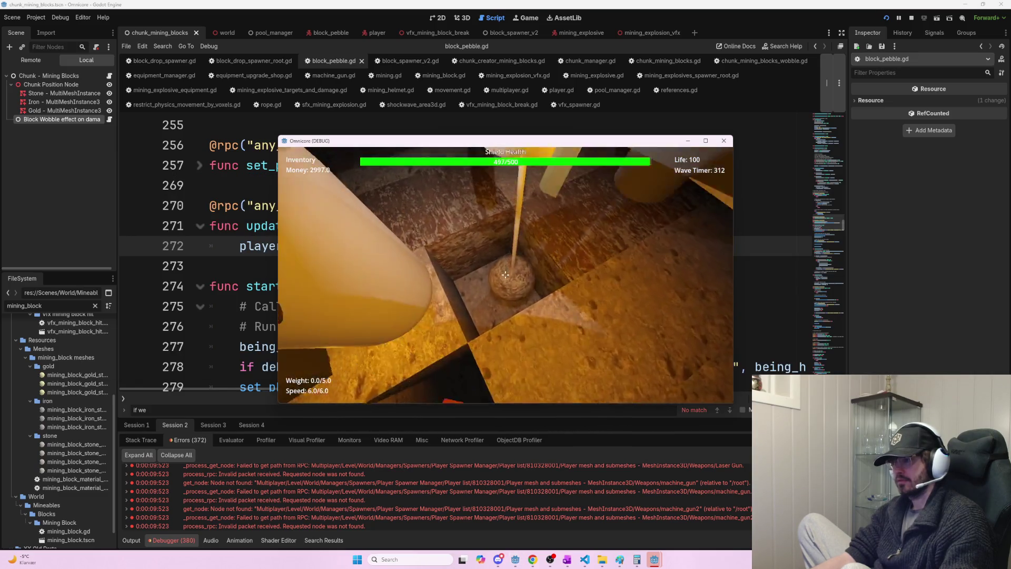
key(alt+Tab)
key(alt+Tab)
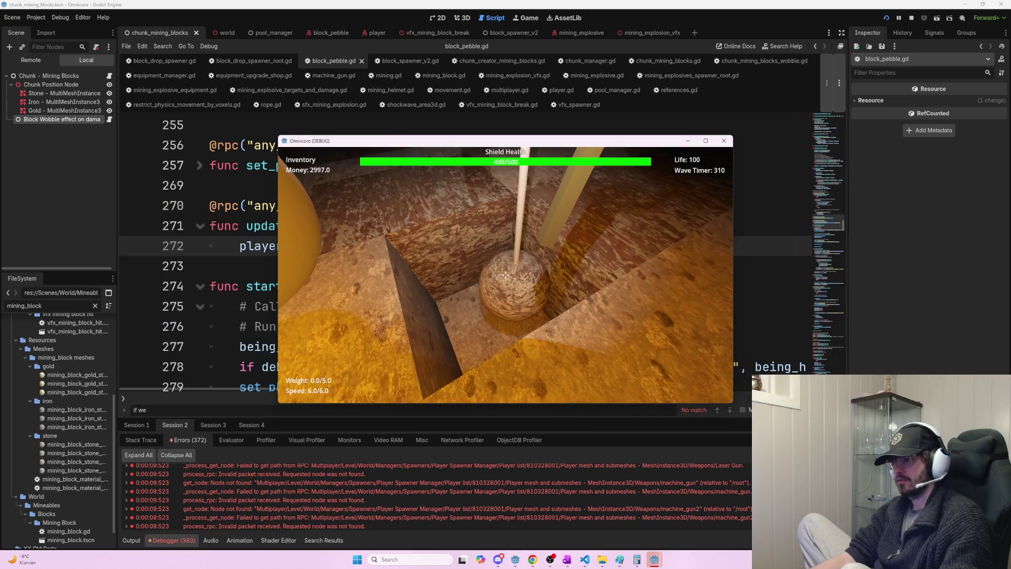
key(alt+Tab)
key(Tab)
key(Tab)
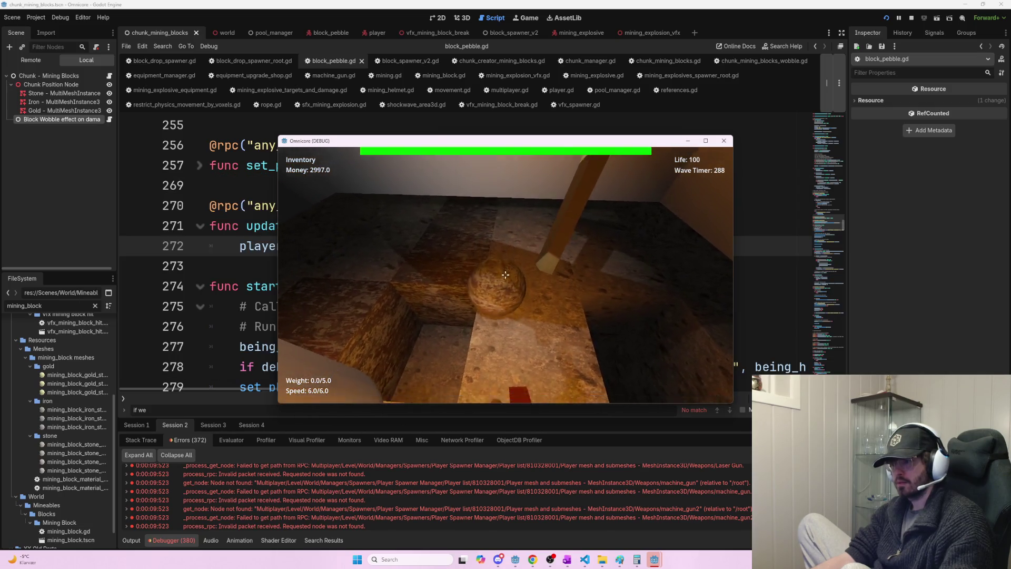
key(alt+Tab)
key(alt+Tab)
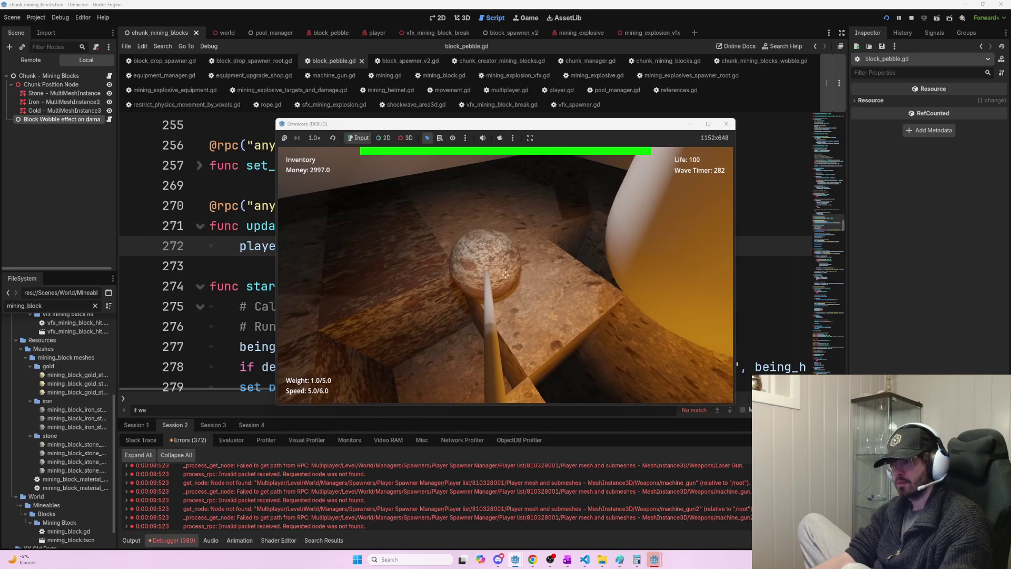
click(505, 274)
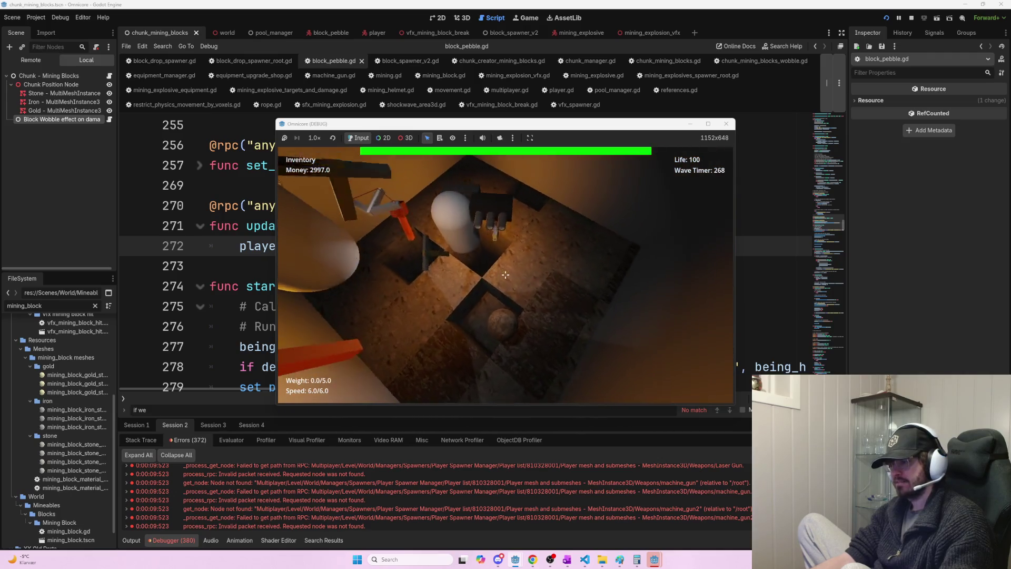
click(505, 275)
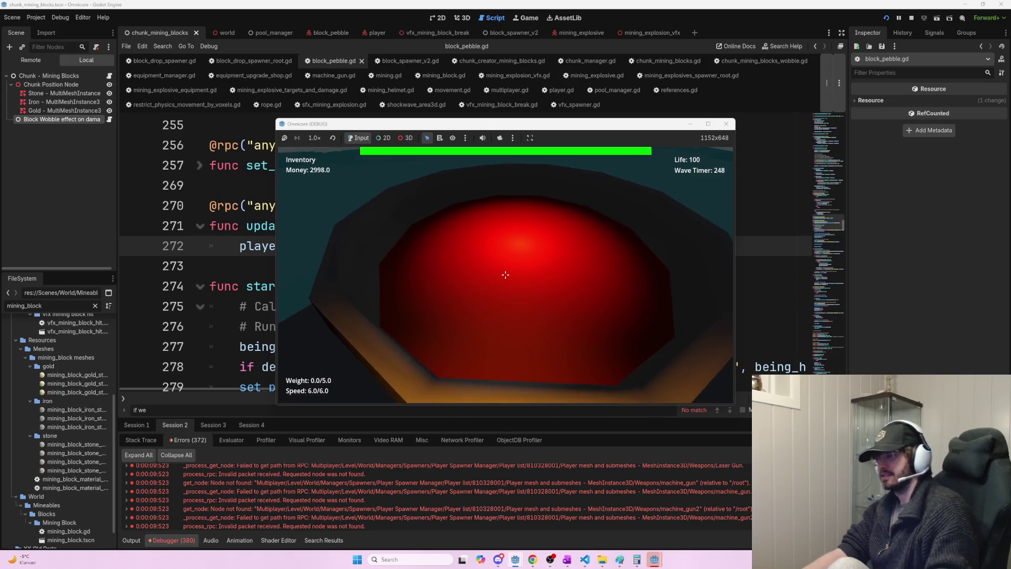
key(F8)
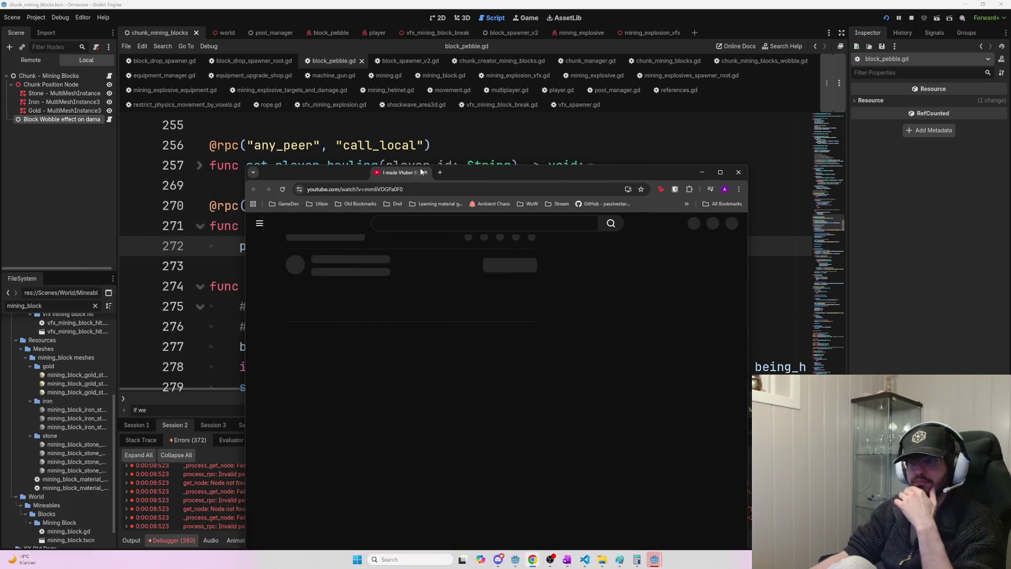
- Maximize Chrome, expand the description and jump to the 4:45 'Starting the Shader!' chapter
double_click(446, 169)
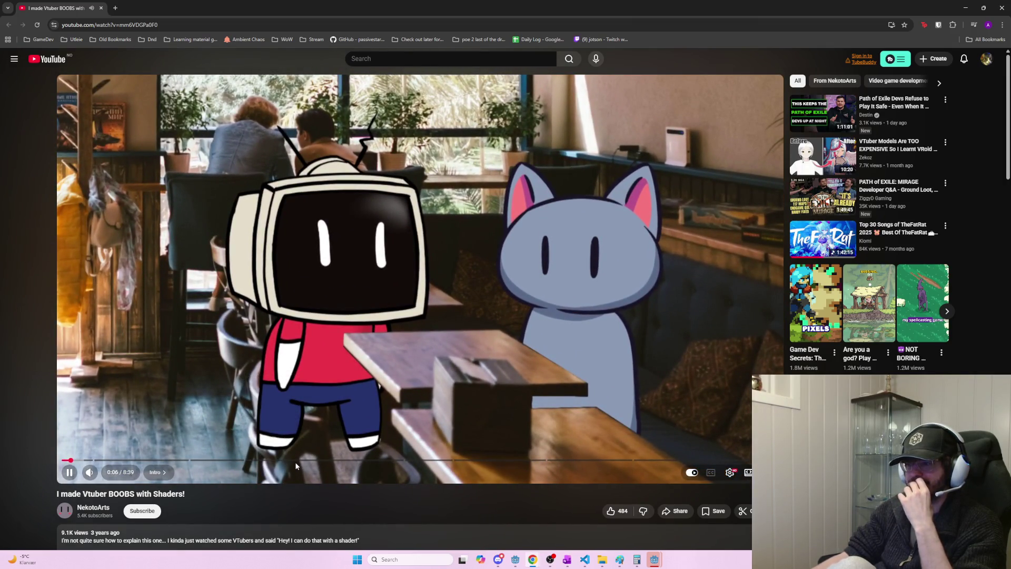
scroll(296, 465, down, 2)
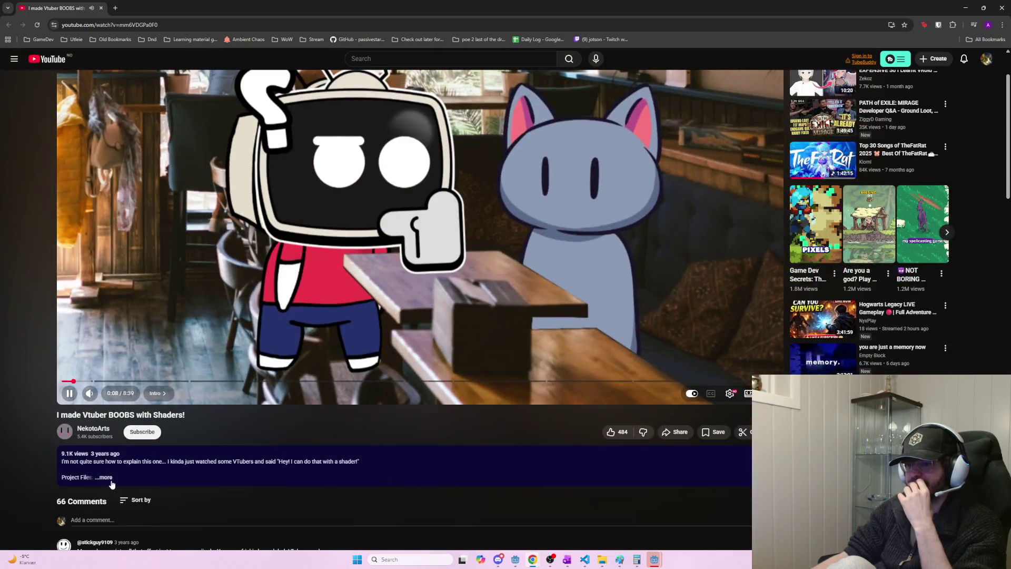
click(103, 479)
scroll(200, 478, down, 1)
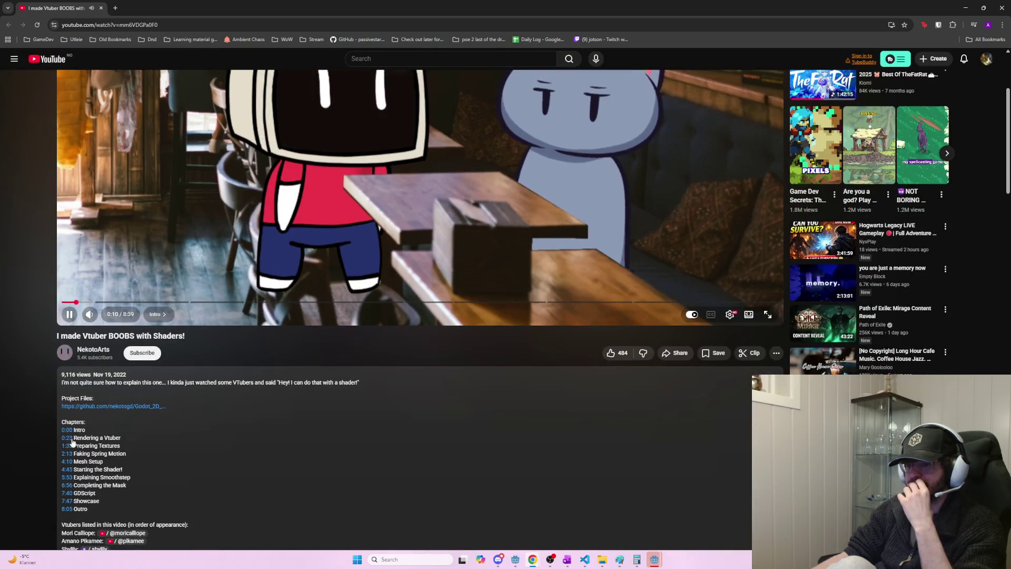
scroll(84, 472, down, 1)
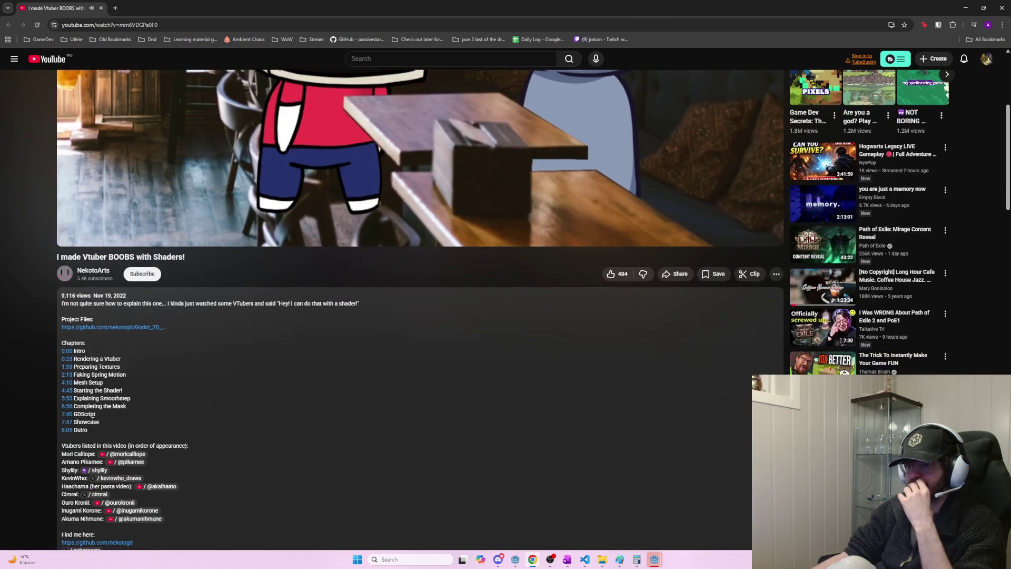
click(66, 390)
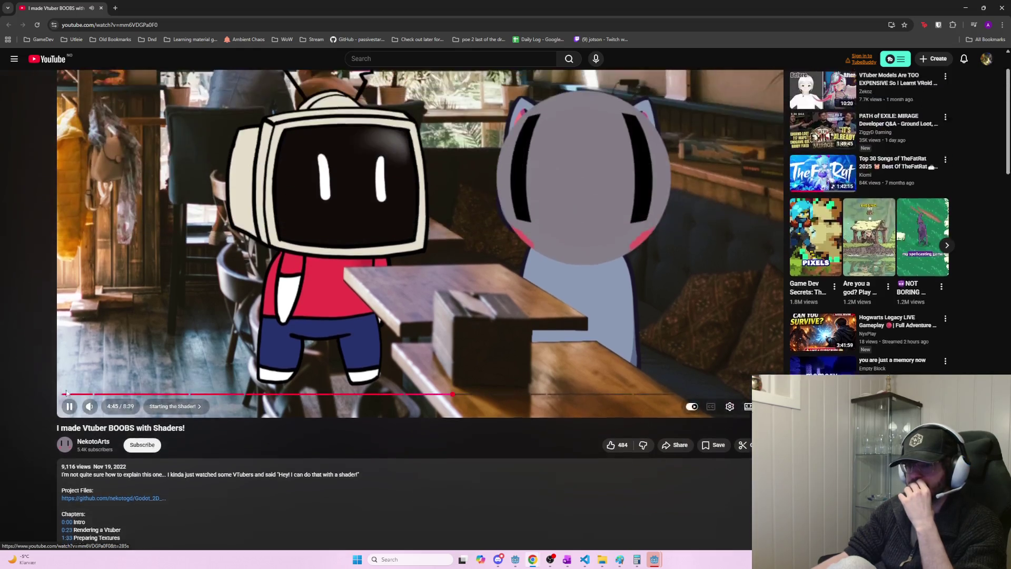
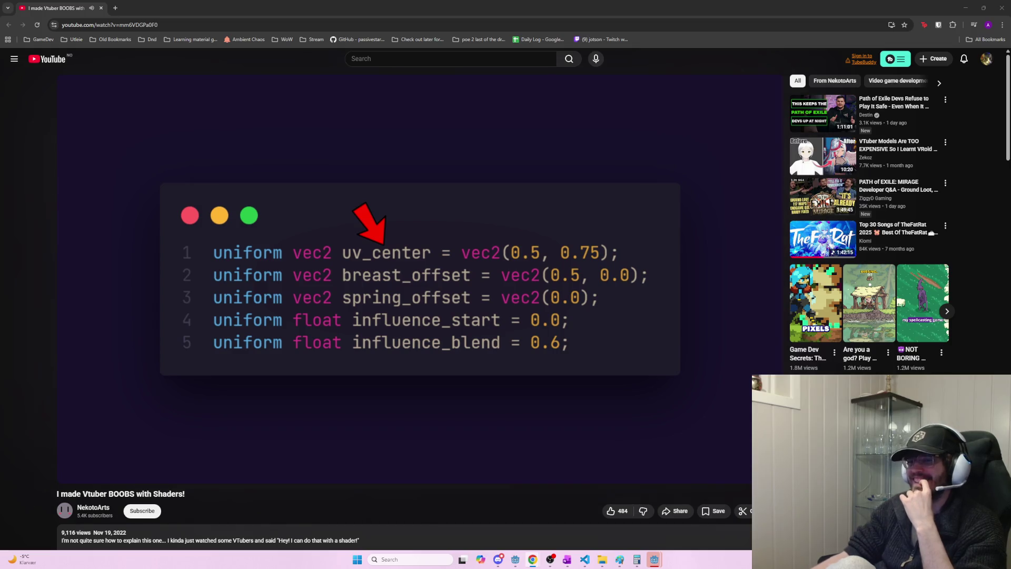
- Pause the YouTube shader tutorial and minimize the browser to reveal the Godot script editor
click(314, 320)
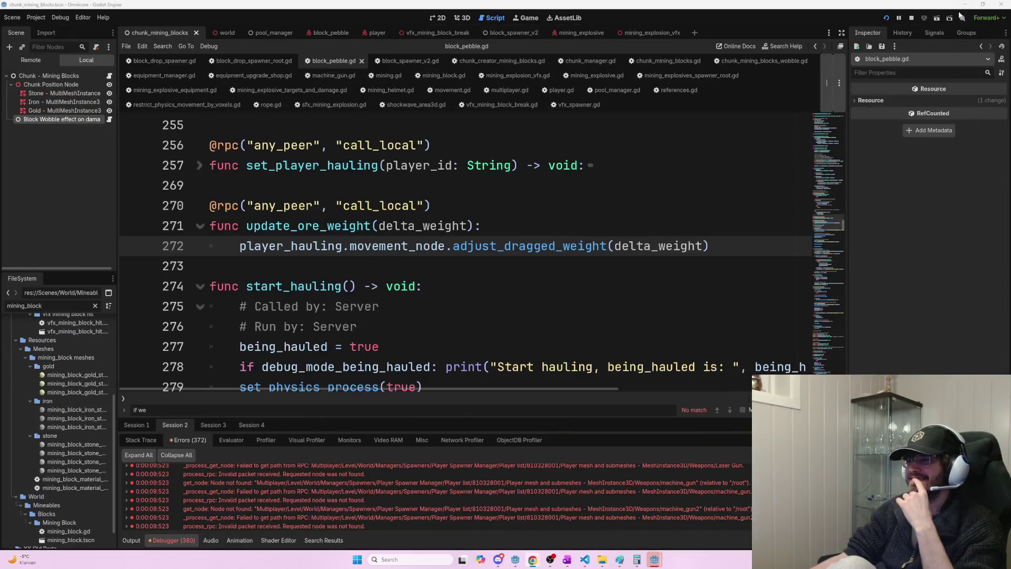
click(966, 7)
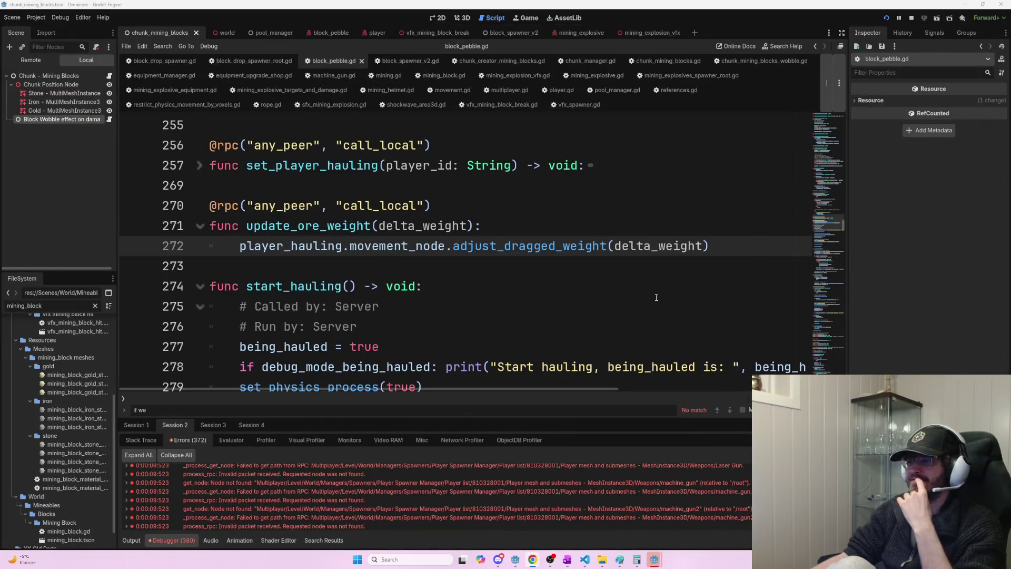
- Review start_hauling in block_pebble.gd around line 279, then switch to the OneNote Task Log
scroll(663, 300, down, 1)
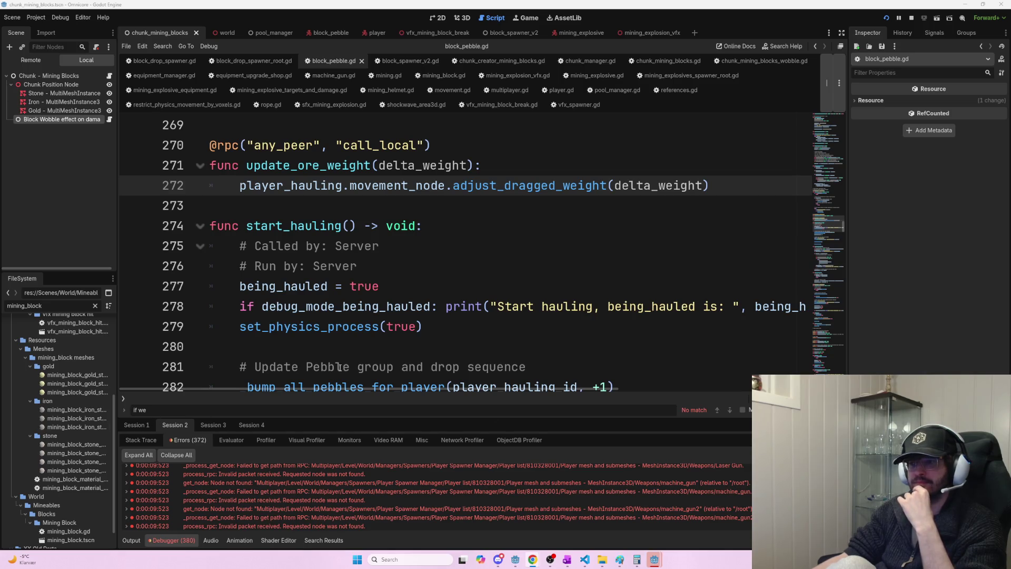
click(531, 290)
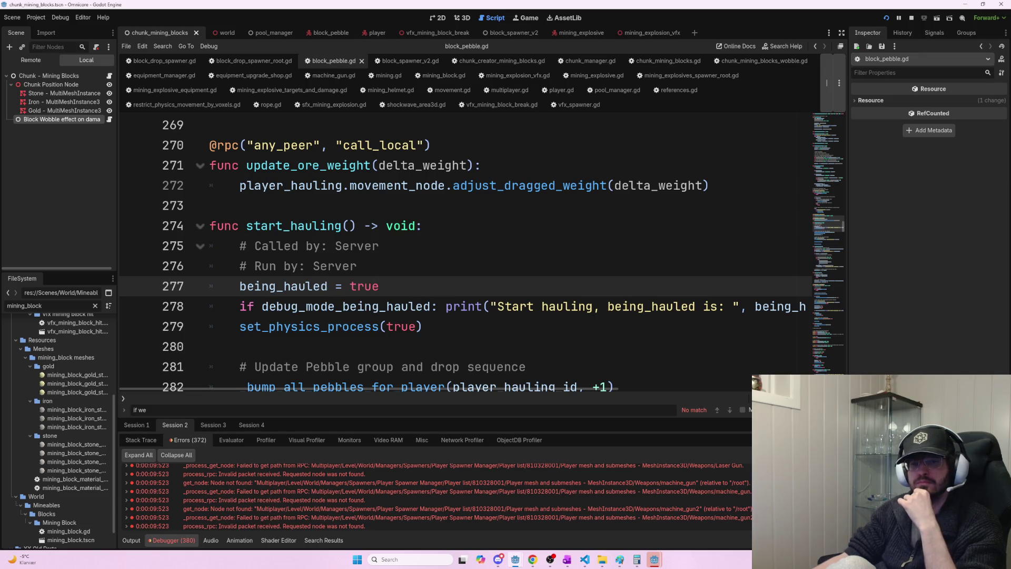
mouse_move(353, 311)
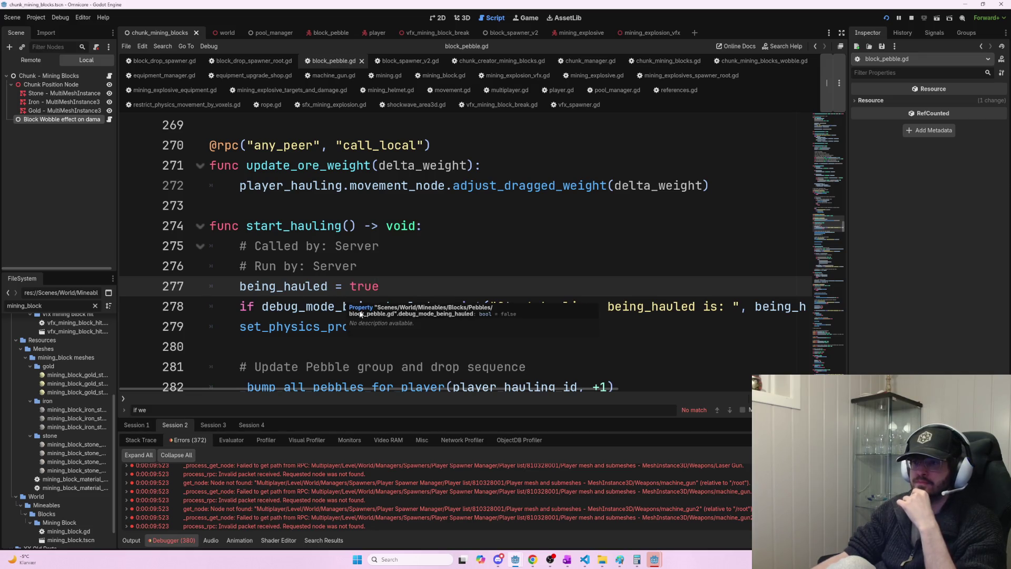
click(314, 326)
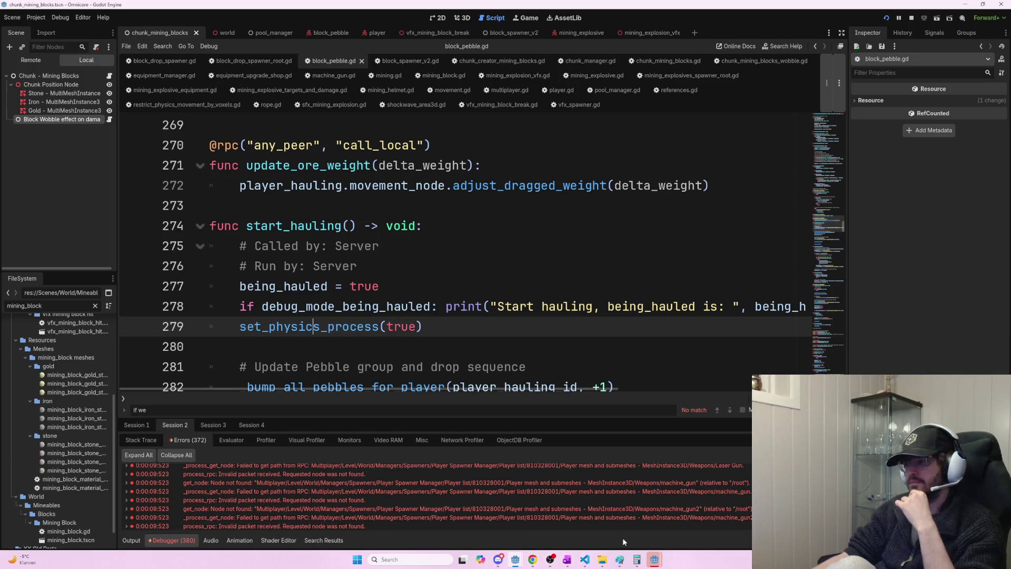
click(567, 560)
scroll(348, 285, up, 20)
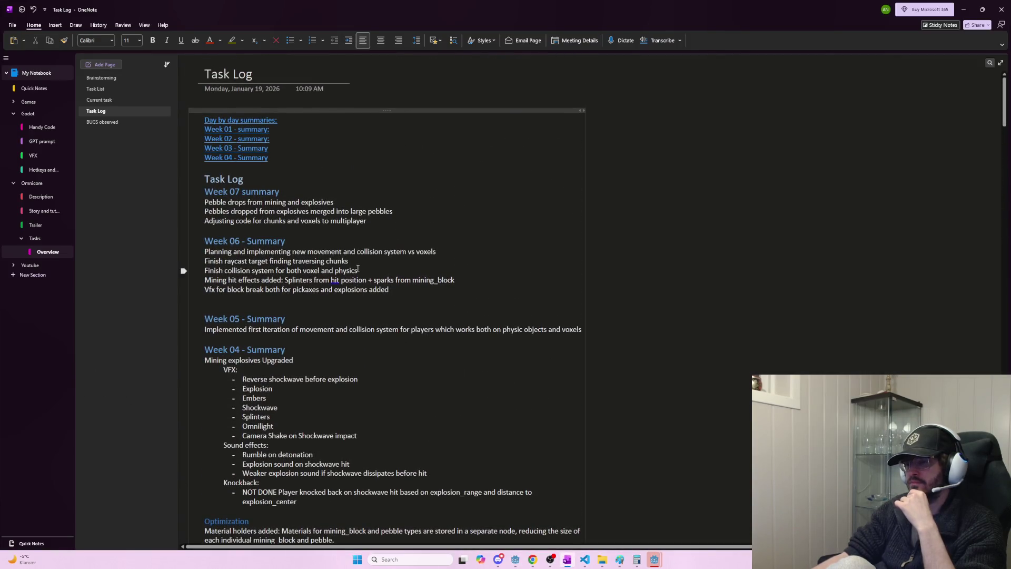
- Add 'Added wobble effect to blocks on hit' under the Week 07 multiplayer line and copy it
click(385, 222)
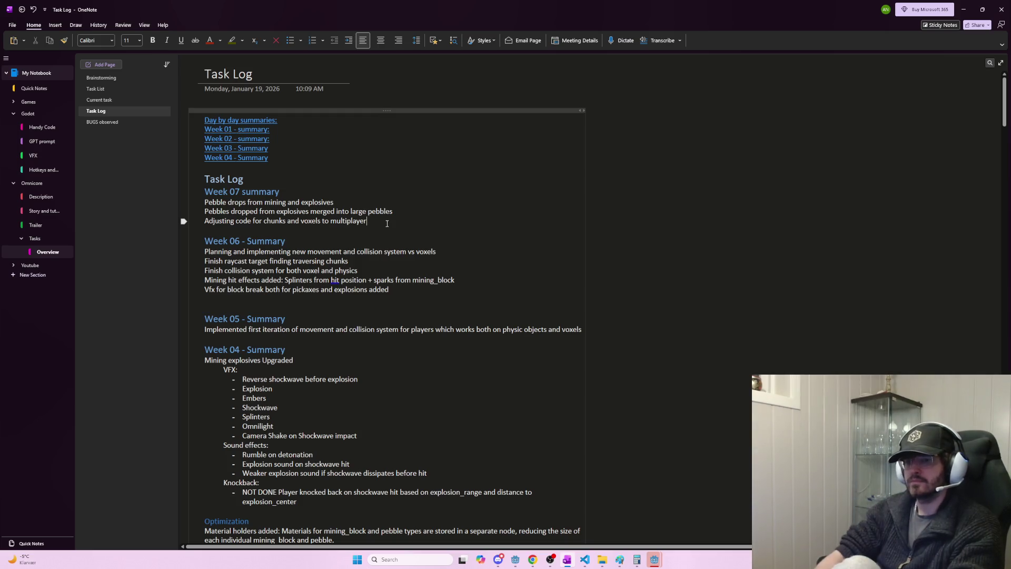
key(Return)
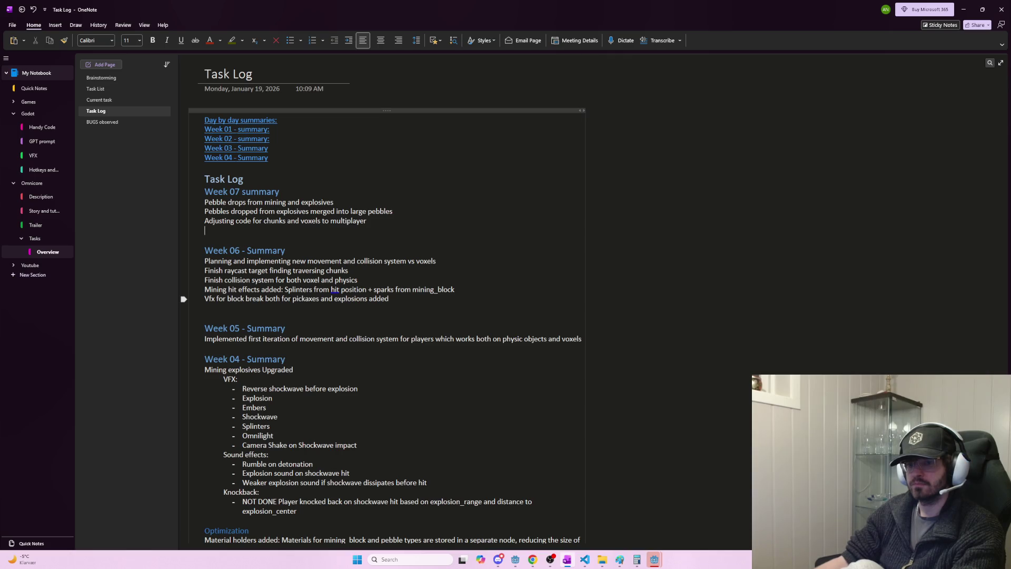
key(alt+Tab)
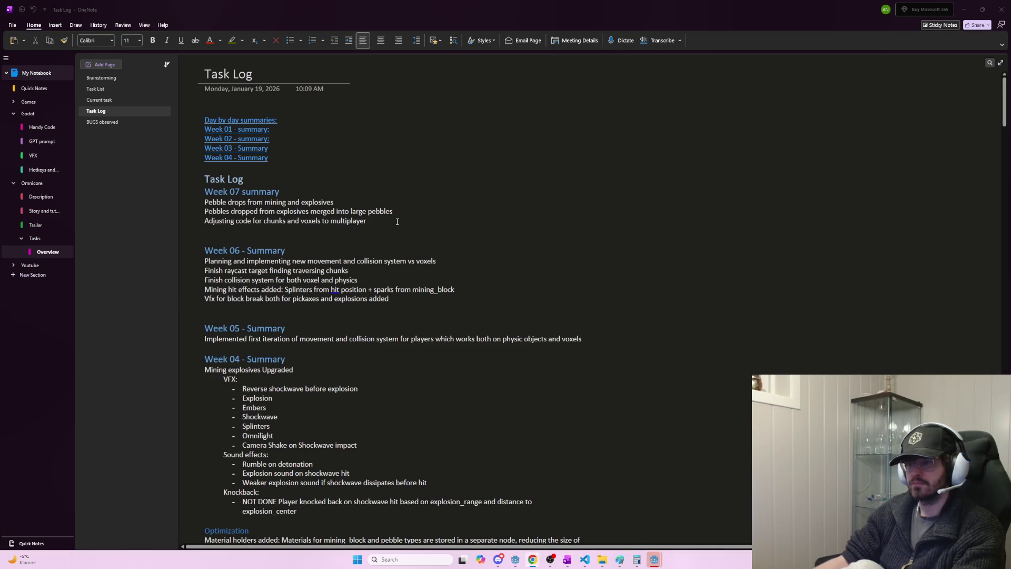
click(397, 231)
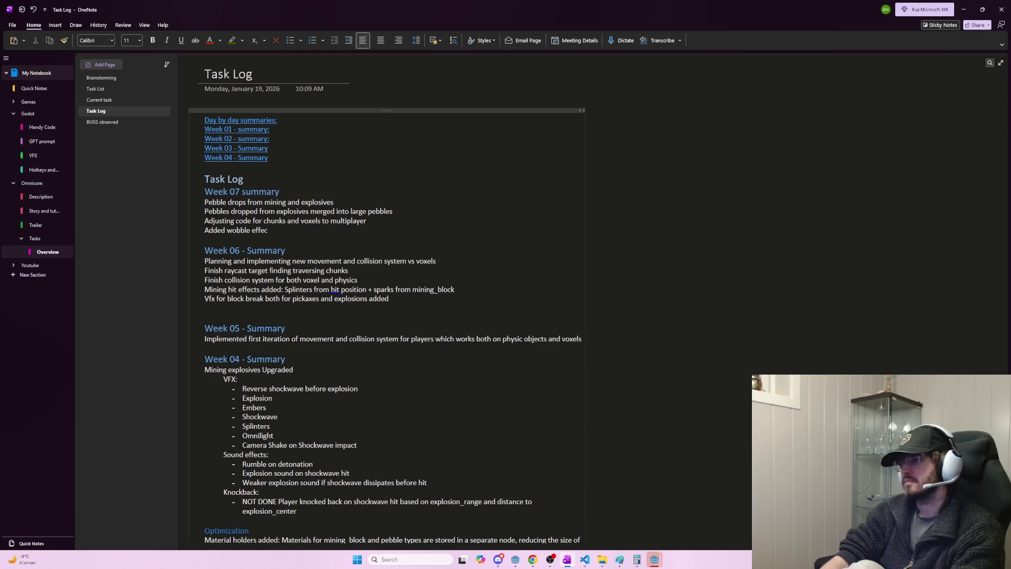
text(Added wobble effect to blocks on hit)
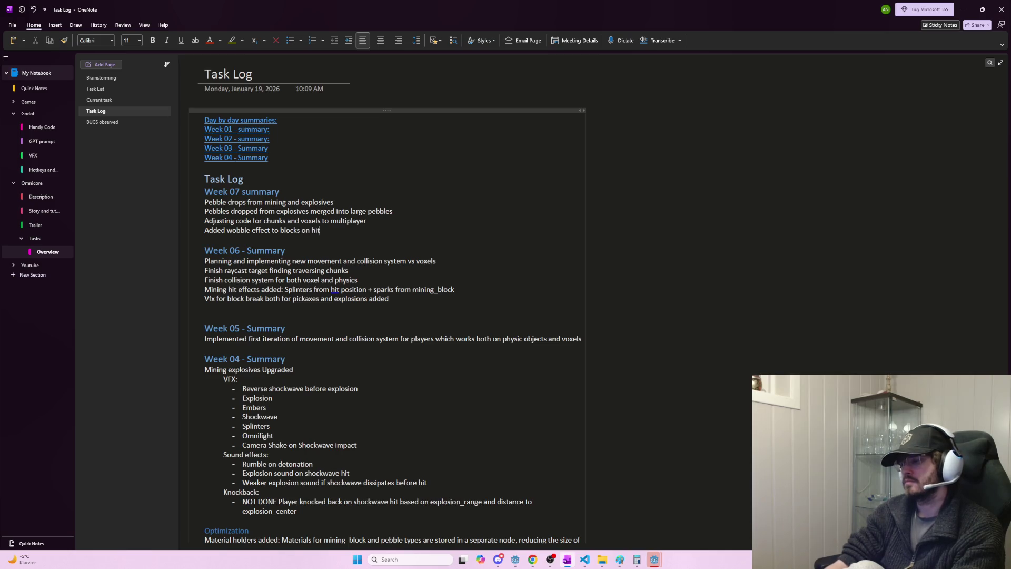
triple_click(397, 231)
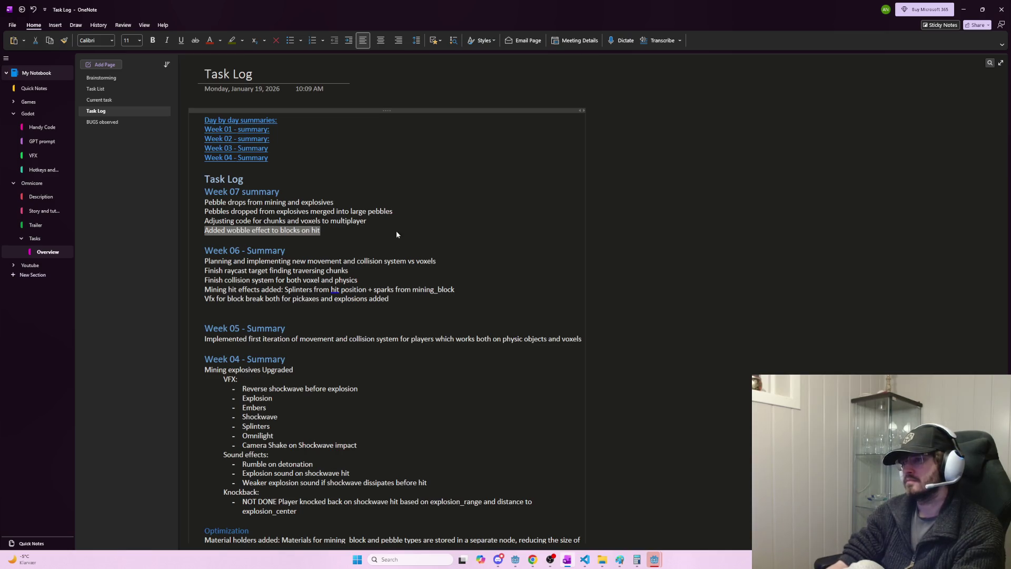
click(390, 230)
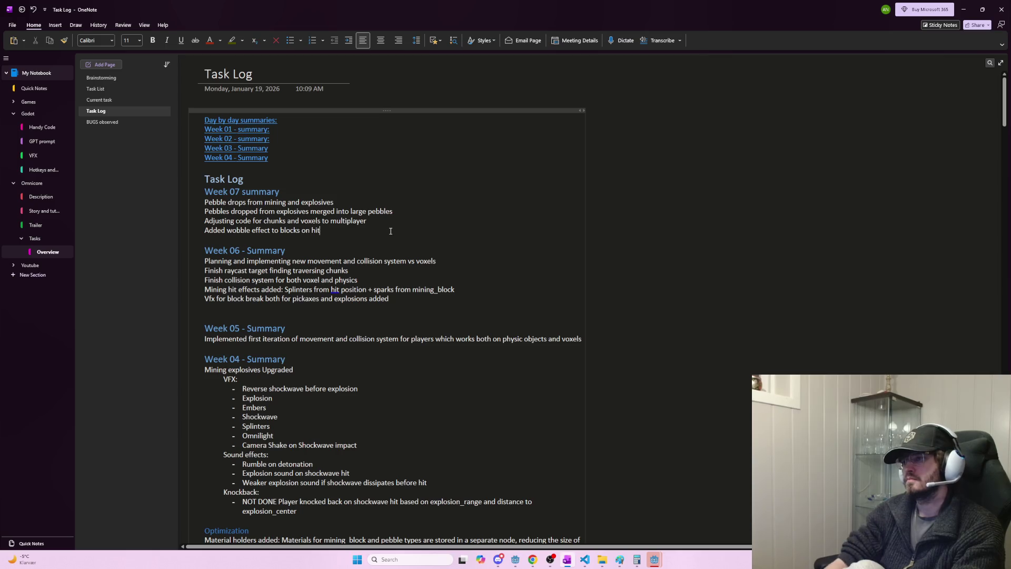
triple_click(390, 231)
key(ctrl+c)
key(ctrl+f)
- Find the Week 07 daily entries and paste the wobble line under the 27.02.2026 Mining entry
text(07)
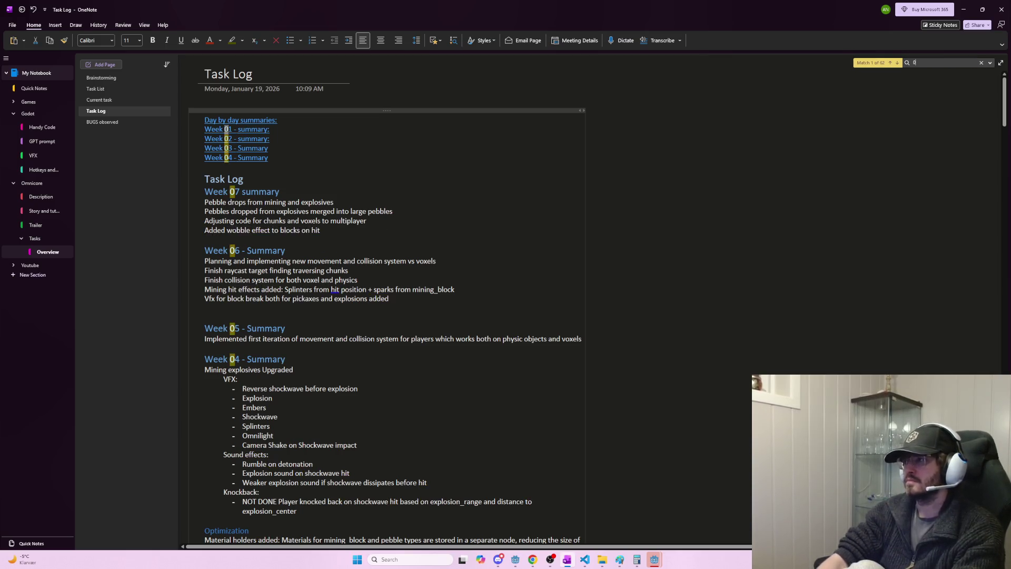
key(Return)
scroll(261, 367, down, 3)
click(261, 367)
click(269, 377)
click(496, 385)
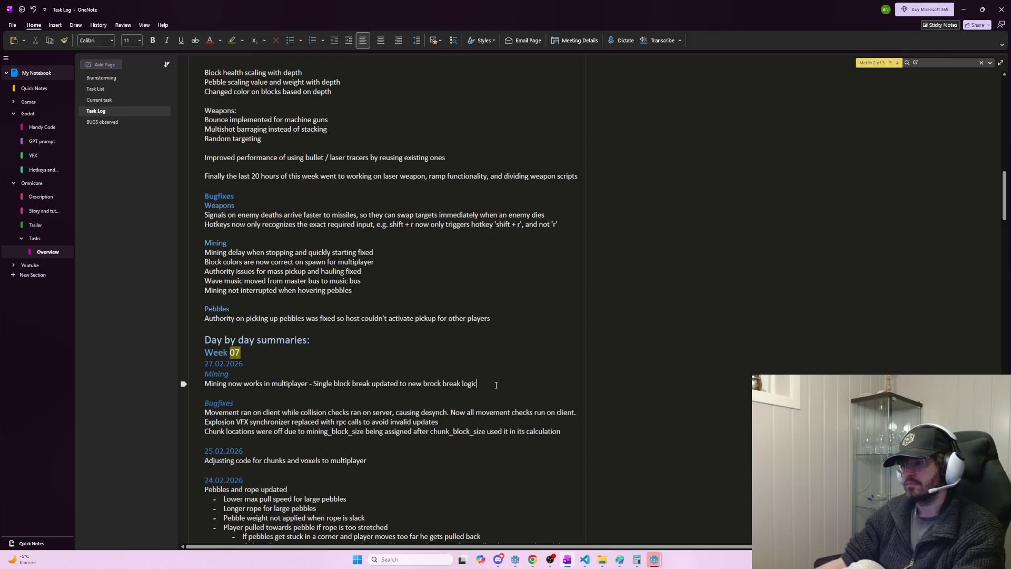
key(ctrl+v)
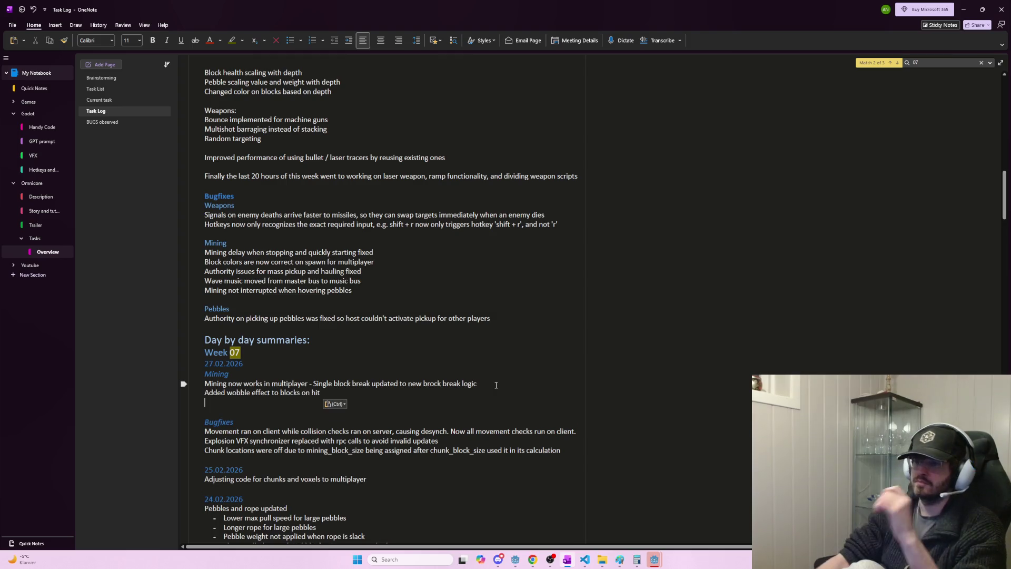
key(BackSpace)
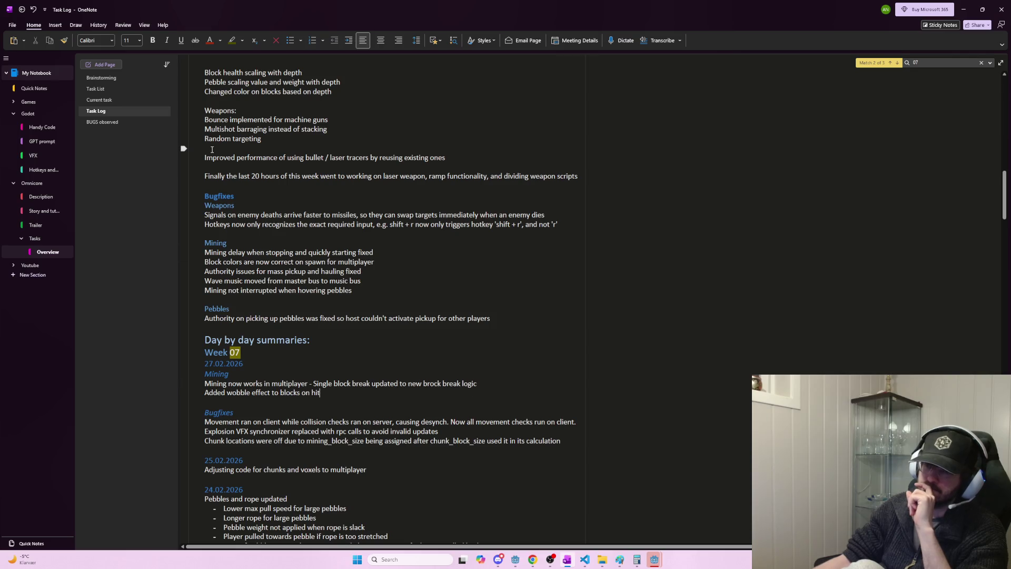
- Return to the Godot editor window
click(368, 318)
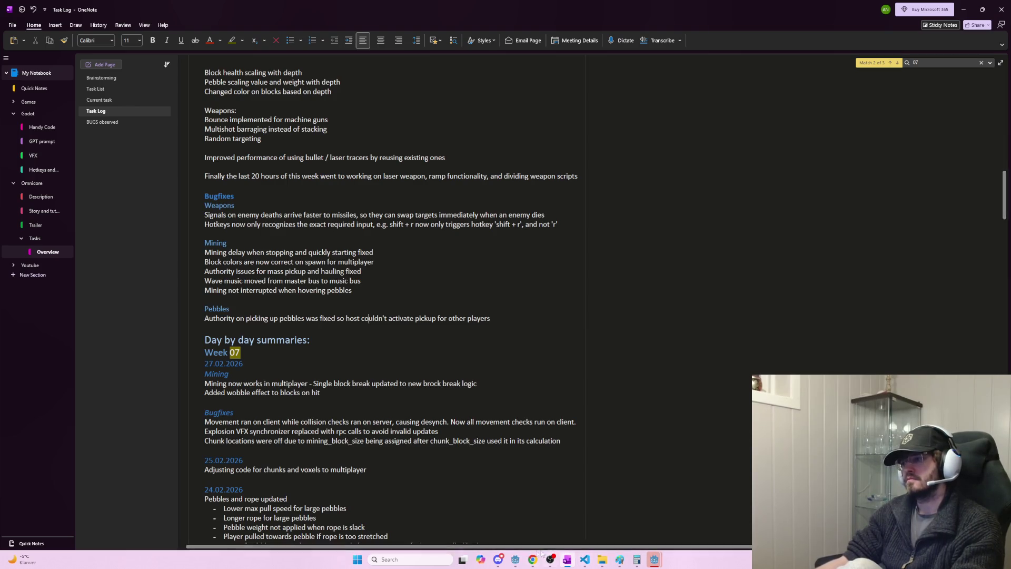
click(514, 558)
click(491, 522)
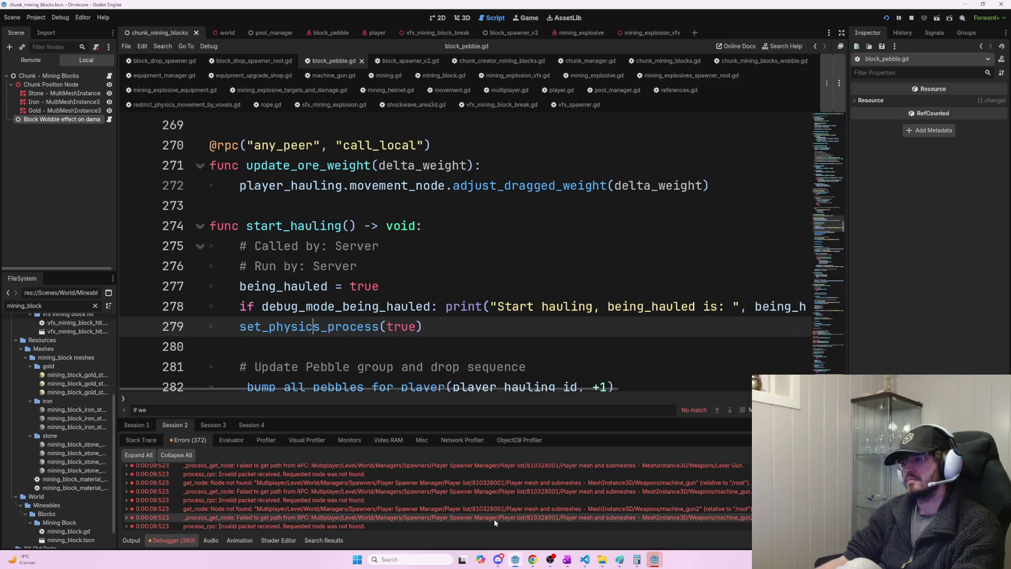
- Run the game as host, walk to the upgrade cubes and buy several pickaxe upgrades
key(F5)
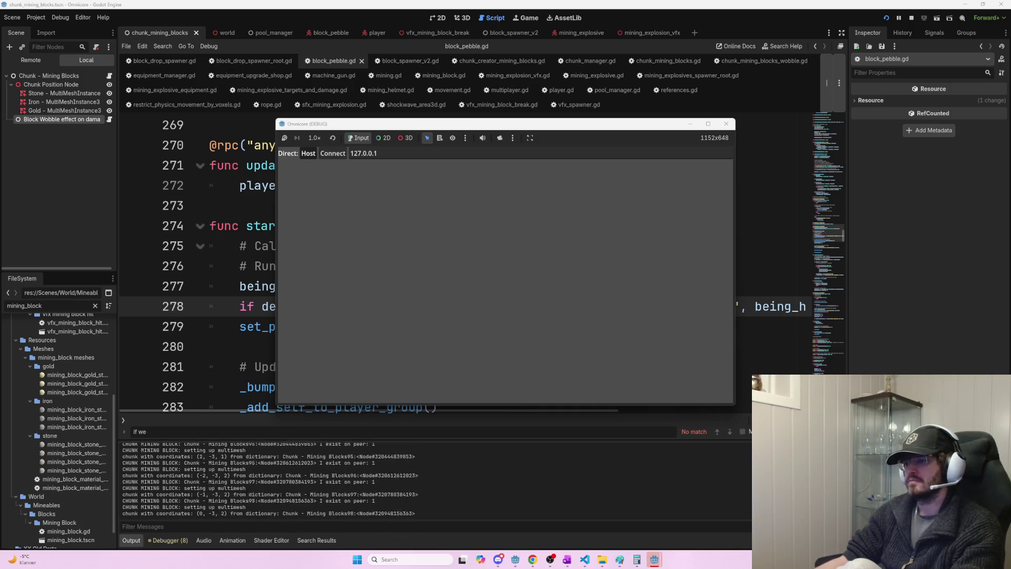
click(308, 154)
key(w)
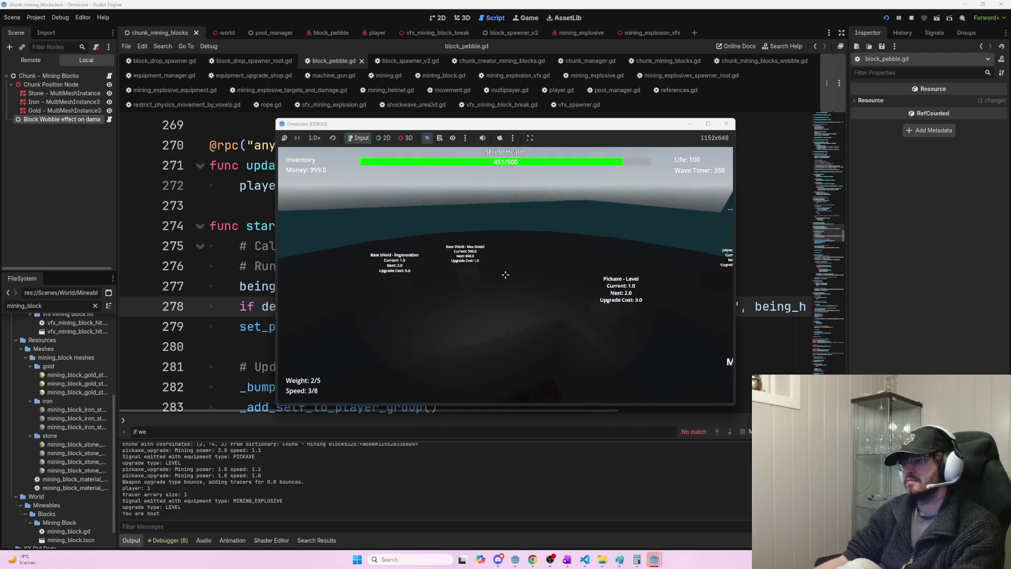
key(w)
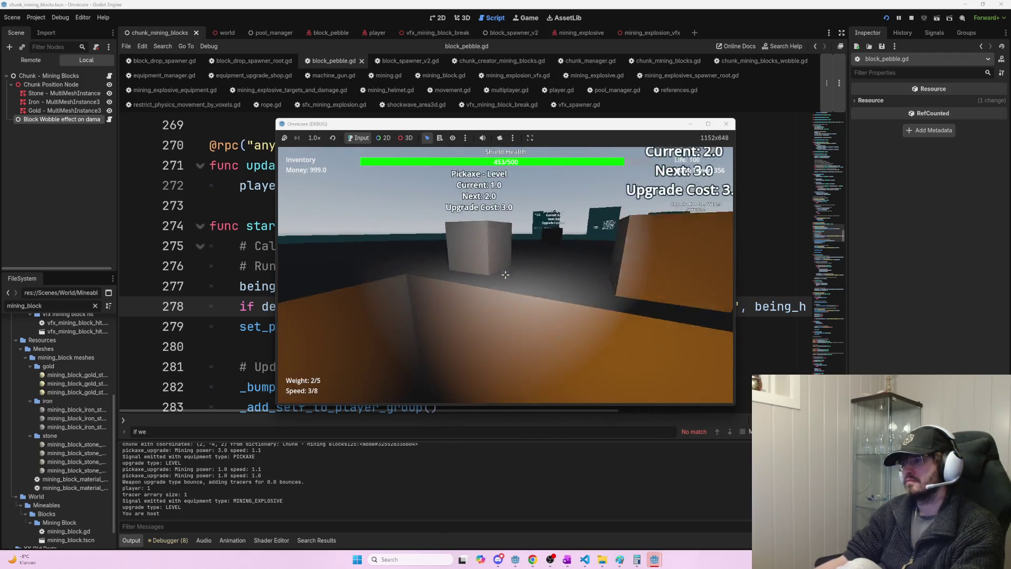
click(505, 274)
click(506, 274)
click(505, 274)
click(506, 274)
click(506, 274)
click(505, 274)
click(506, 275)
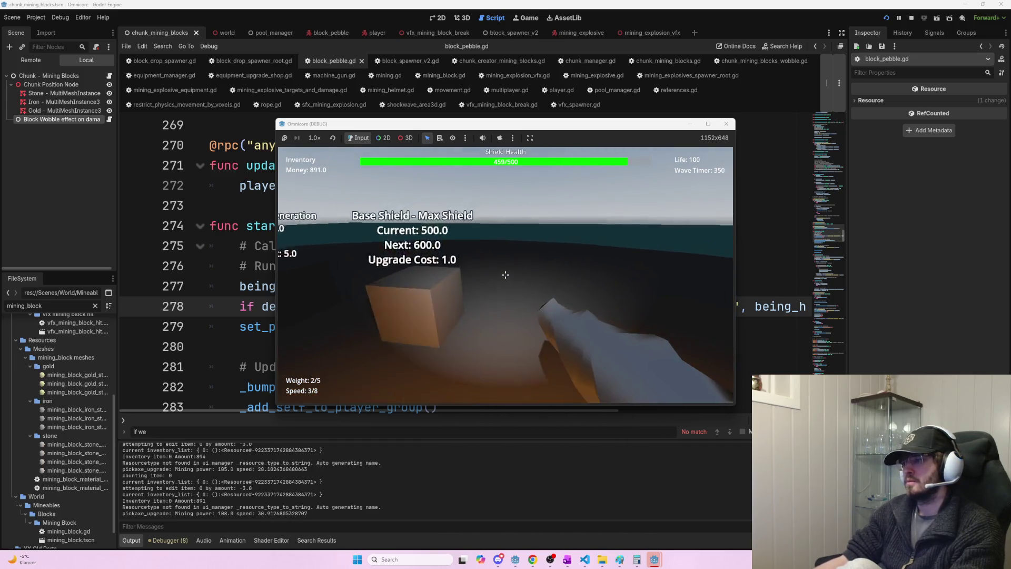
- Swing the pickaxe at the ground and dock the game window on the left half
click(505, 275)
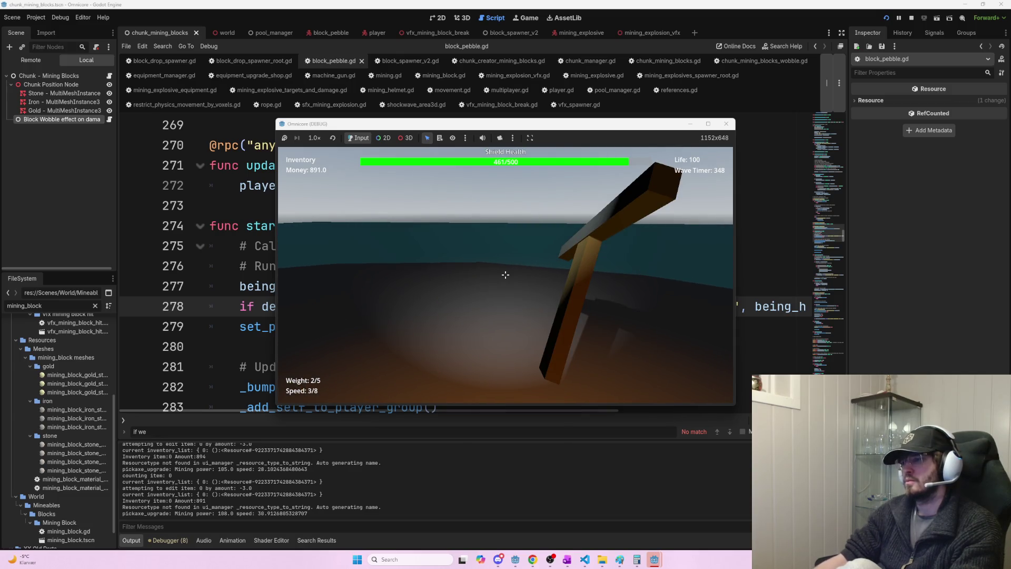
click(505, 275)
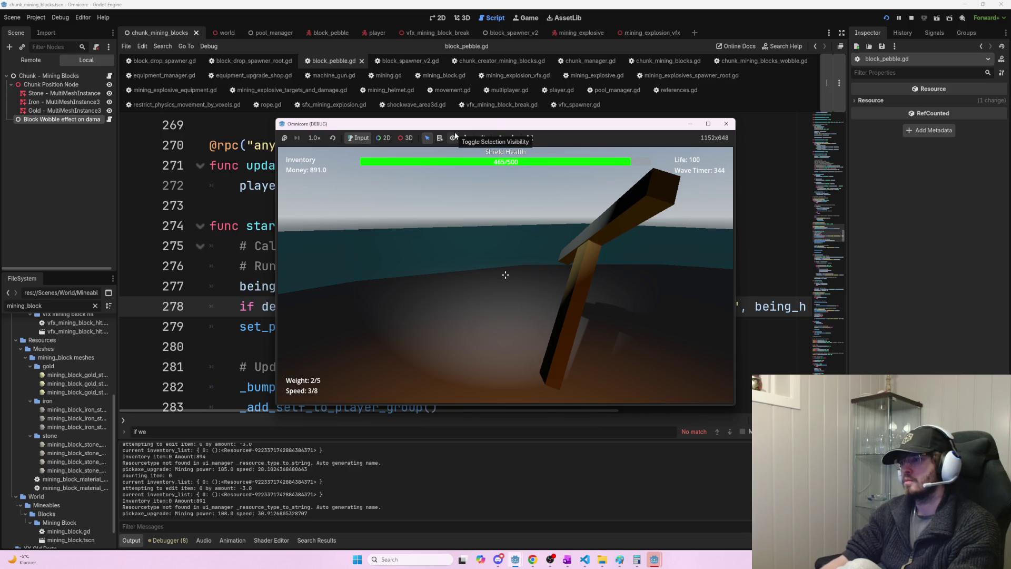
key(super+Left)
click(404, 157)
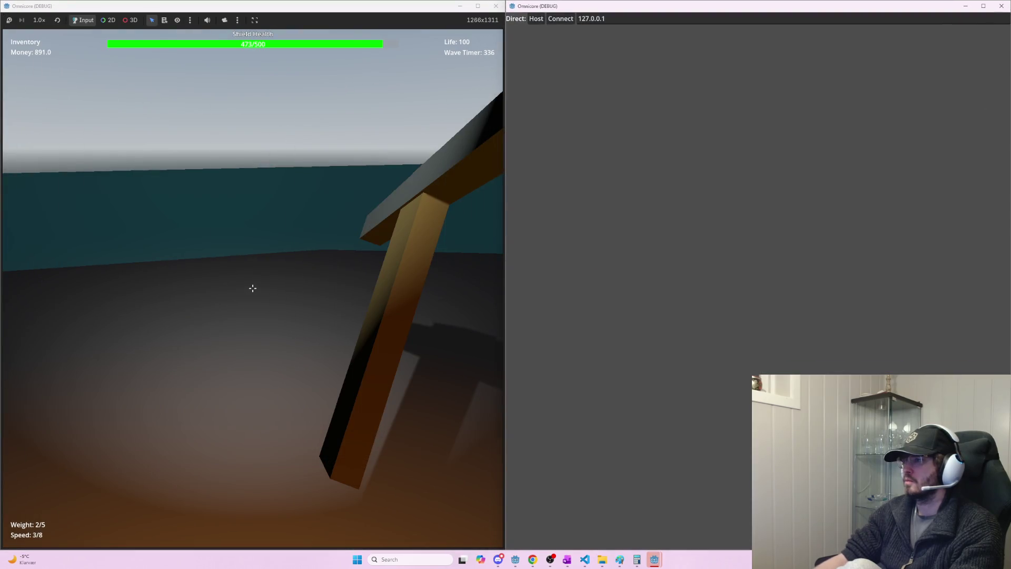
- Join the second game instance and buy Jetpack - Speed upgrades up to 42
click(560, 18)
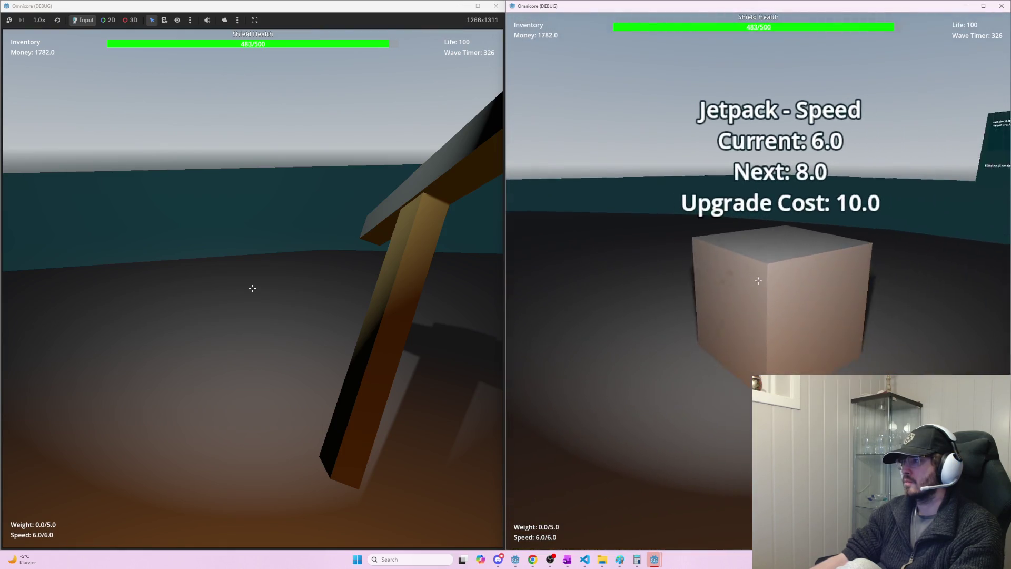
key(e)
key(e)
key(e)
key(e)
key(e)
key(e)
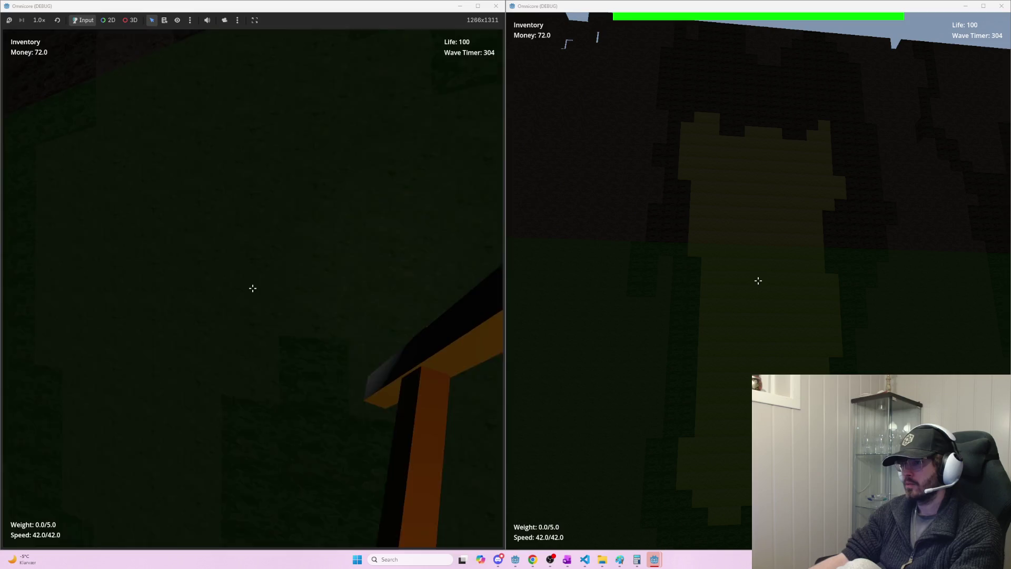
- Mine a series of blocks from the stone wall to test the hit effect
click(253, 288)
click(253, 288)
click(253, 288)
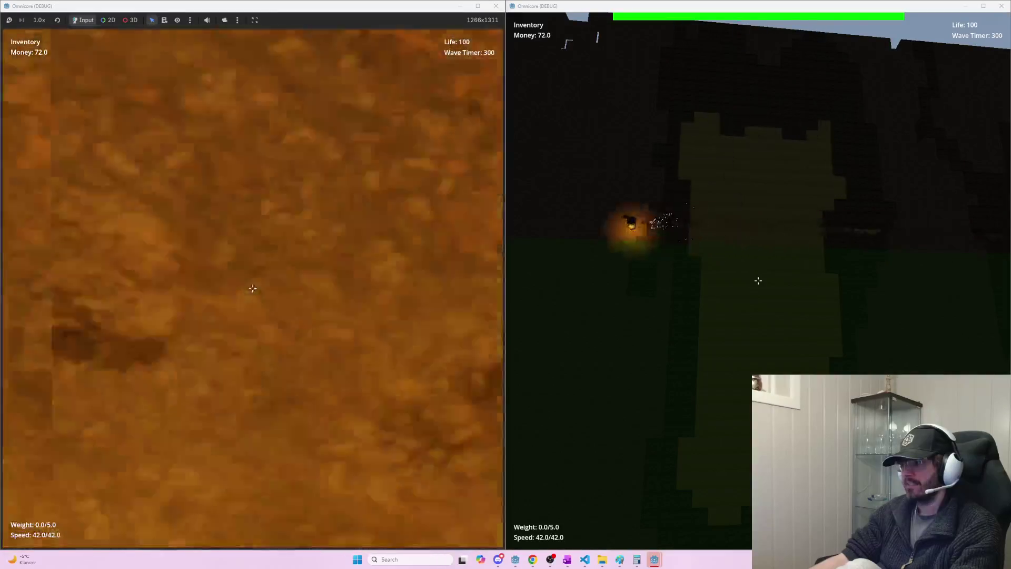
click(253, 288)
click(253, 288)
click(253, 288)
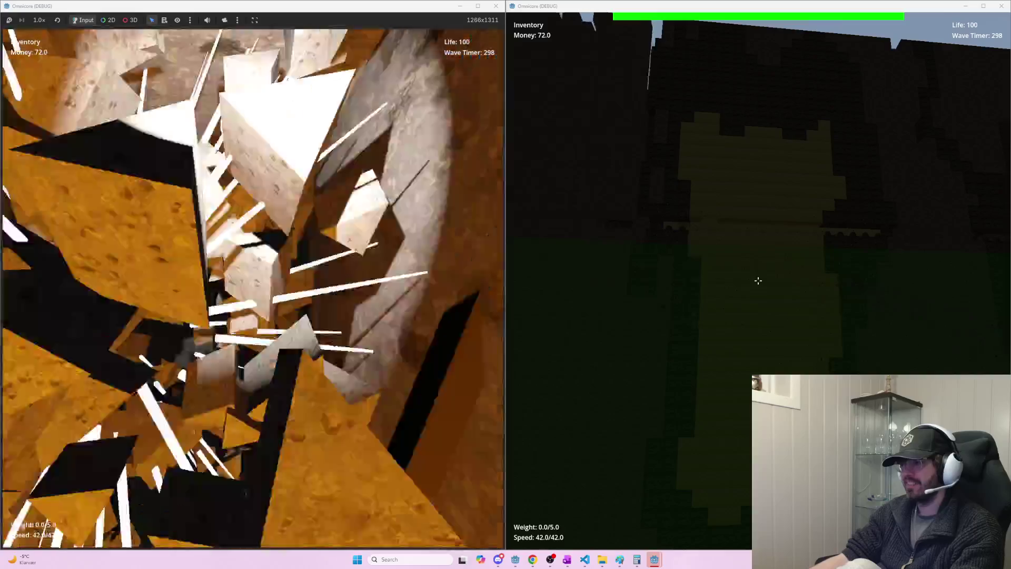
click(253, 288)
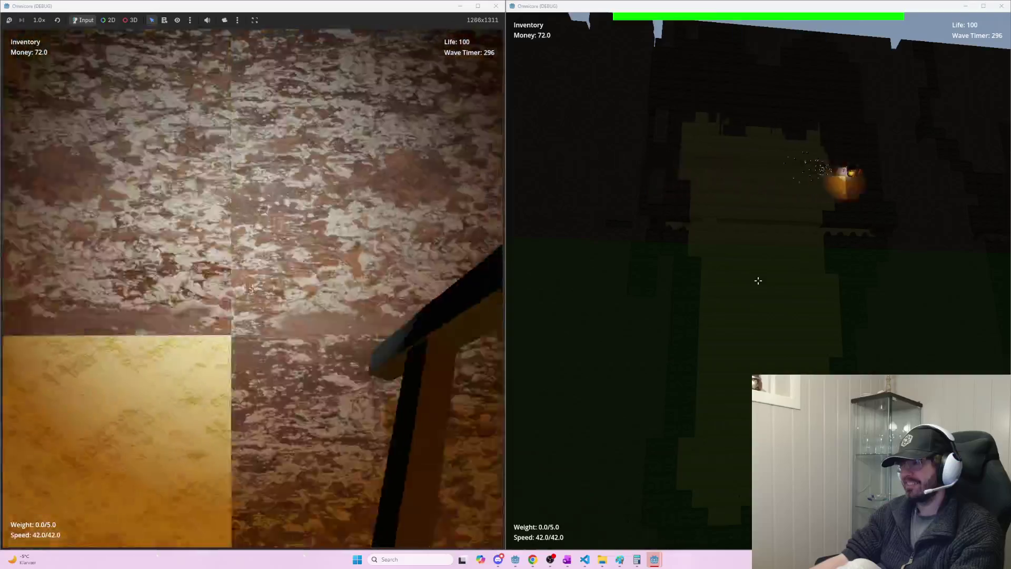
click(253, 288)
click(253, 288)
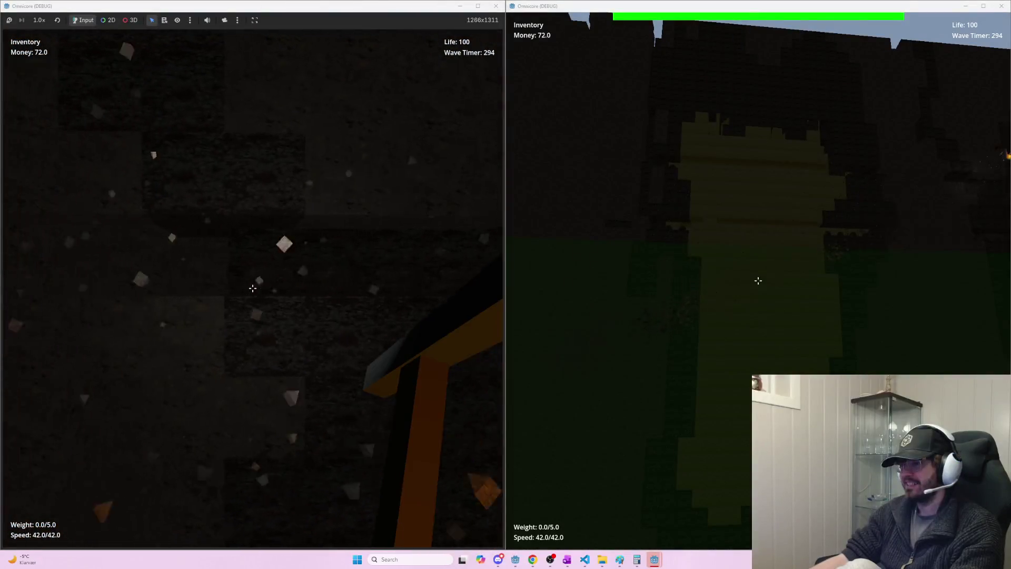
click(253, 288)
click(253, 288)
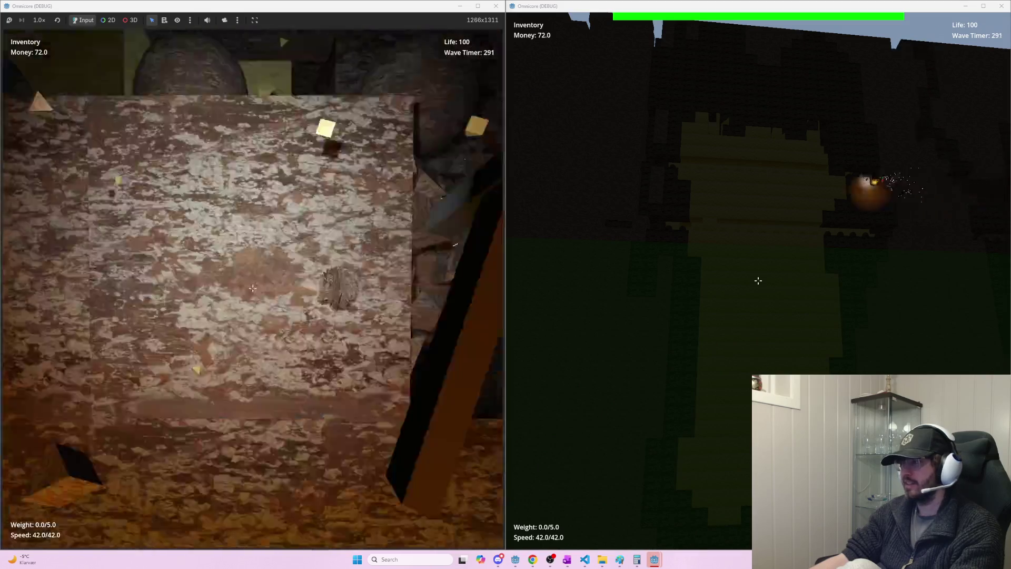
click(253, 288)
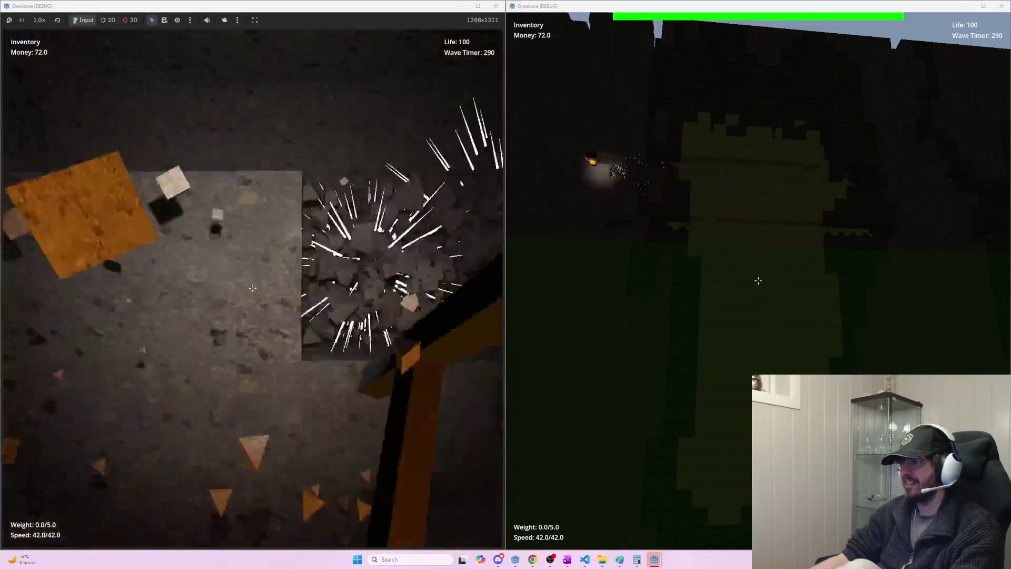
- Fire an explosive at the rock, mine more wall blocks, then stop the debug run
click(253, 288)
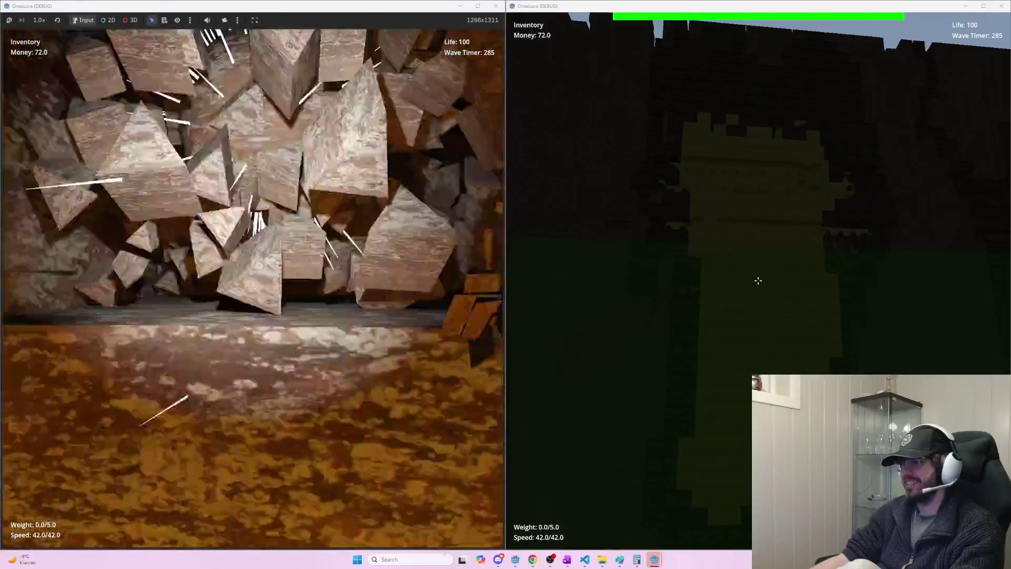
click(253, 288)
key(w)
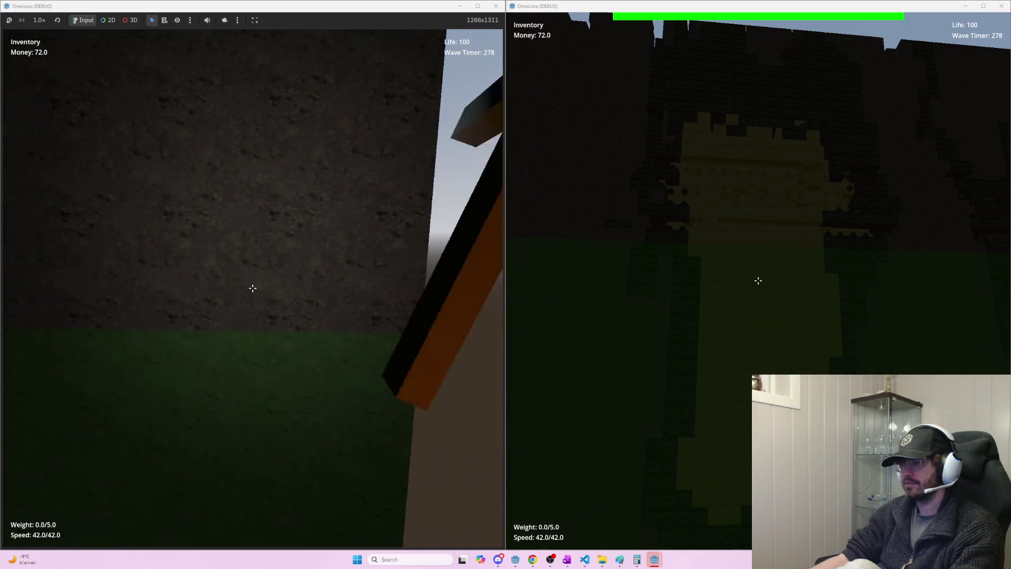
click(253, 288)
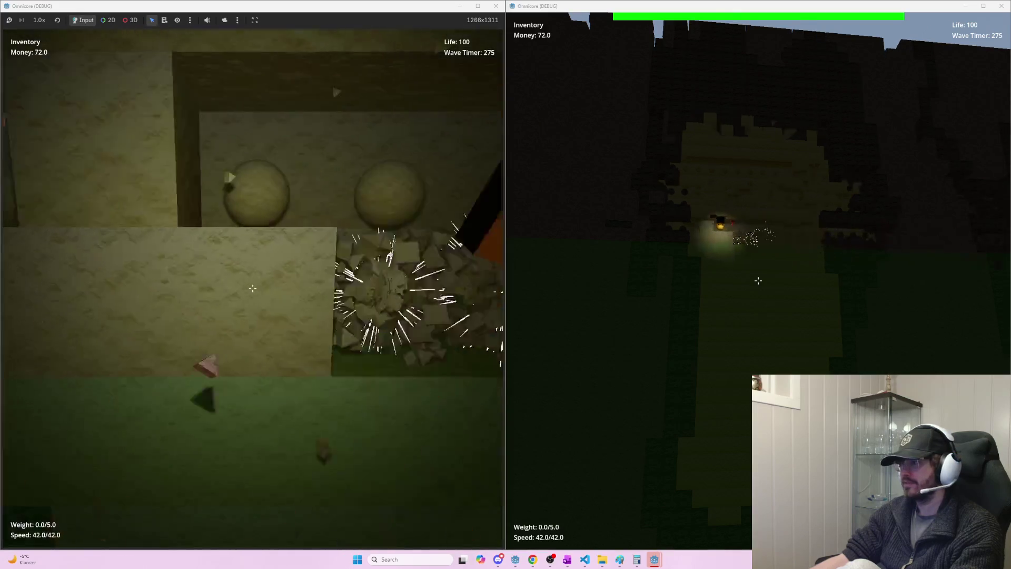
click(252, 288)
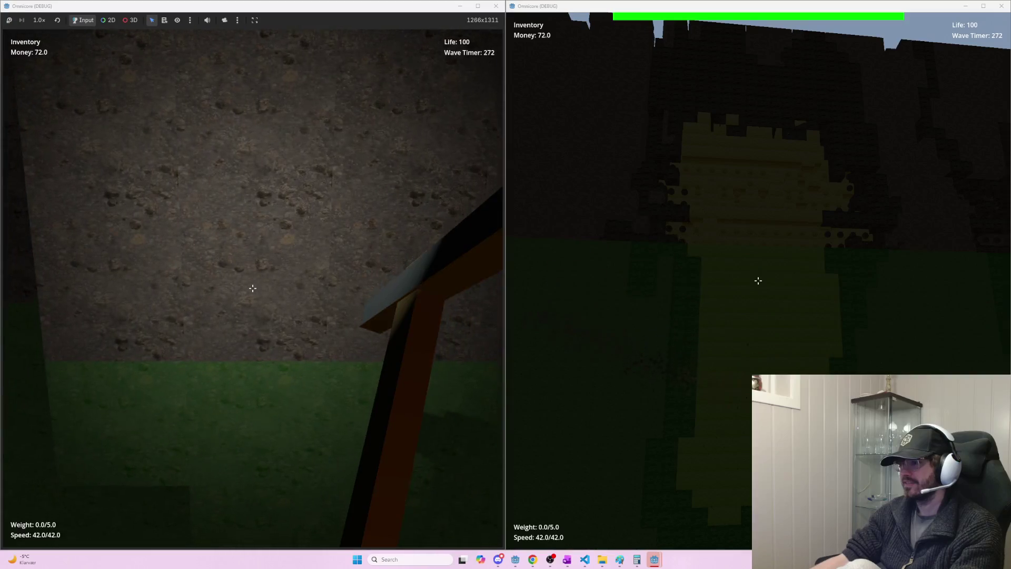
click(253, 288)
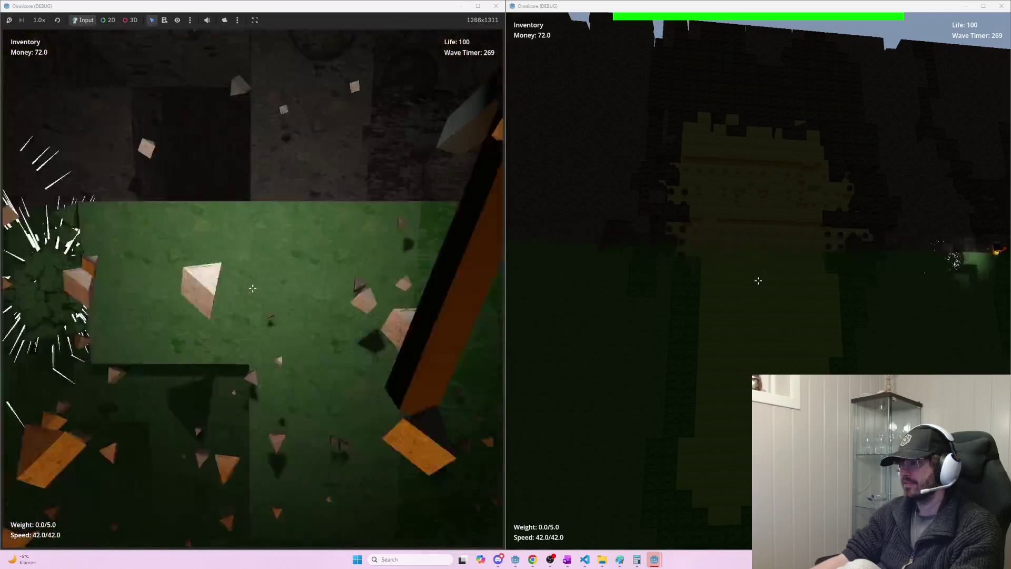
click(253, 288)
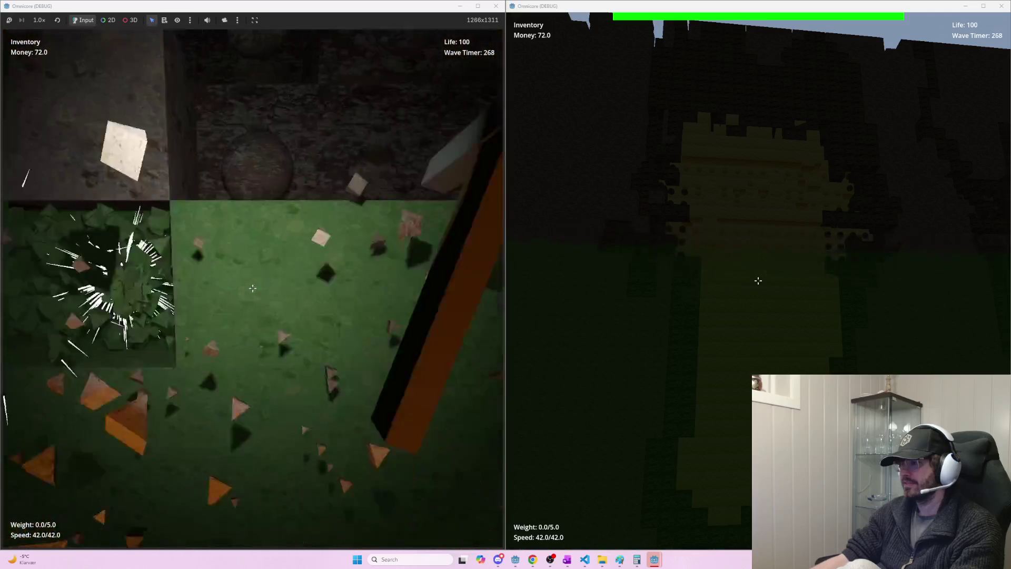
click(253, 288)
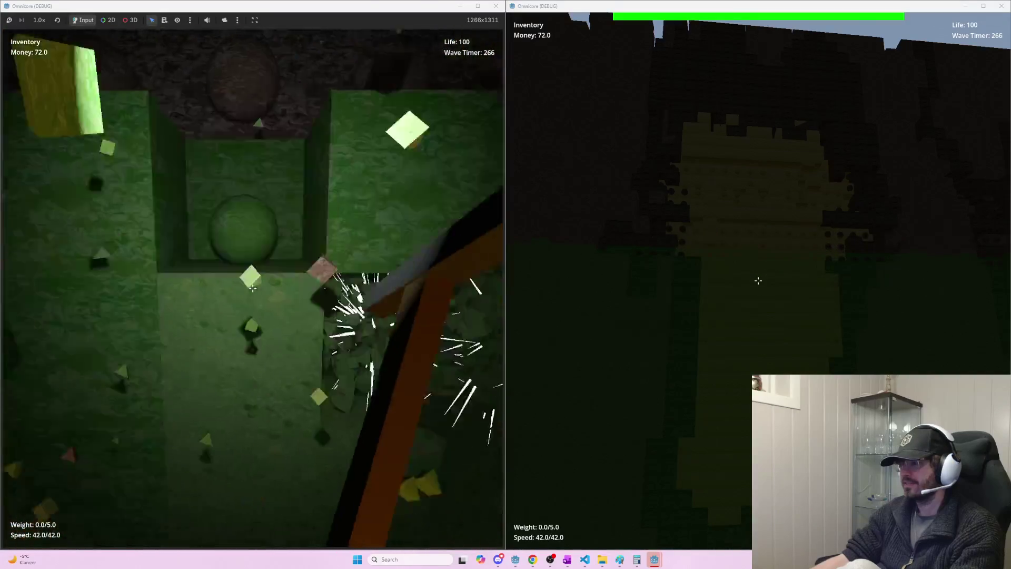
click(253, 288)
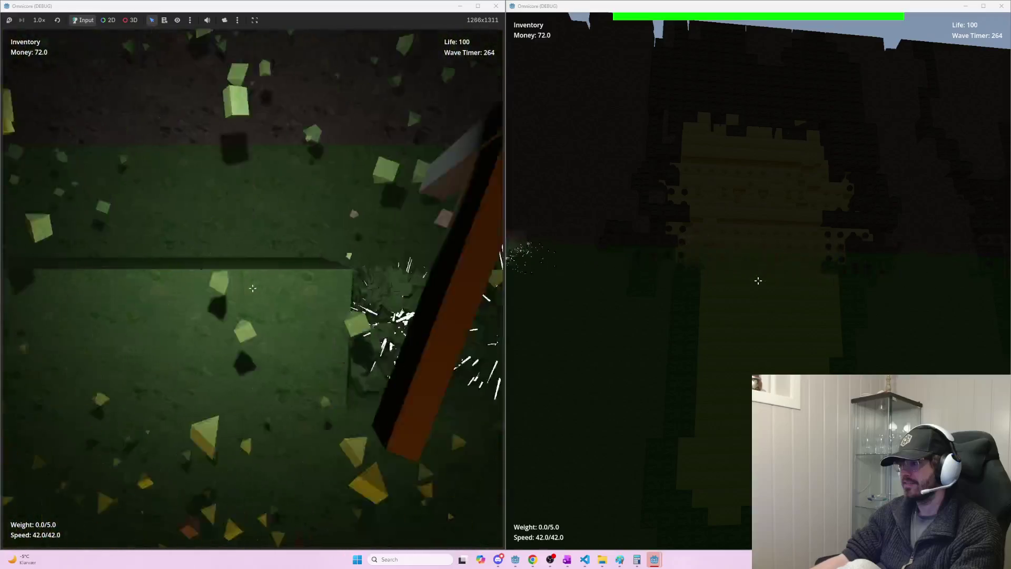
click(253, 288)
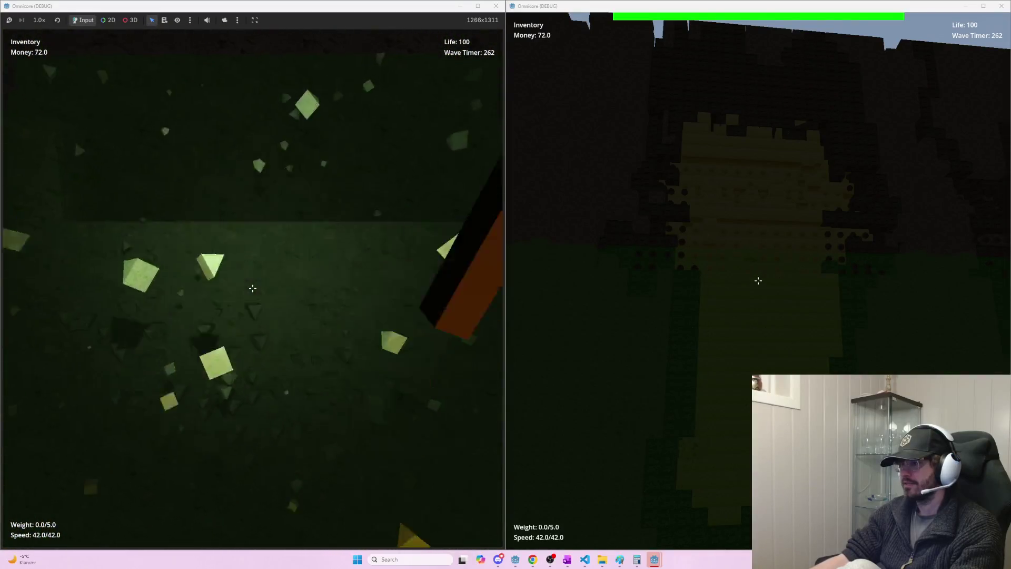
click(253, 288)
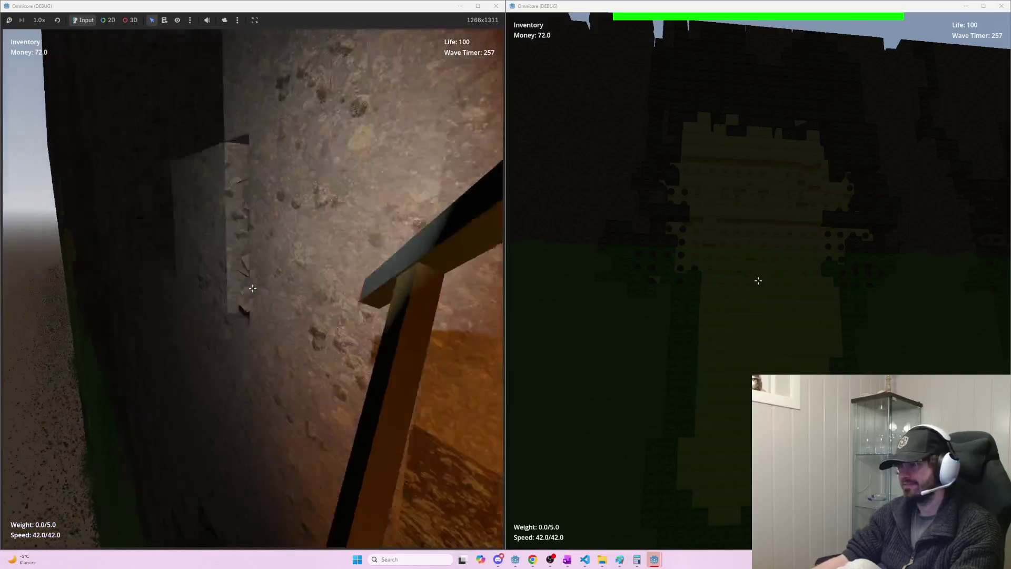
click(253, 288)
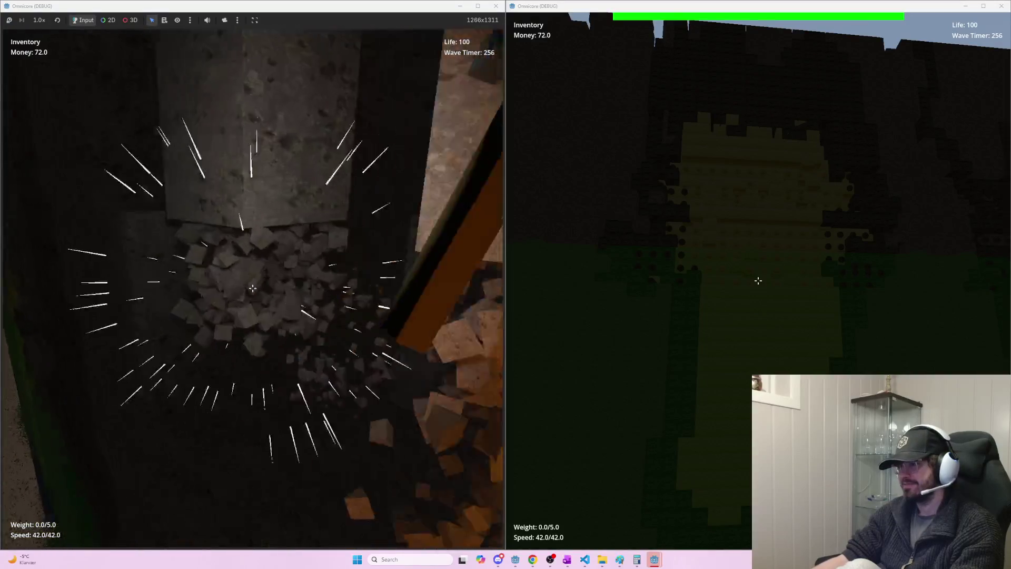
click(253, 288)
click(252, 288)
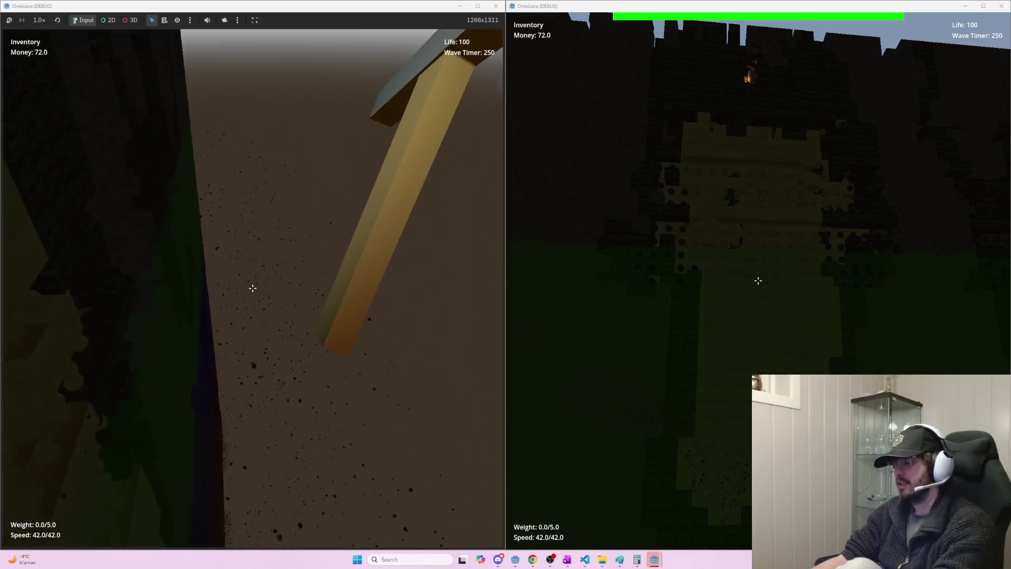
key(F8)
click(367, 246)
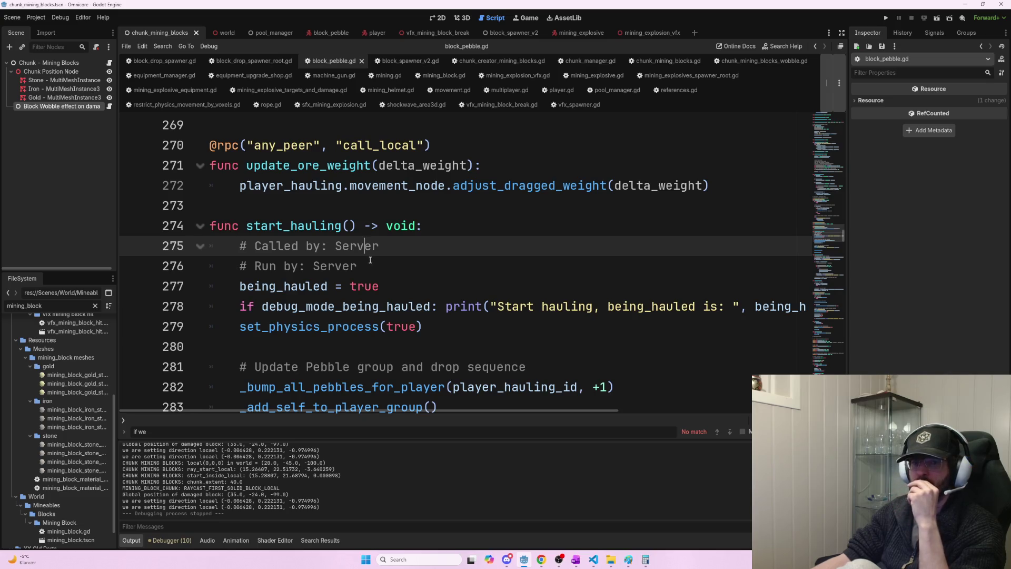
key(alt+Tab)
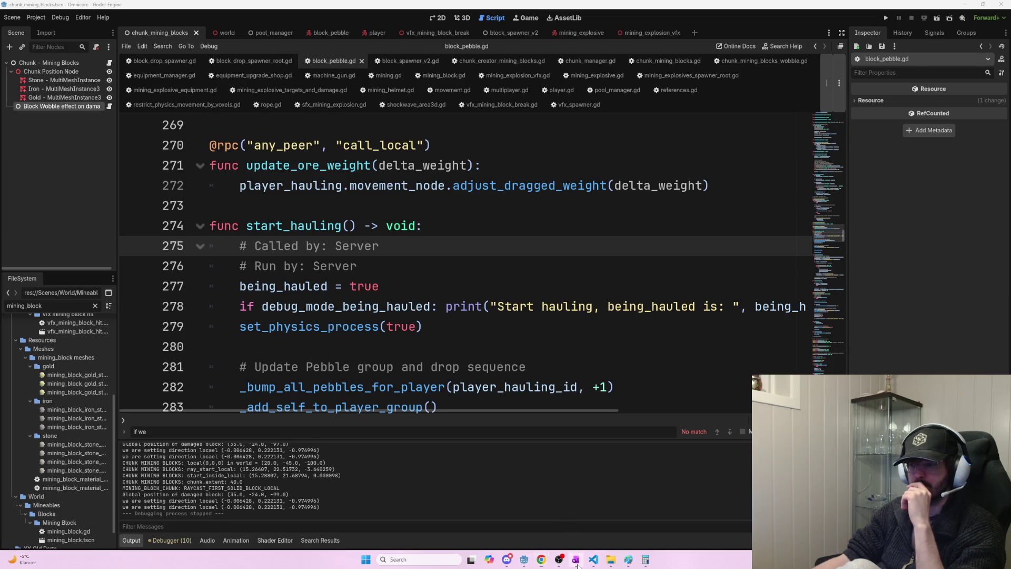
click(576, 559)
- Open the Current task page and select the multimesh synchronizer question paragraph
scroll(413, 362, up, 20)
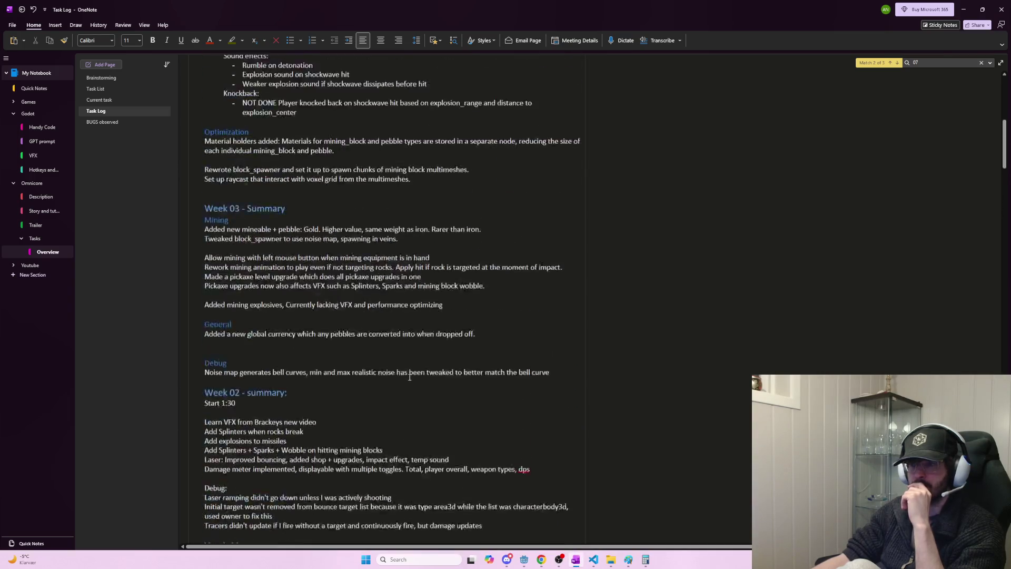
click(108, 101)
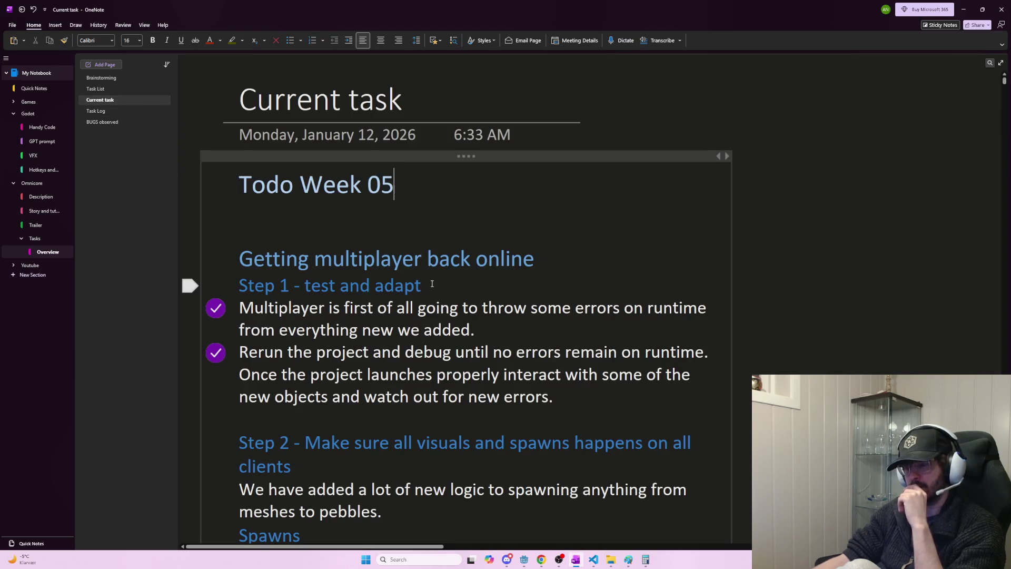
scroll(434, 288, down, 3)
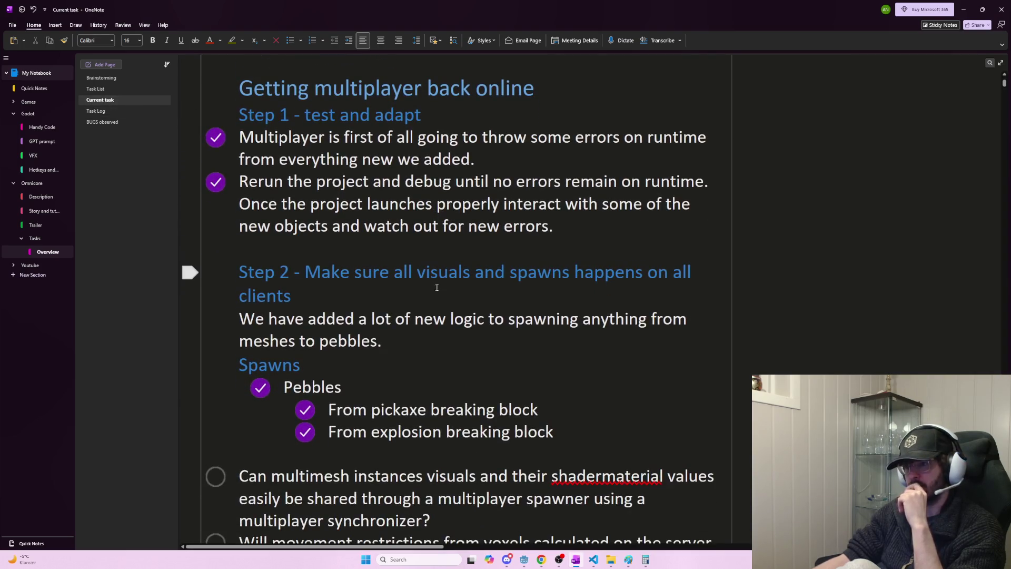
scroll(356, 196, down, 6)
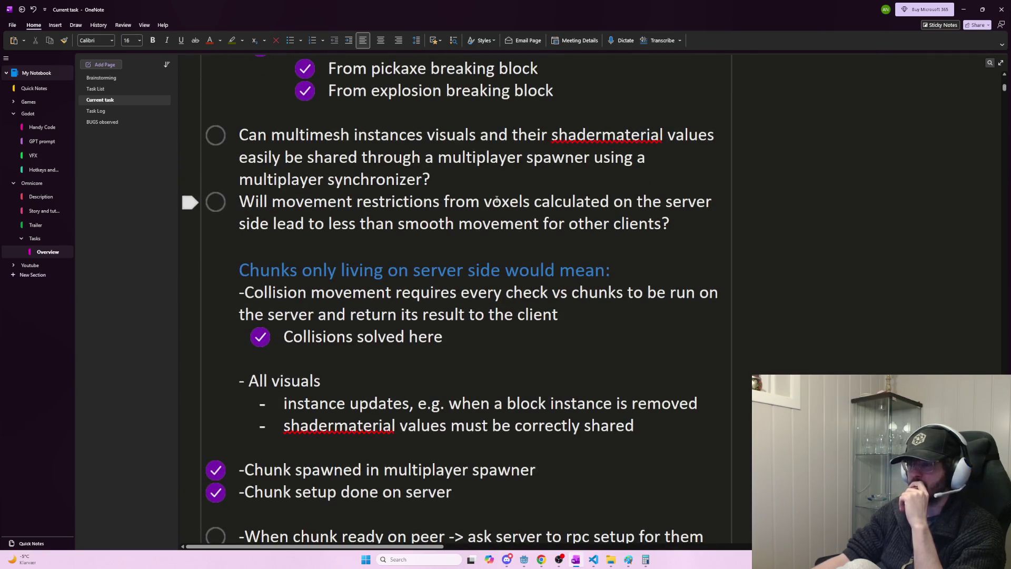
mouse_move(432, 180)
mouse_down()
mouse_move(284, 158)
mouse_move(239, 135)
mouse_up()
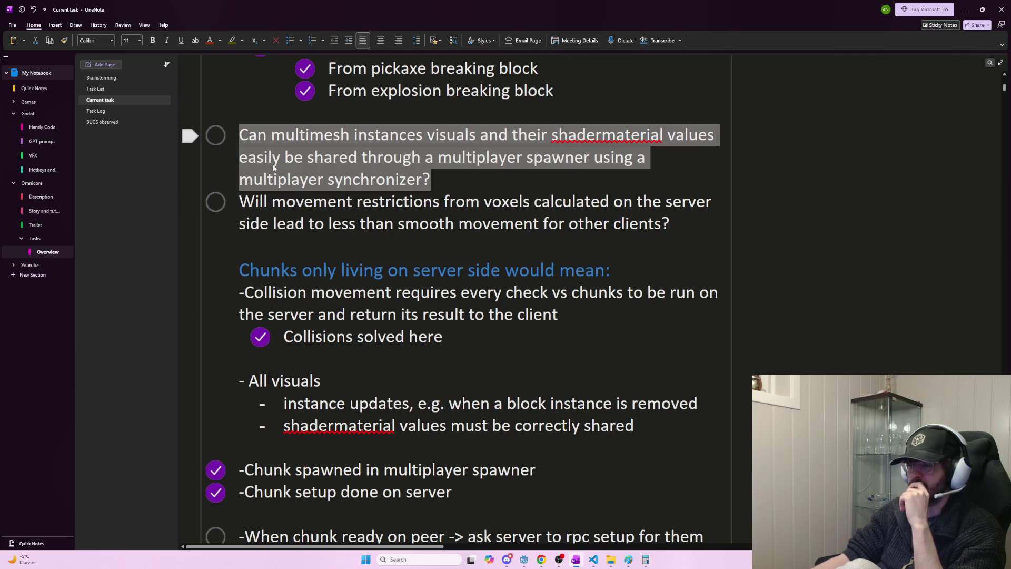
- Scroll down past Collisions and select the end of the item 7 question
scroll(360, 225, down, 3)
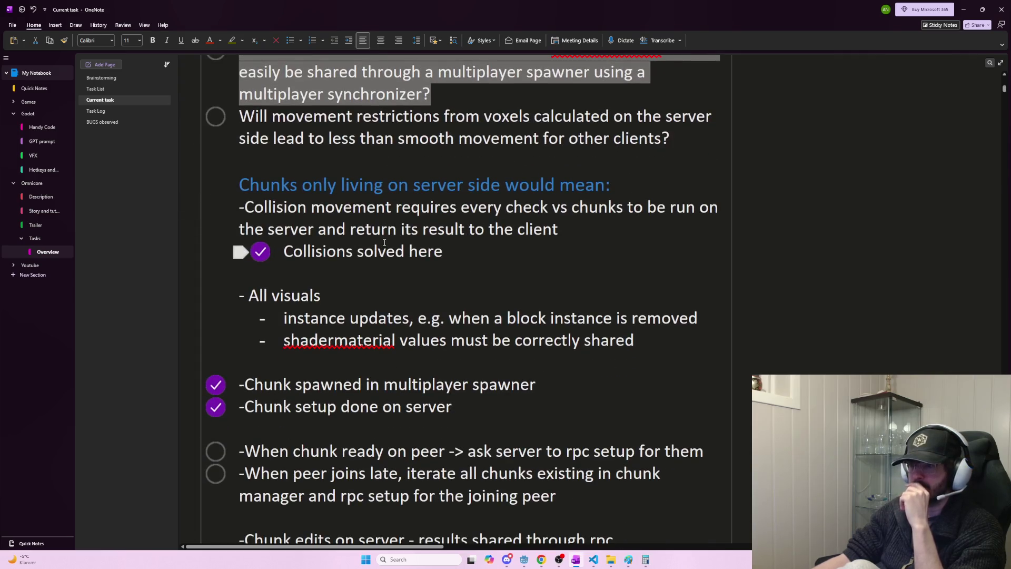
scroll(390, 246, down, 6)
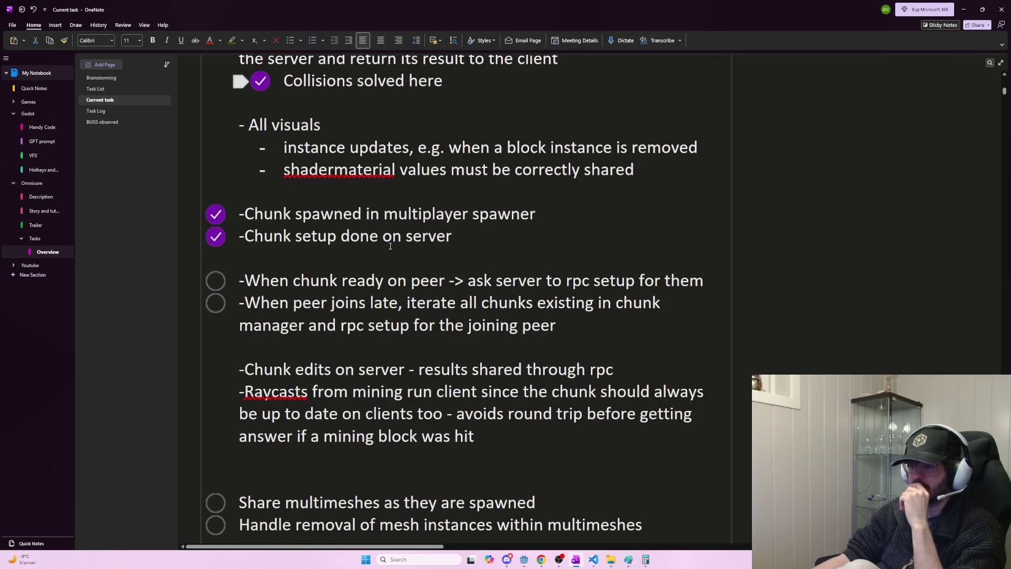
scroll(390, 246, down, 10)
scroll(402, 253, down, 13)
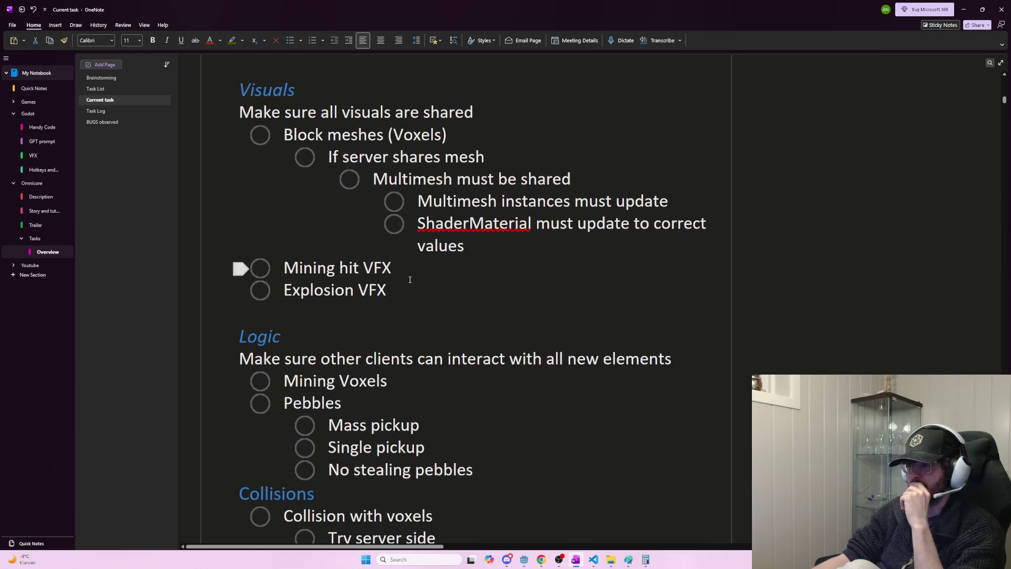
scroll(413, 288, down, 6)
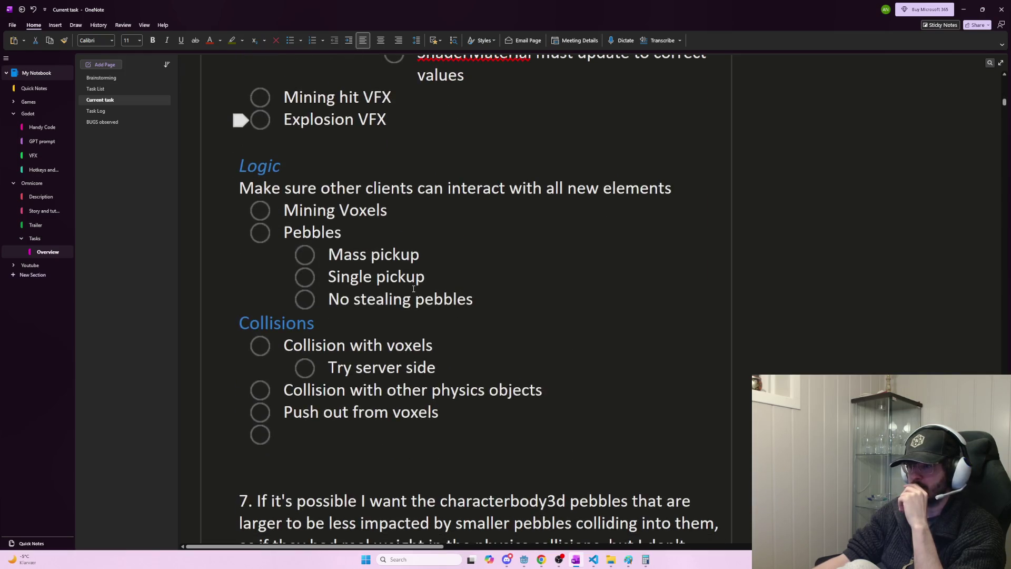
scroll(413, 288, down, 6)
click(294, 263)
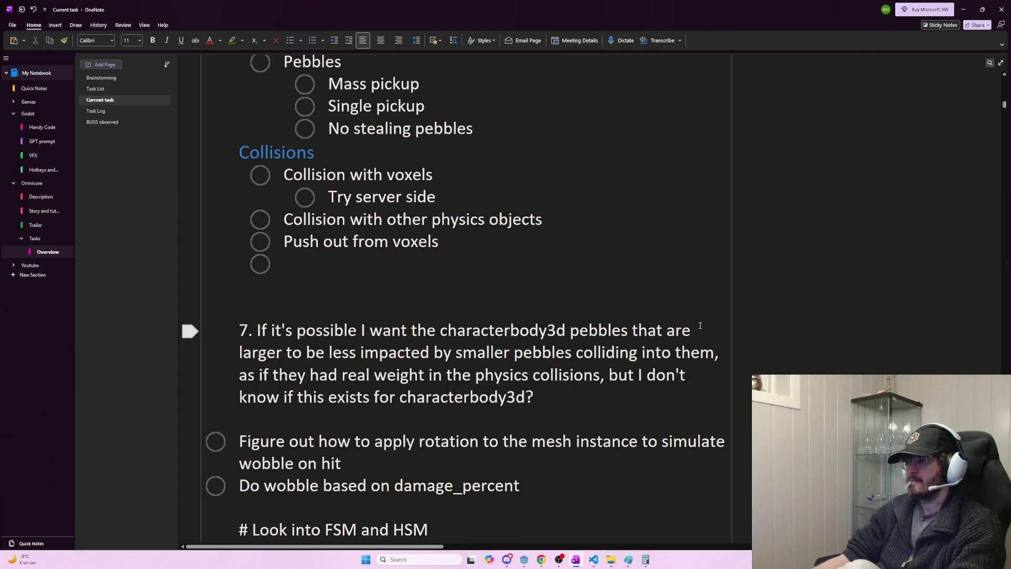
click(547, 395)
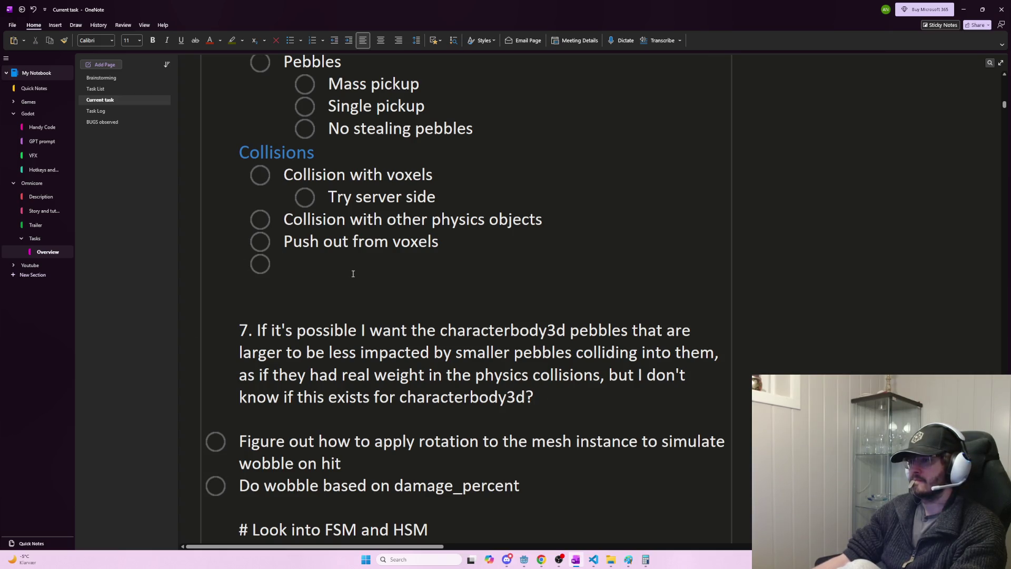
drag(535, 397, 667, 379)
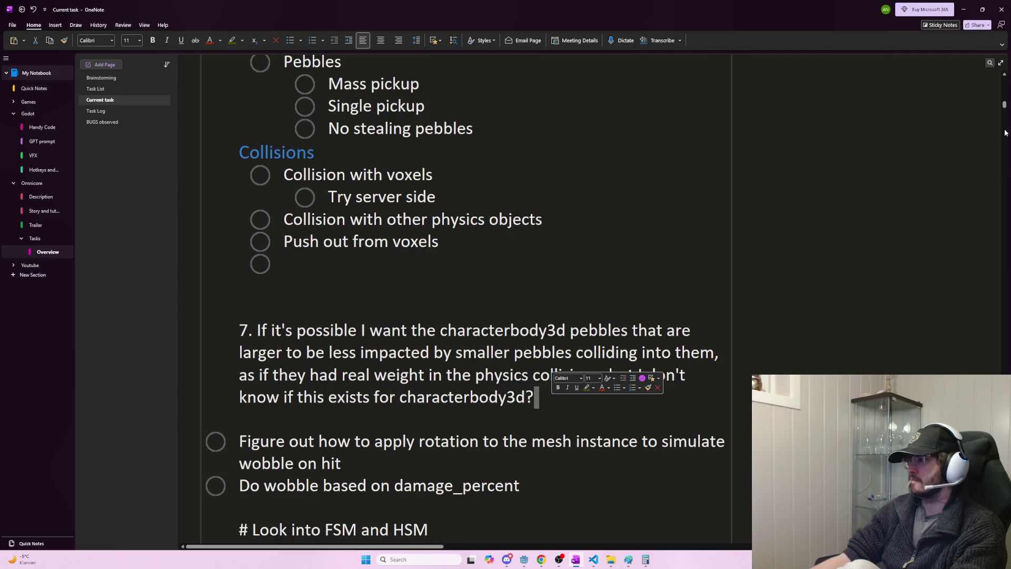
scroll(1005, 136, up, 15)
- Delete the Getting multiplayer back online block and both wobble-on-hit to-dos
triple_click(244, 257)
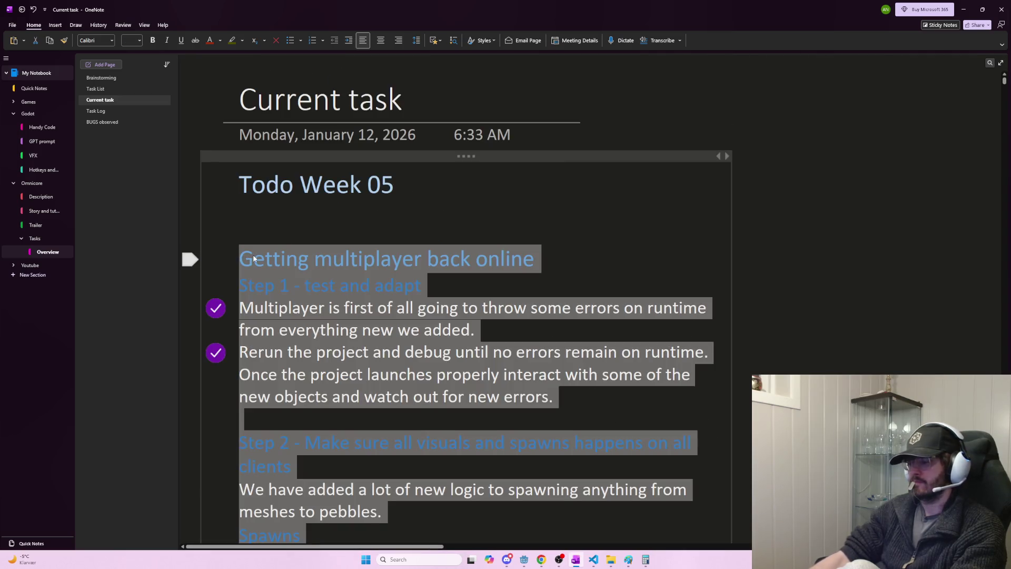
key(BackSpace)
key(BackSpace)
key(Return)
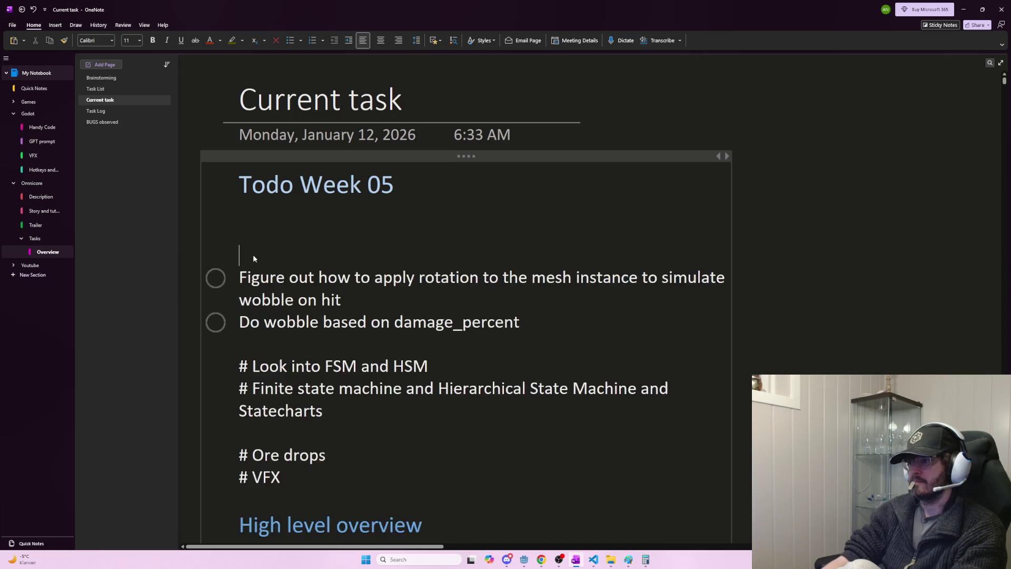
key(Return)
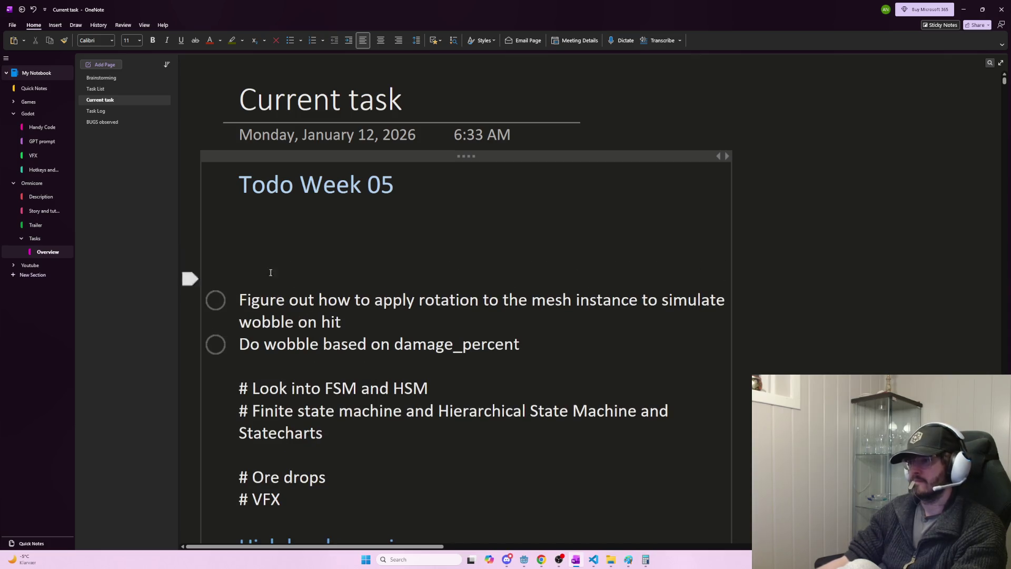
triple_click(316, 318)
key(BackSpace)
key(BackSpace)
key(BackSpace)
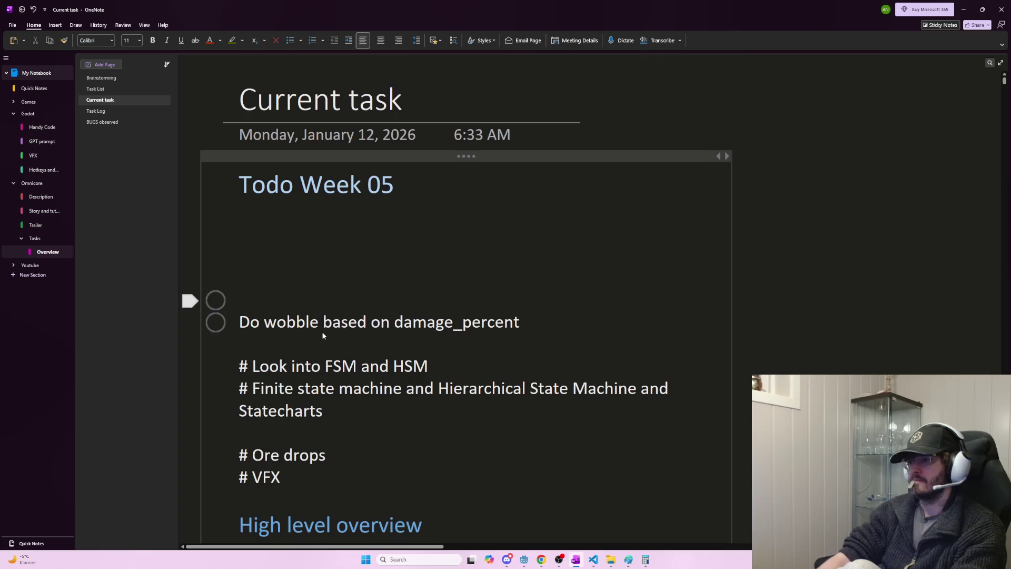
key(shift+Down)
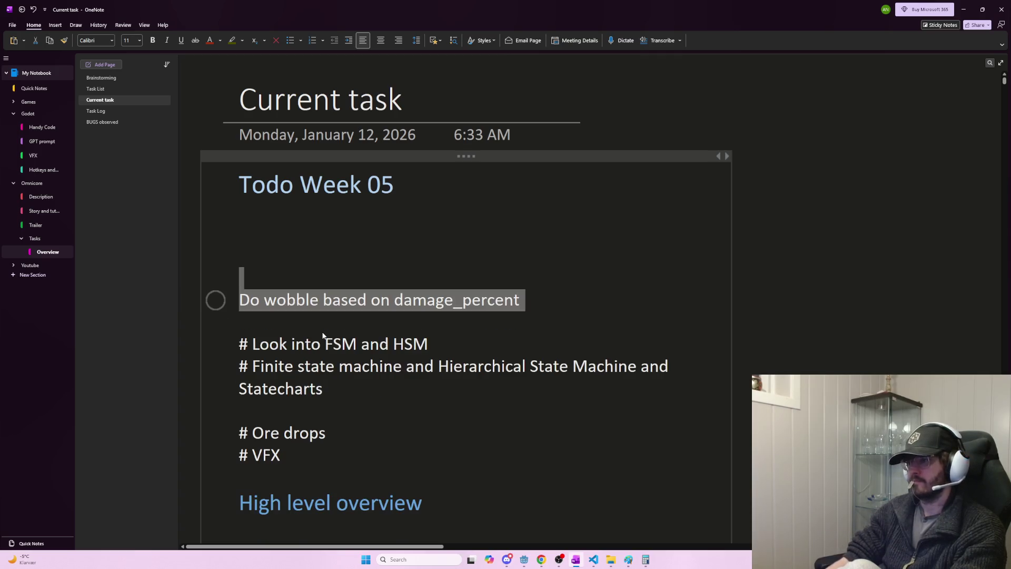
key(BackSpace)
key(BackSpace)
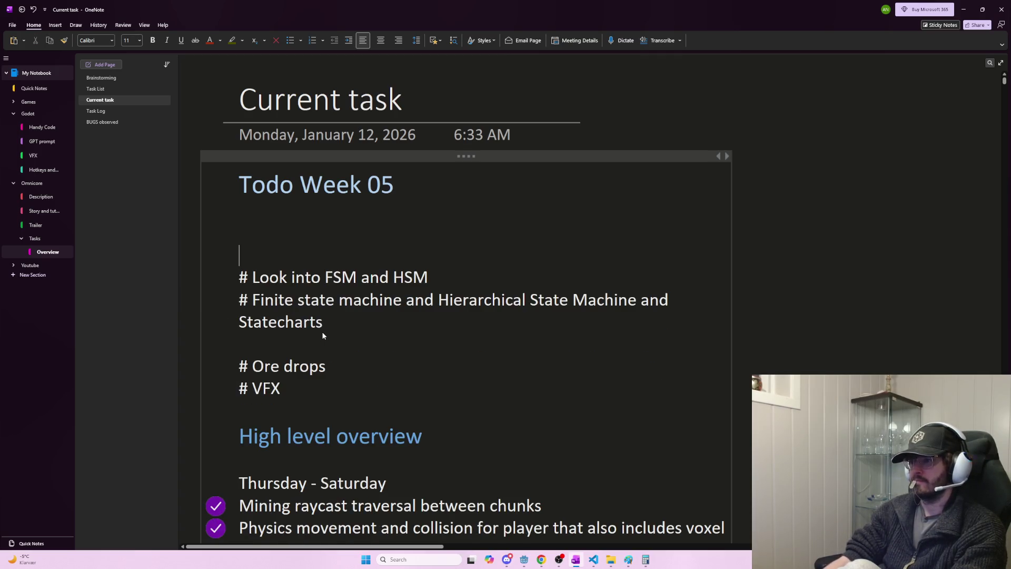
key(Return)
key(BackSpace)
key(BackSpace)
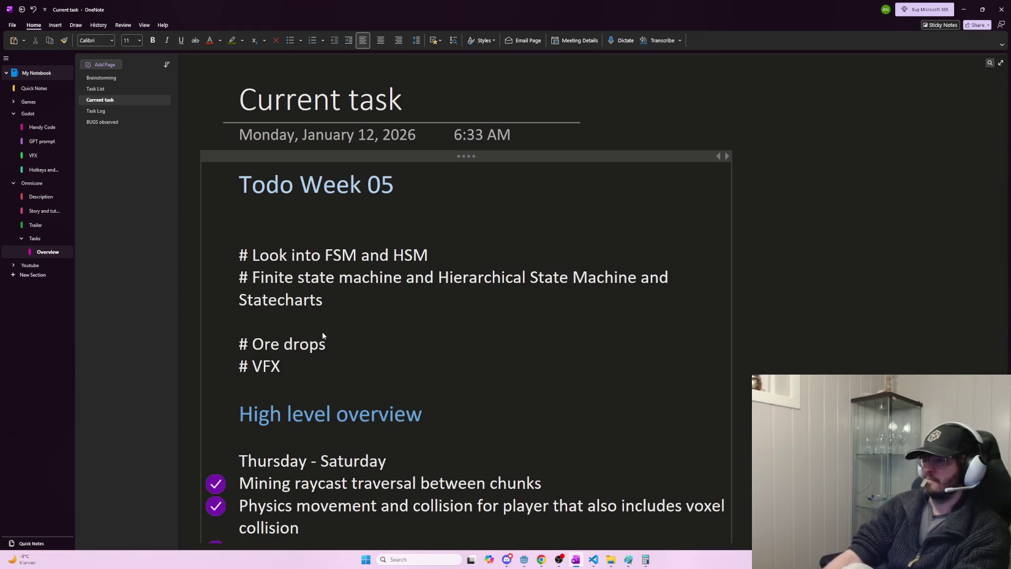
- Change the list title from Todo Week 05 to Todo Week 07
key(Left)
key(BackSpace)
text(78)
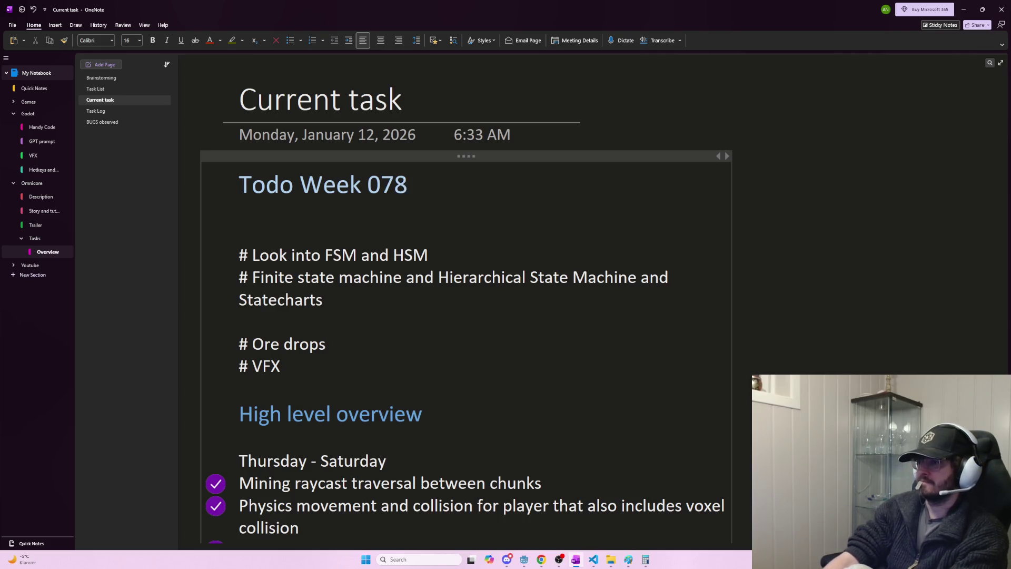
key(BackSpace)
key(Return)
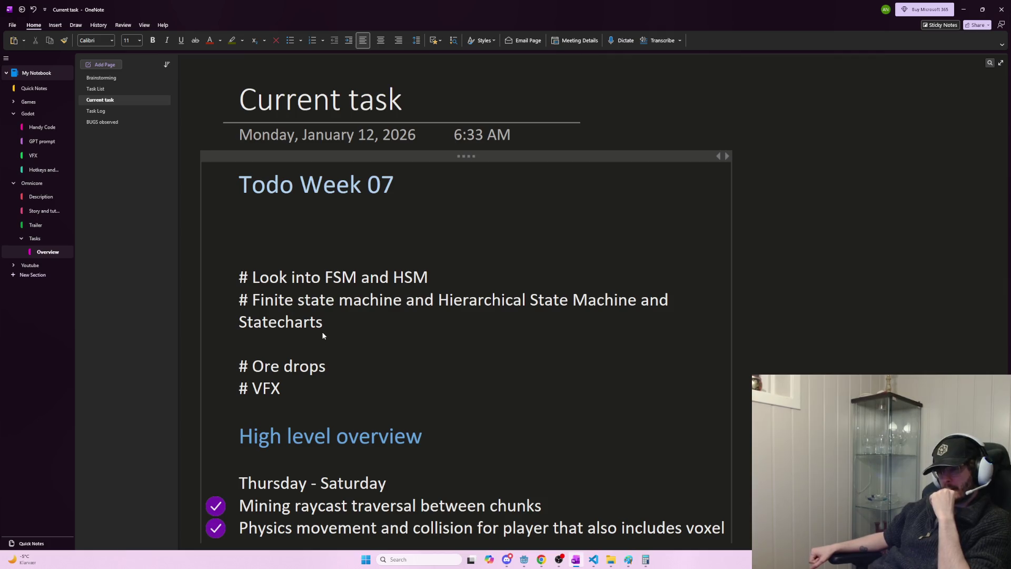
- Add the item 'Apply an element to the shader for damage amount on a block'
text(Apply an)
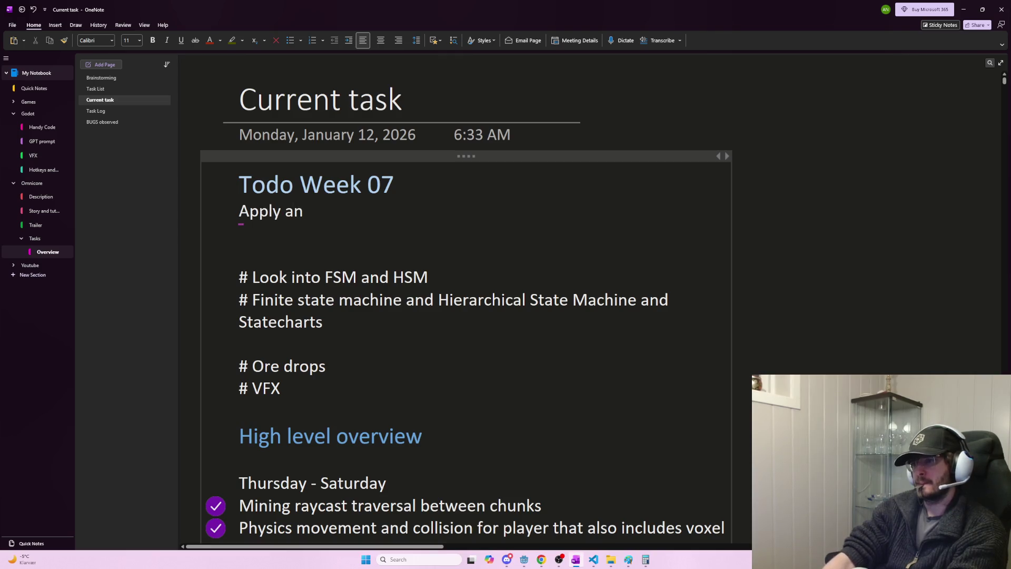
text( element to the shader for damage amou)
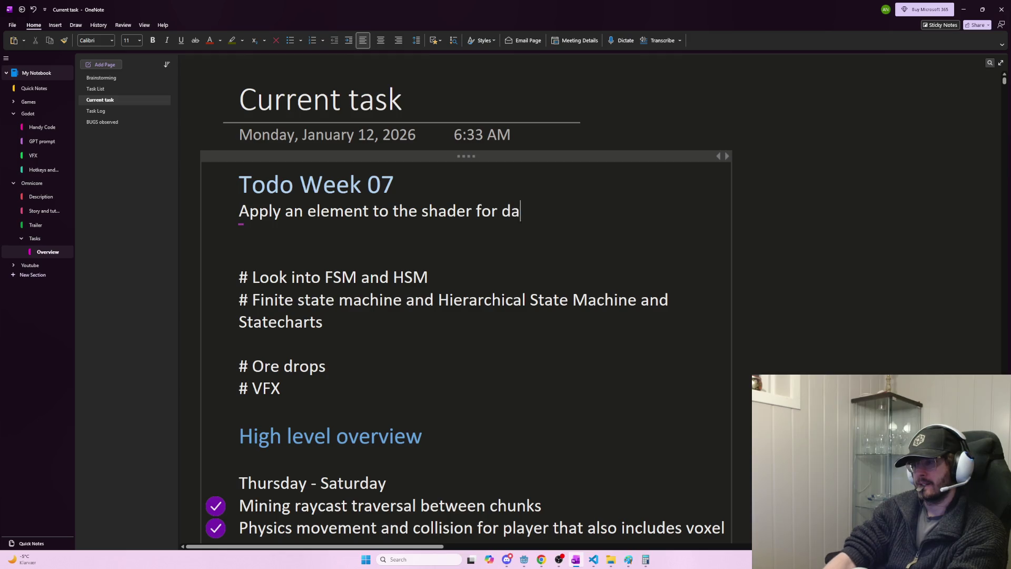
text(nt on a block)
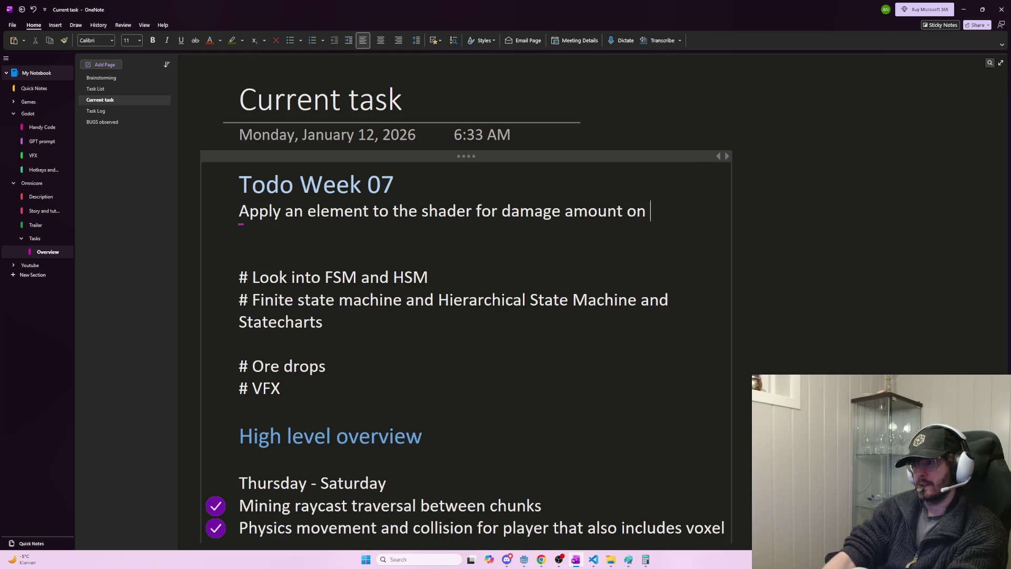
key(Return)
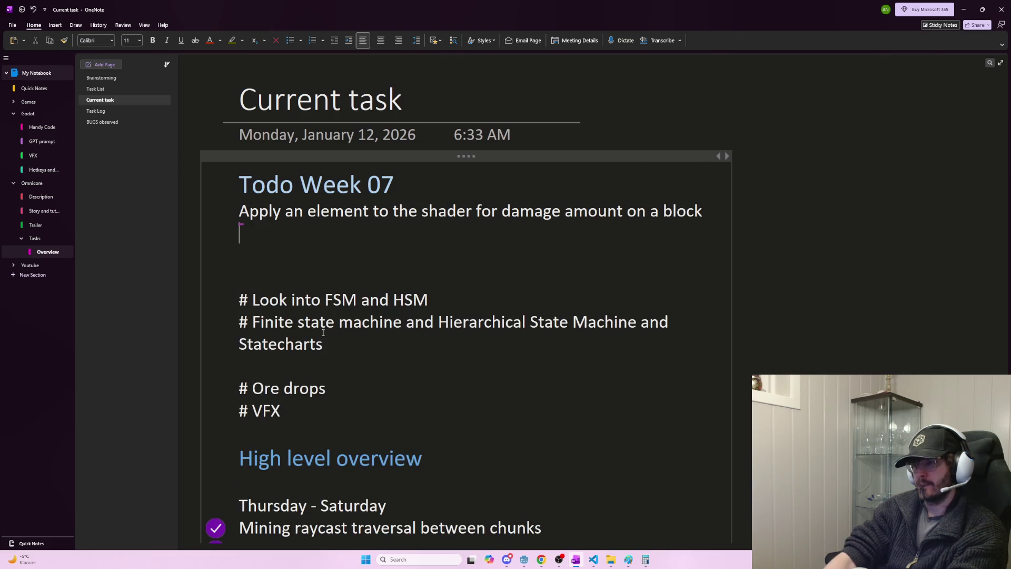
text(Visurac)
key(BackSpace)
key(BackSpace)
key(BackSpace)
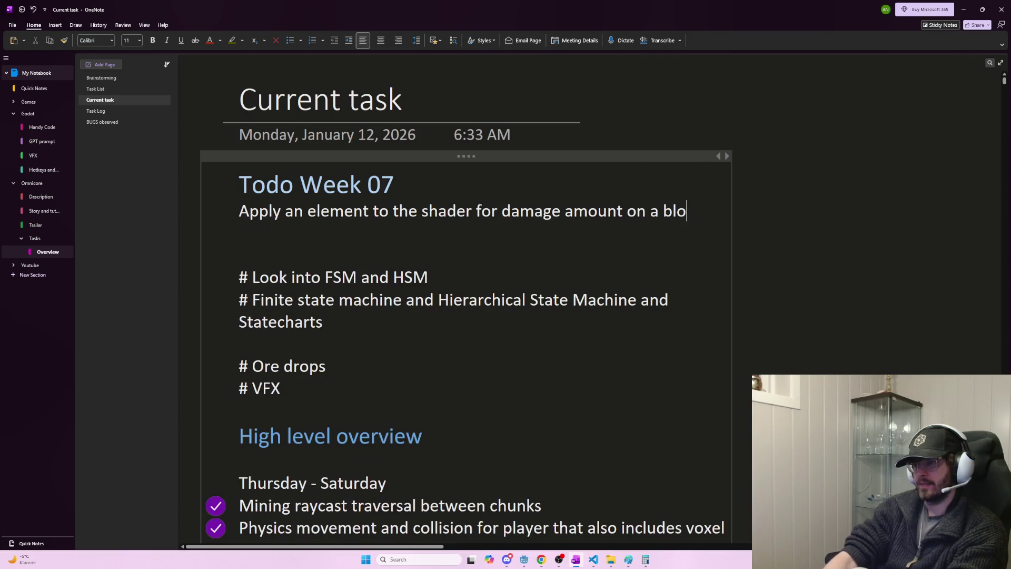
text(cks)
- Add an 'Alternatives:' heading with the bullet 'Cracks on rock (minecraft and hytale does this)'
key(Return)
key(Return)
text(Alternatives>)
key(Return)
key(BackSpace)
key(BackSpace)
text(:)
key(Return)
text(cracks on rock (minecraft and hytale does htis)
key(BackSpace)
key(BackSpace)
key(BackSpace)
key(BackSpace)
- Finish the cracks bullet with 'this)' and clear false starts on the next bullet
text(this))
key(Return)
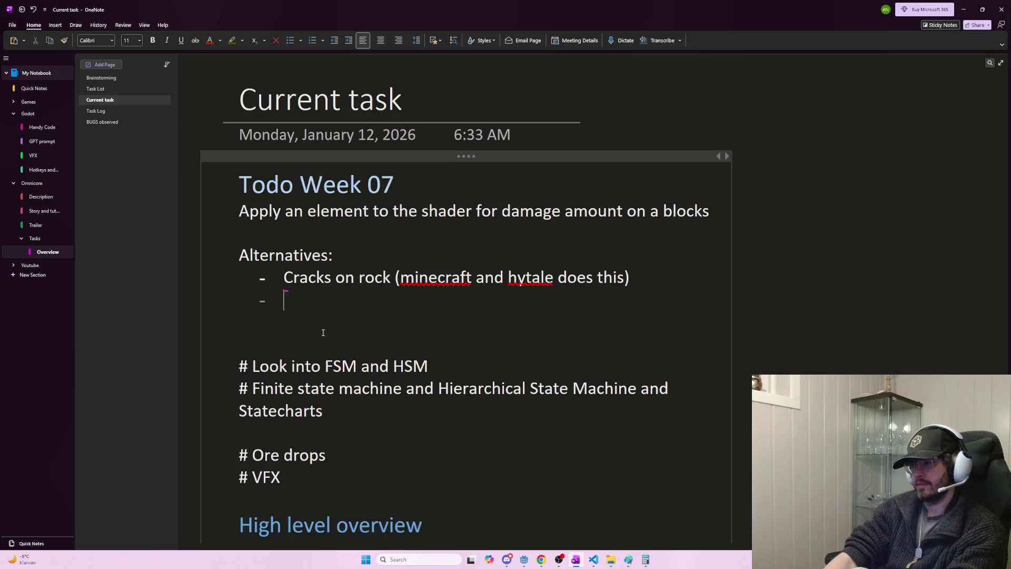
text(Cra)
key(BackSpace)
key(BackSpace)
key(BackSpace)
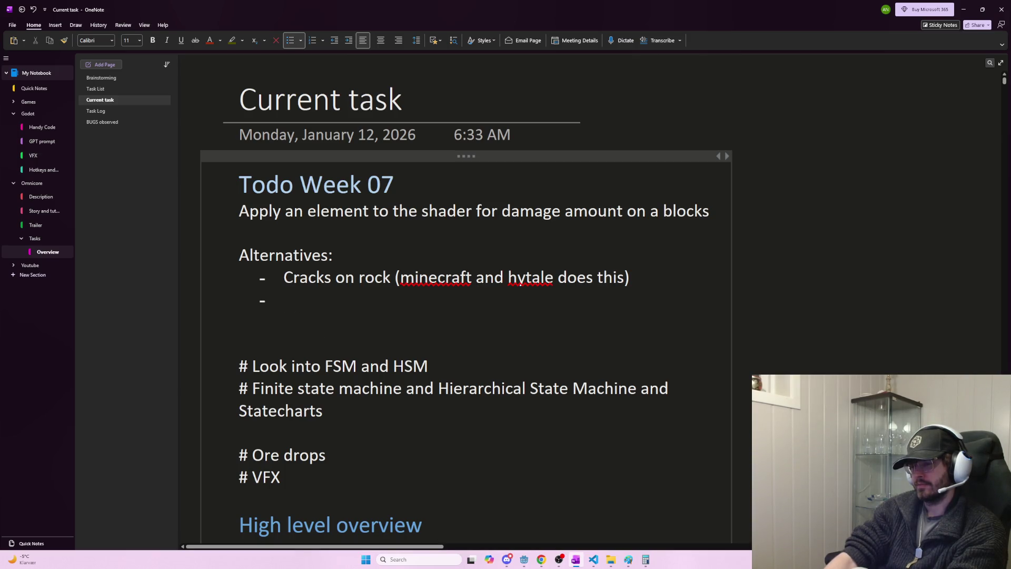
key(BackSpace)
text(D)
key(BackSpace)
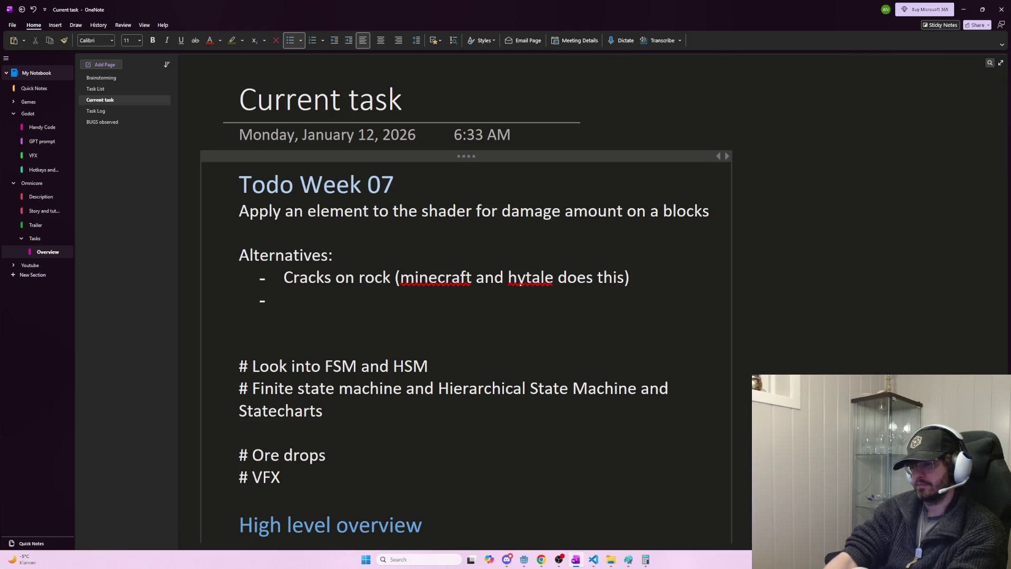
- Write the 'dents' alternative ending 'collision point of the mining raycast.' and add an indented sub-point
text(Making visual)
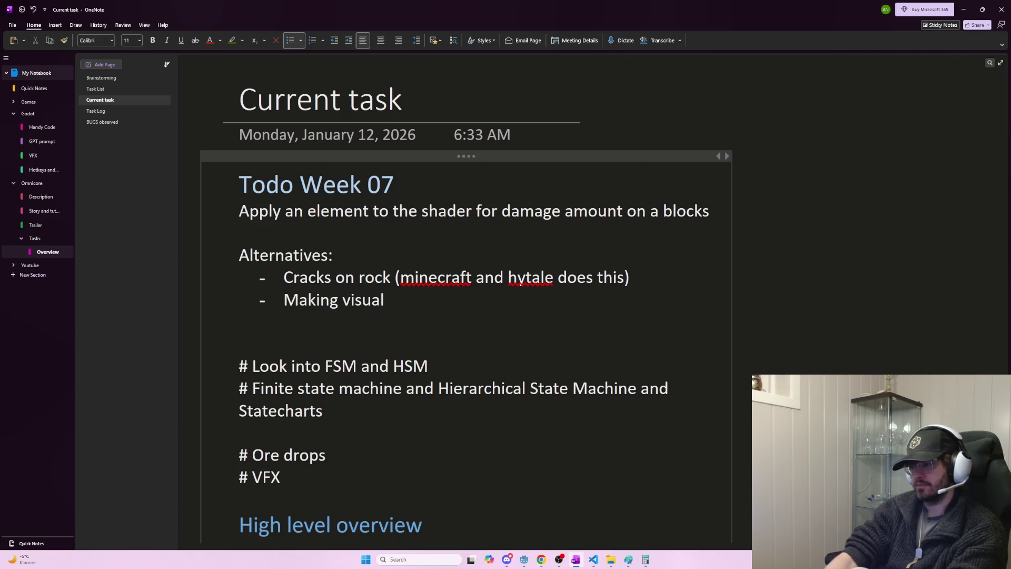
text('dent's)
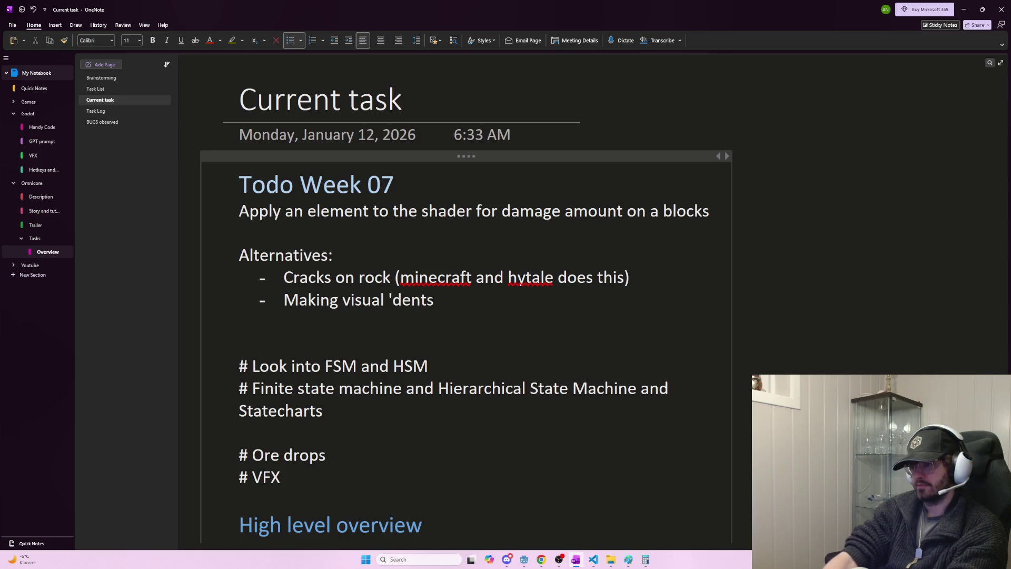
text( in the )
text(ock from the hitpoint of the)
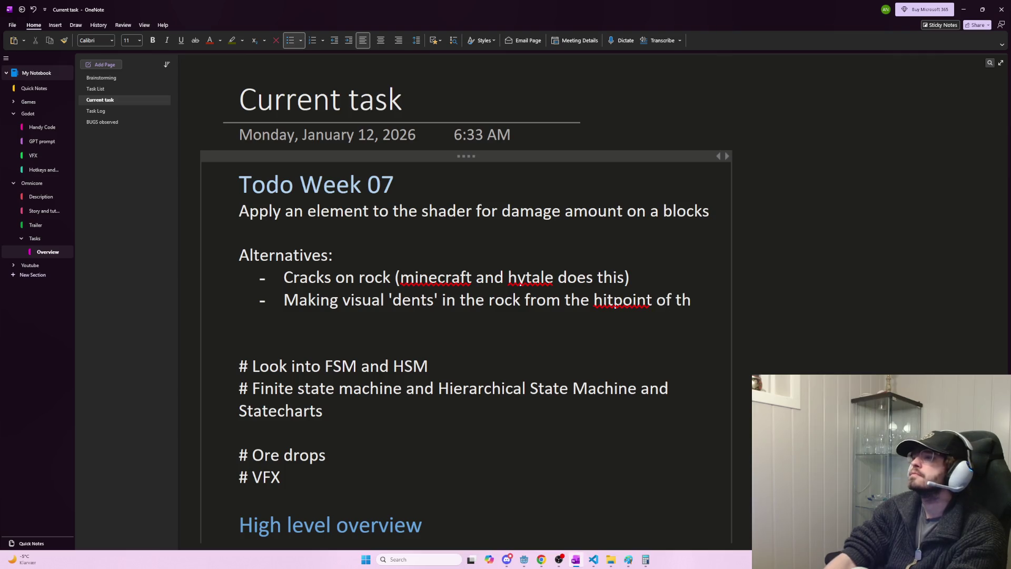
key(BackSpace)
key(BackSpace)
key(BackSpace)
key(BackSpace)
key(BackSpace)
key(BackSpace)
text(c)
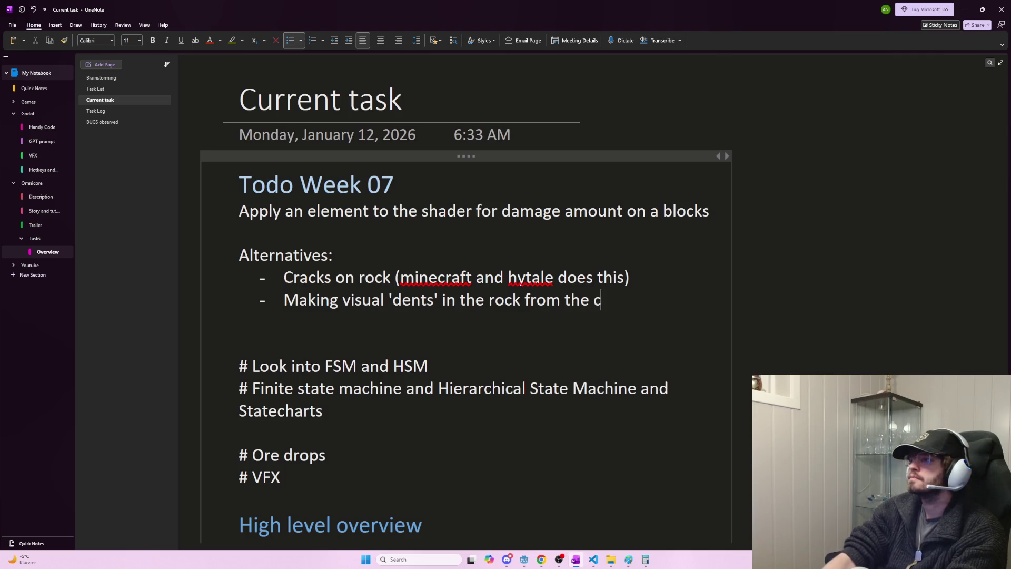
text(ollision point of)
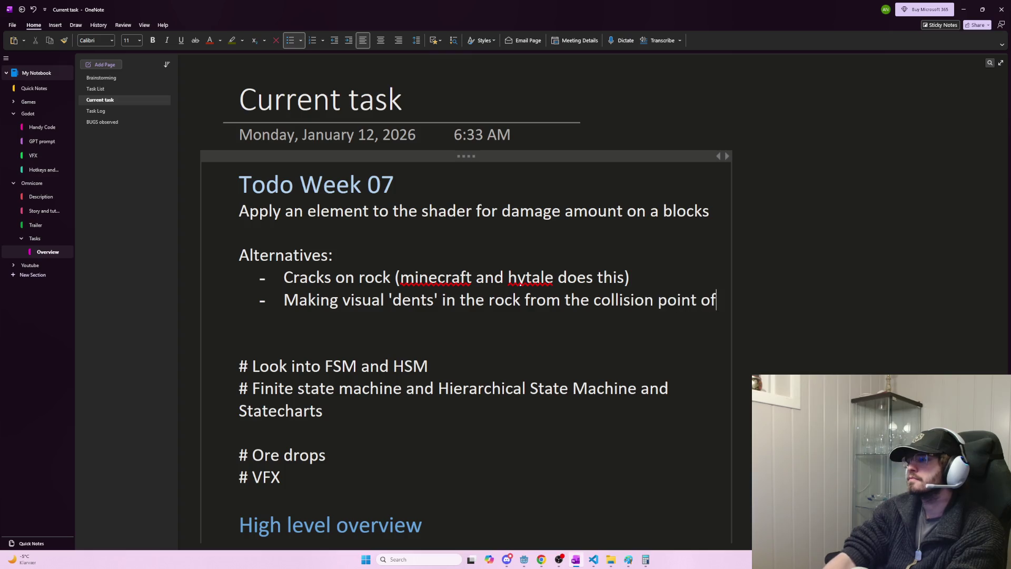
text( the mining raycast.)
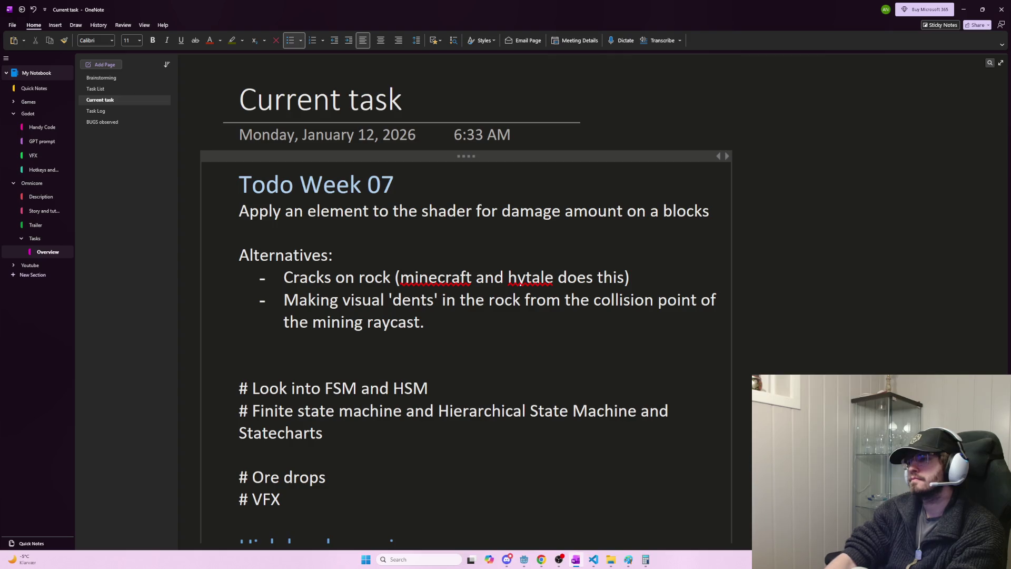
key(Return)
key(Tab)
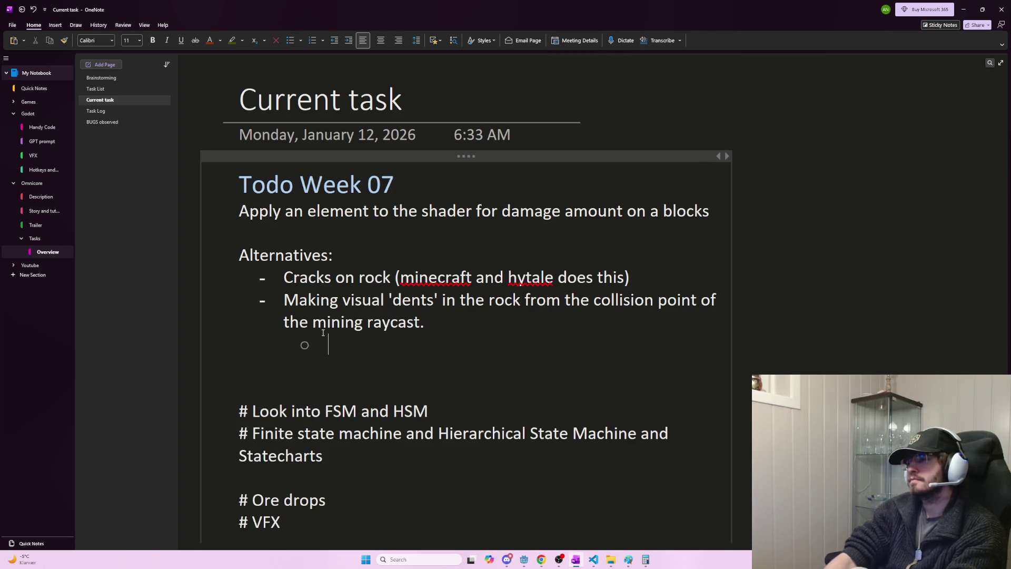
- Add the sub-point: fun and might feel good, but textures could get 'stretched' along new surfaces
text(Fun)
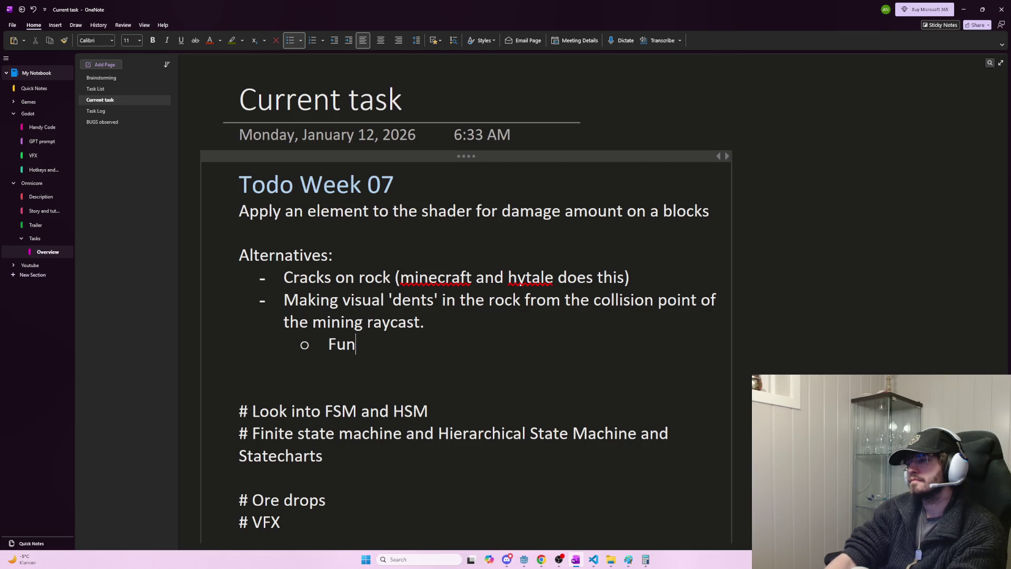
text( and might be)
key(BackSpace)
key(BackSpace)
text(feel good, but )
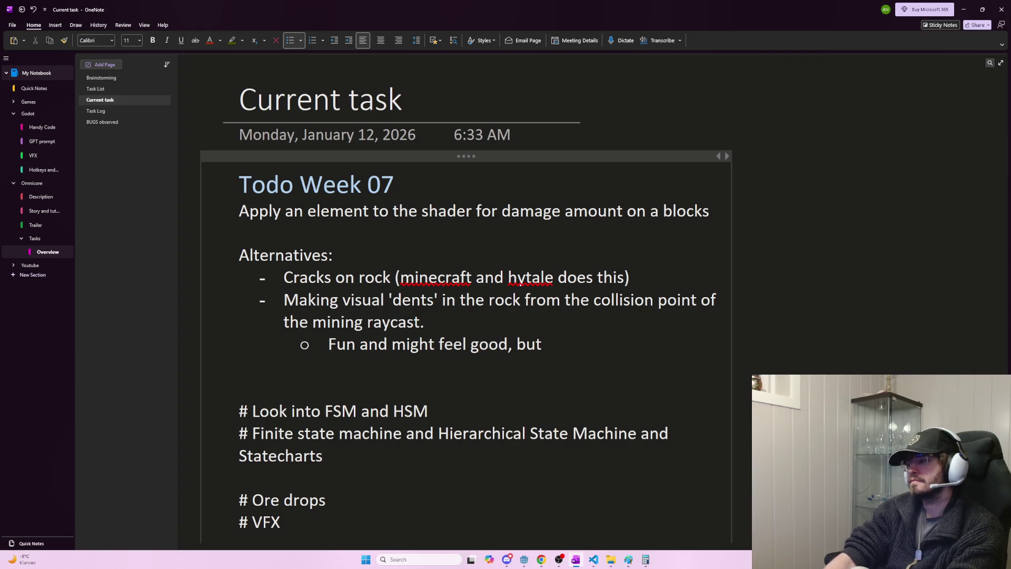
text(could)
text( create )
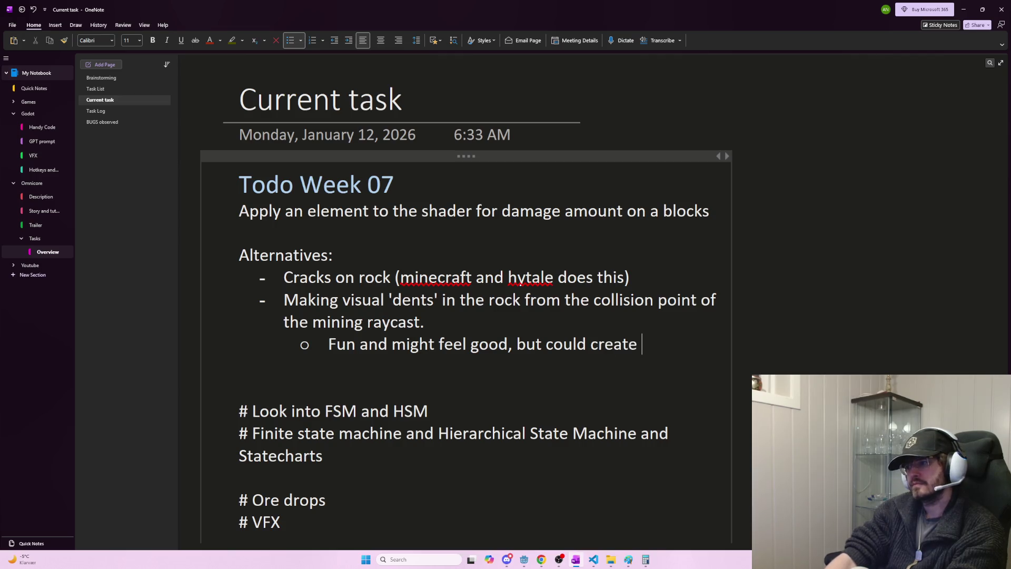
text(difficulties wi)
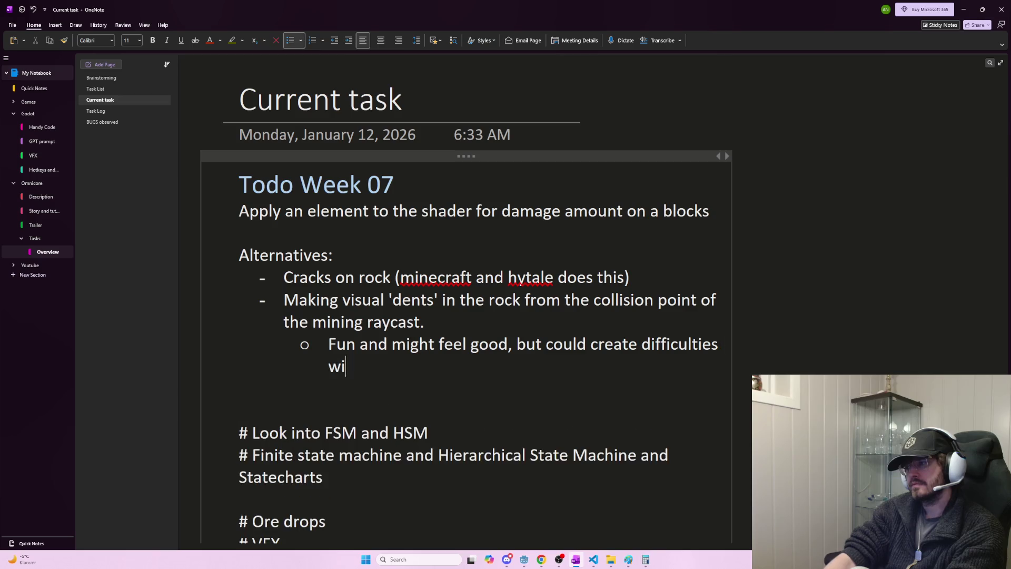
text(th textures)
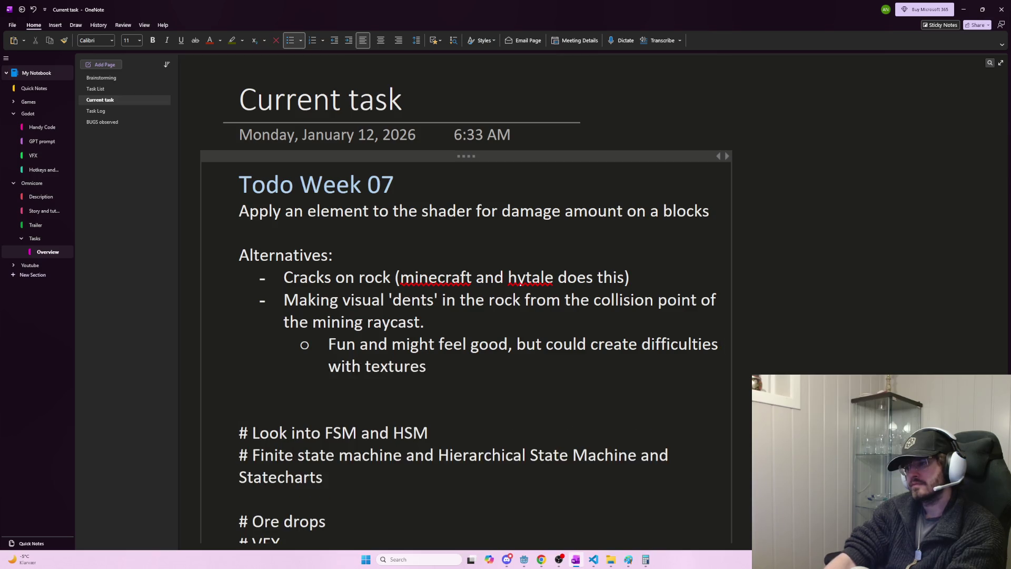
text( as they are)
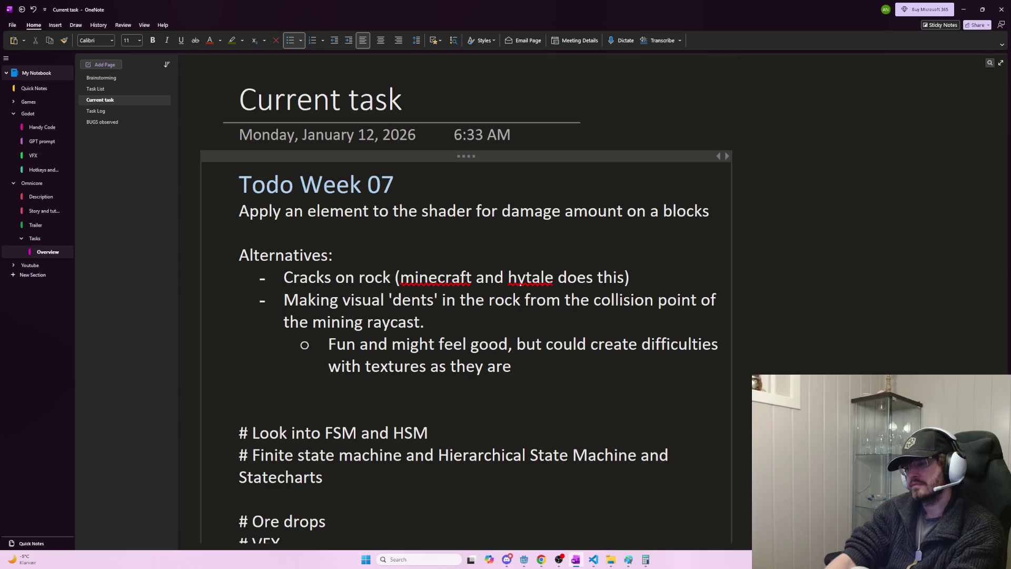
text( 's)
key(BackSpace)
text('stretche)
text(d' along new f)
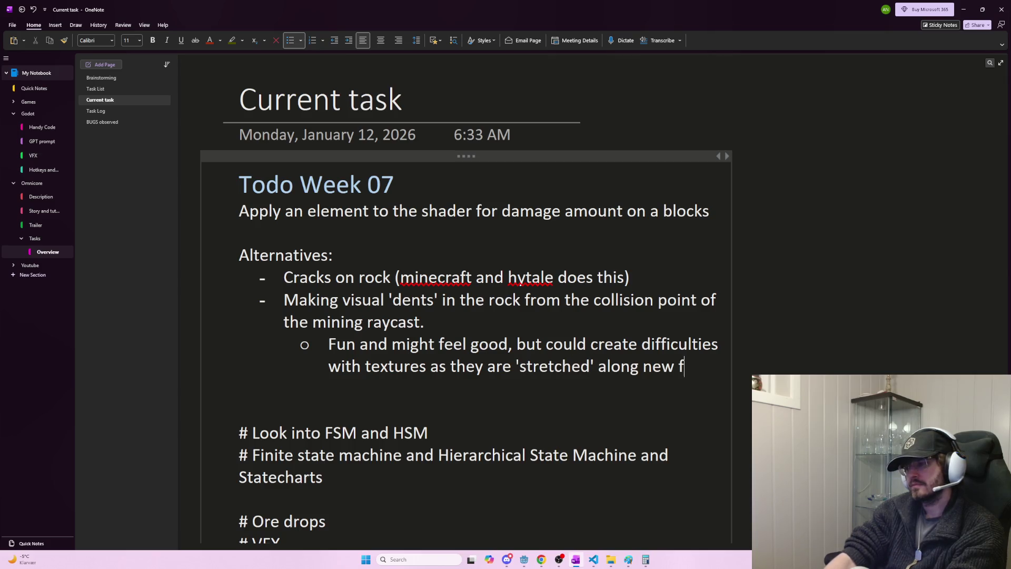
key(BackSpace)
text(surfaces)
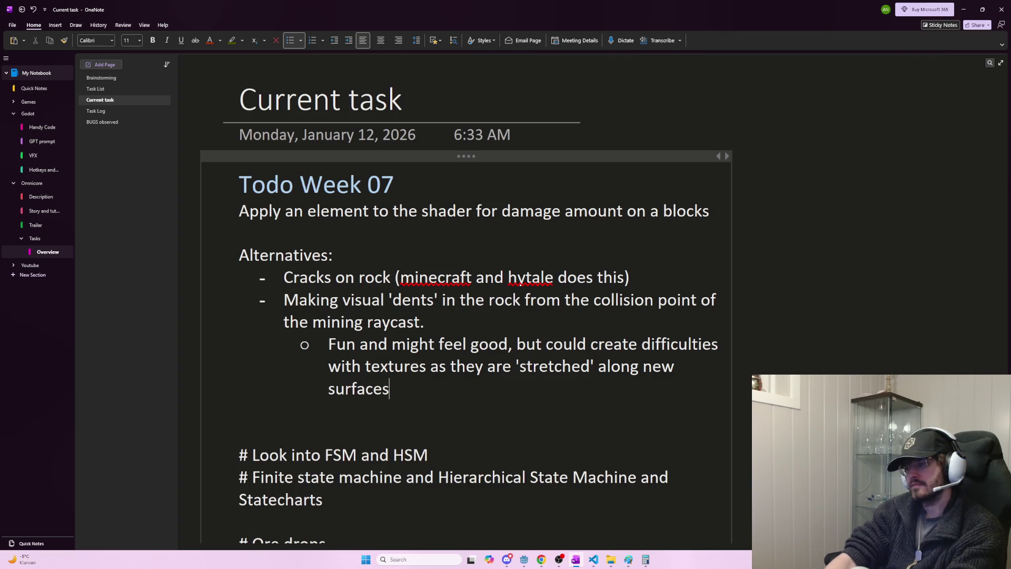
key(Return)
key(shift+Tab)
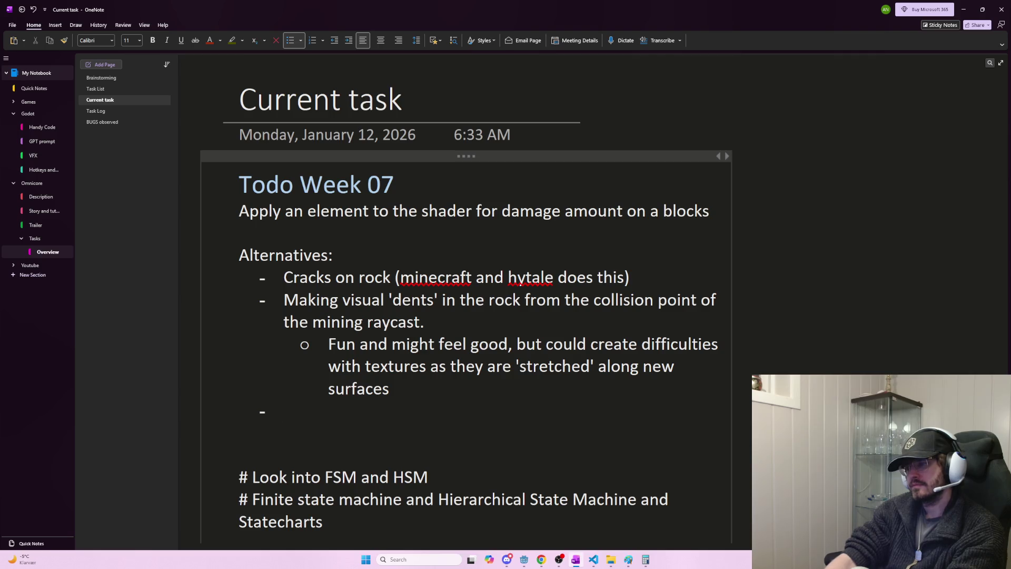
- Add the bullet 'Color: doubtful I will use this, but color can be used as a visual of damage'
text(C)
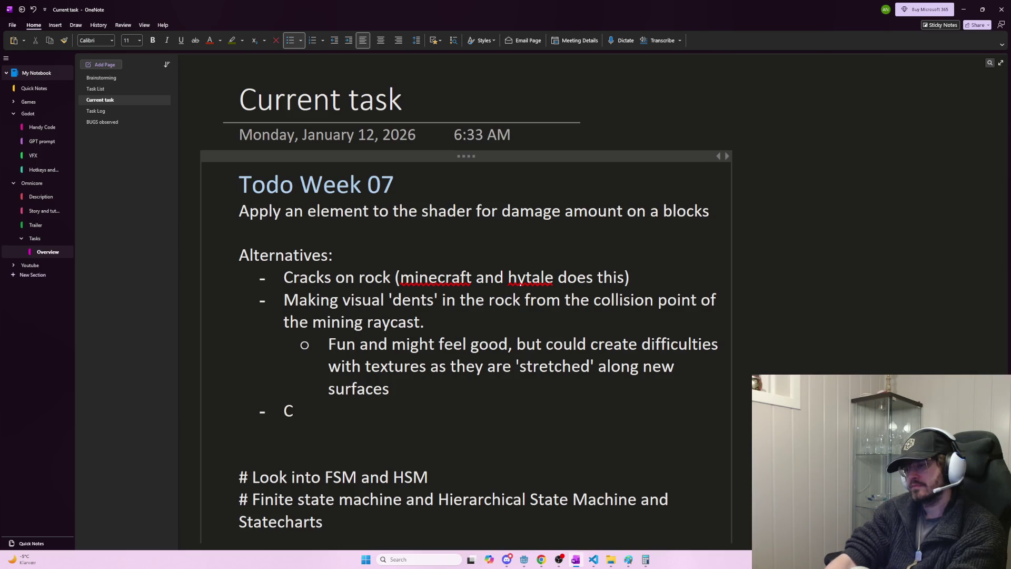
text(olor)
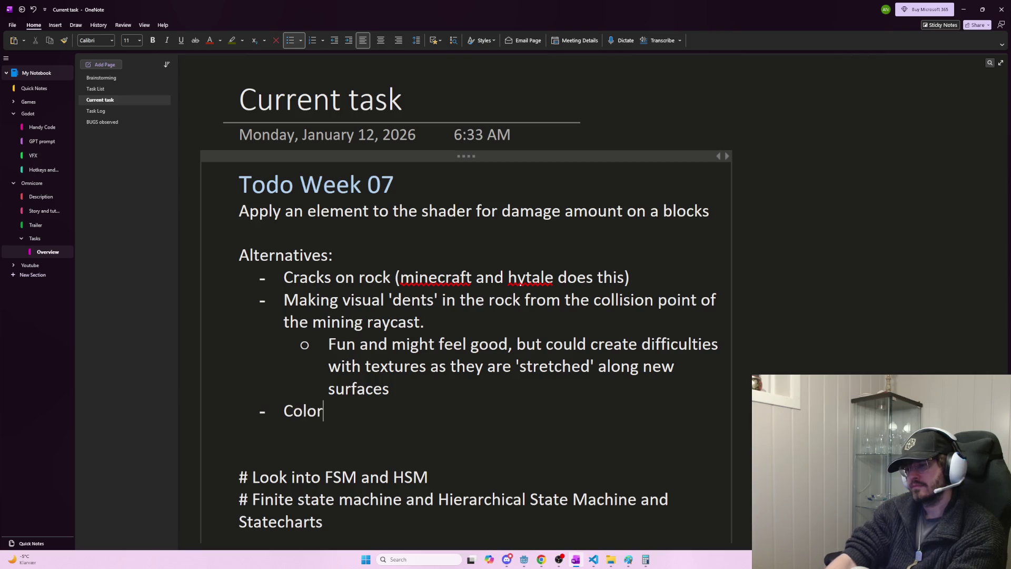
text(: doubl)
key(BackSpace)
text(tful I will use )
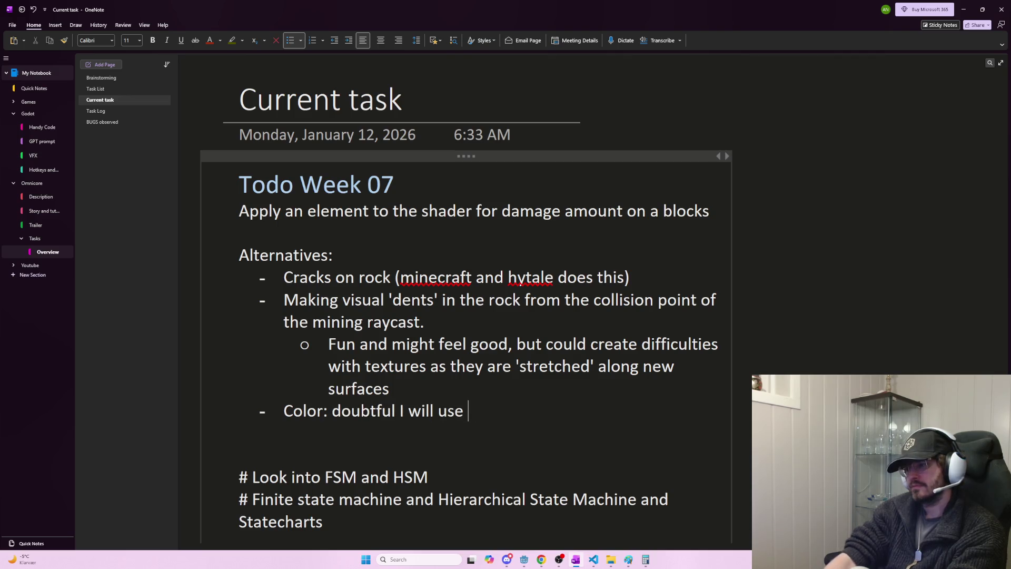
text(this, but)
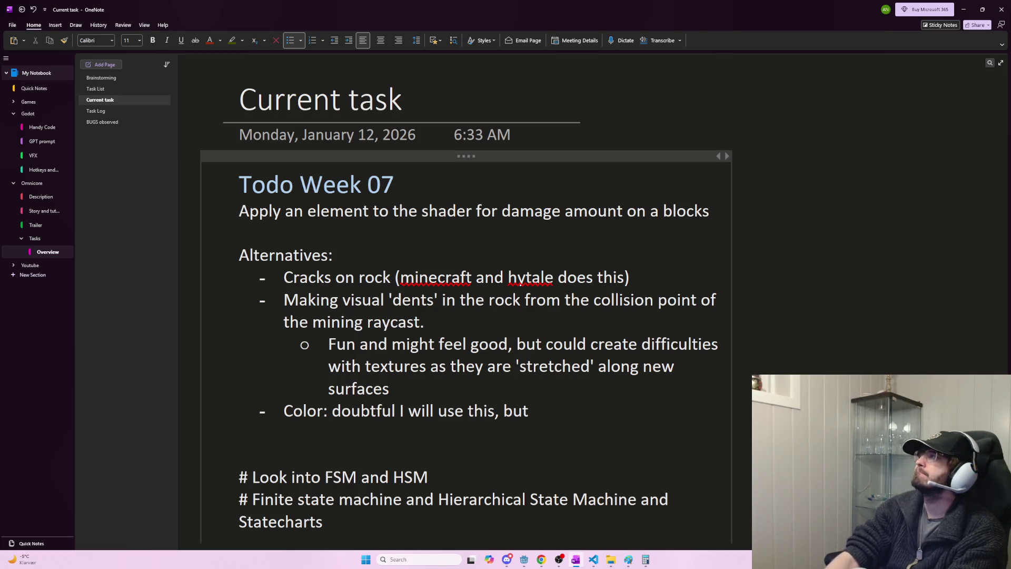
text(c)
key(BackSpace)
text(red)
key(BackSpace)
key(BackSpace)
key(BackSpace)
text(colo)
key(BackSpace)
text(or can )
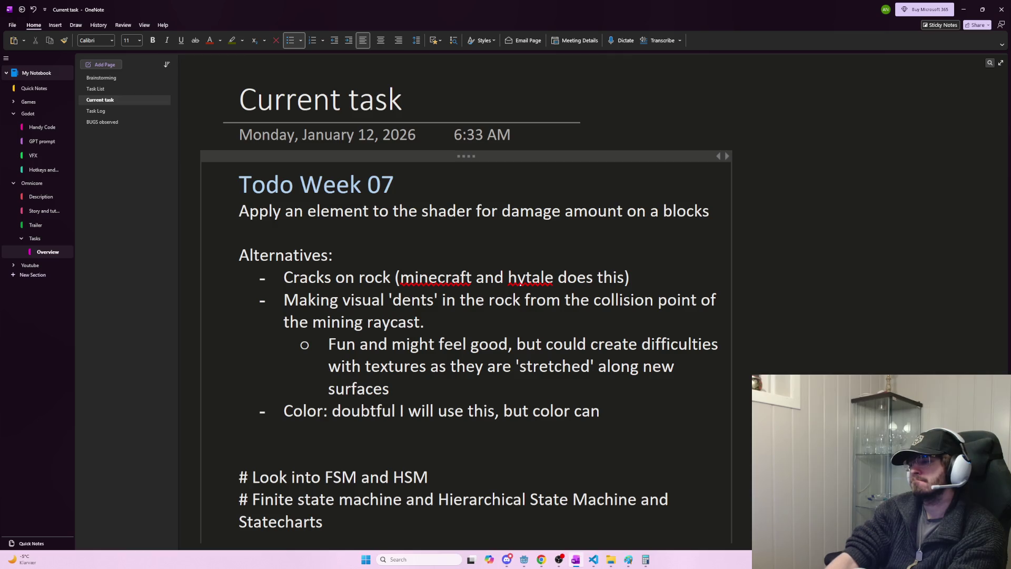
text(be used as a visual of damage)
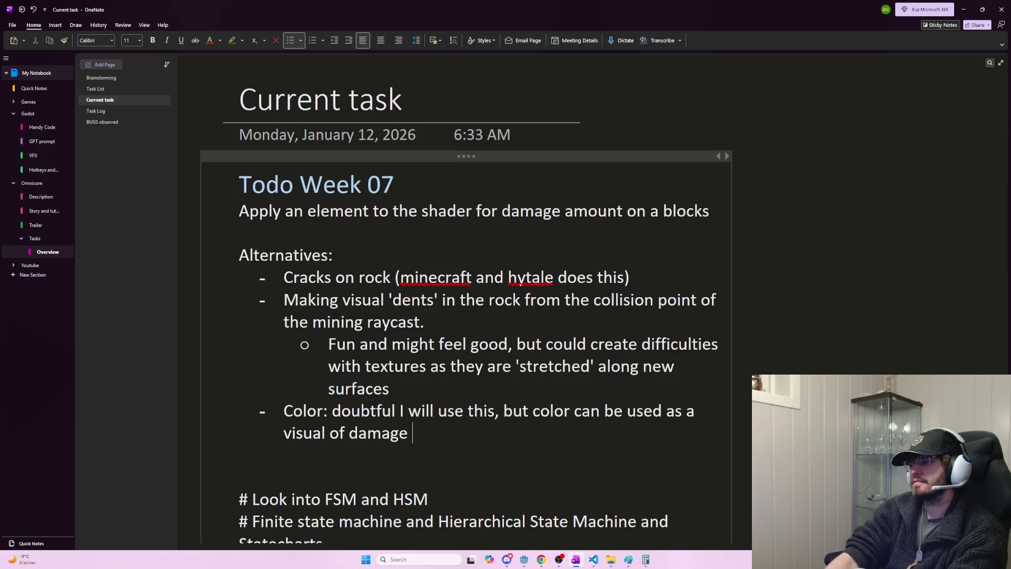
key(Return)
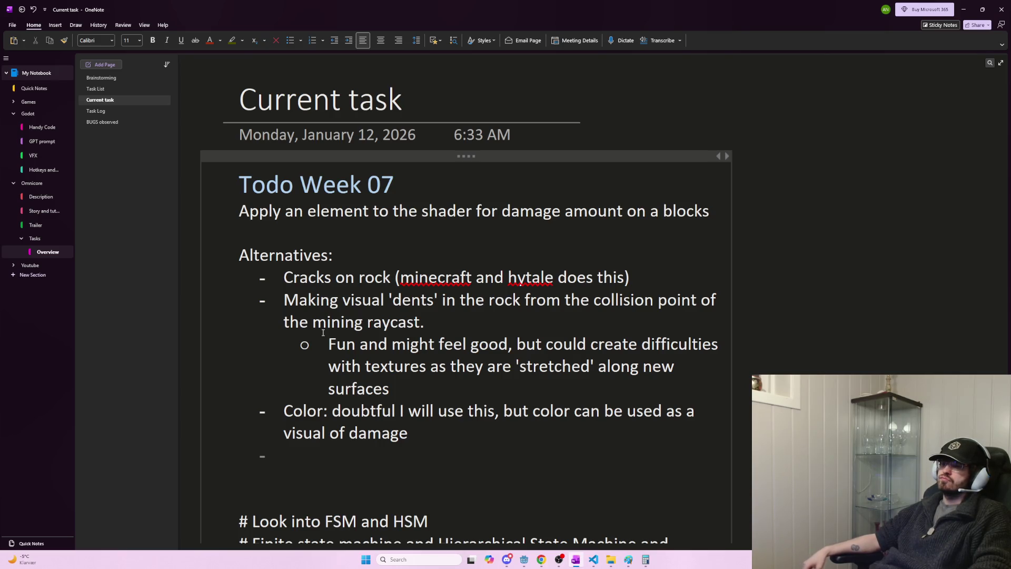
- Change the heading to 'Alternative effects as damage block has taken increases'
drag(329, 255, 316, 255)
text(e effects f)
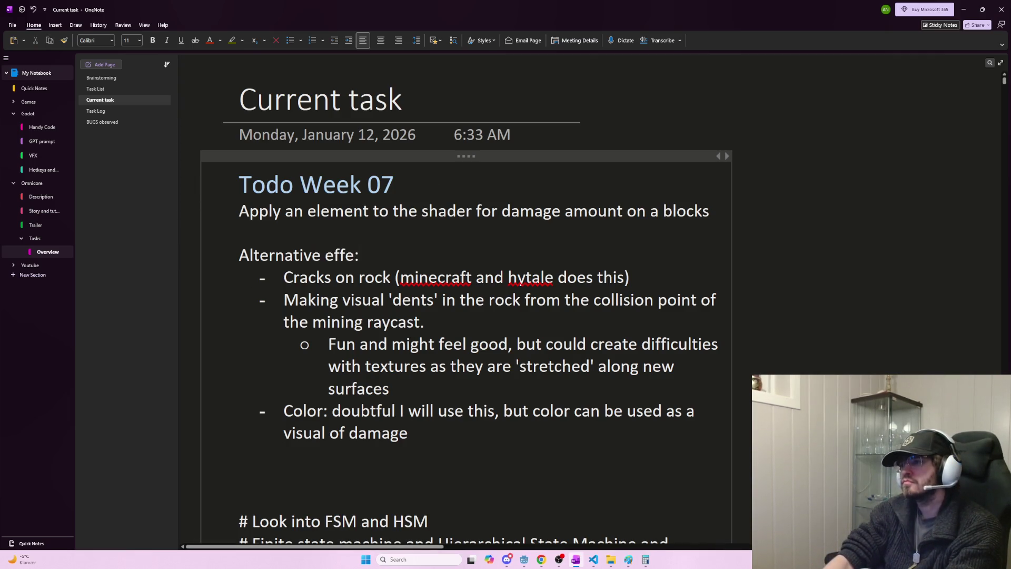
text(rom)
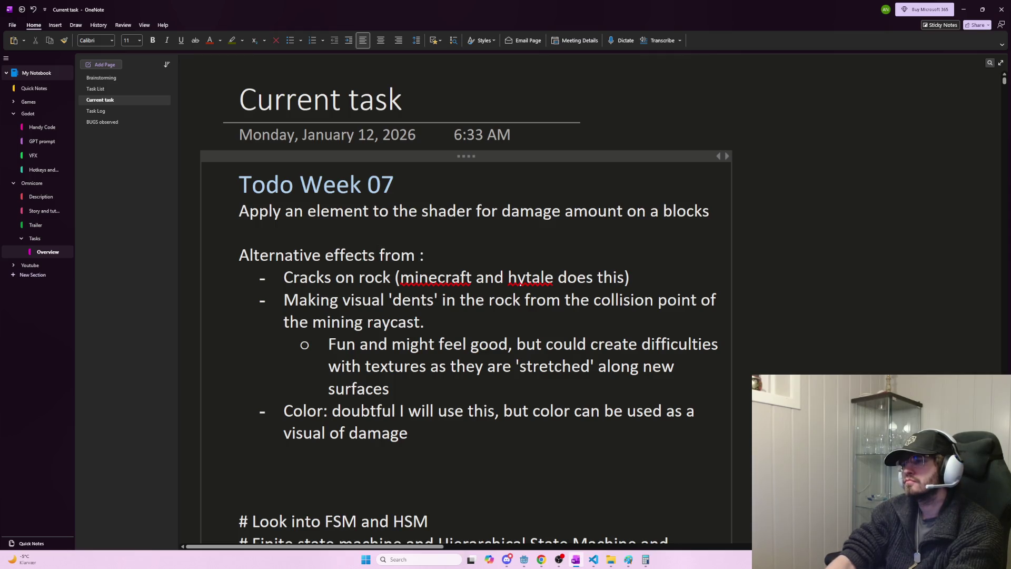
key(BackSpace)
key(BackSpace)
key(BackSpace)
text(as dam)
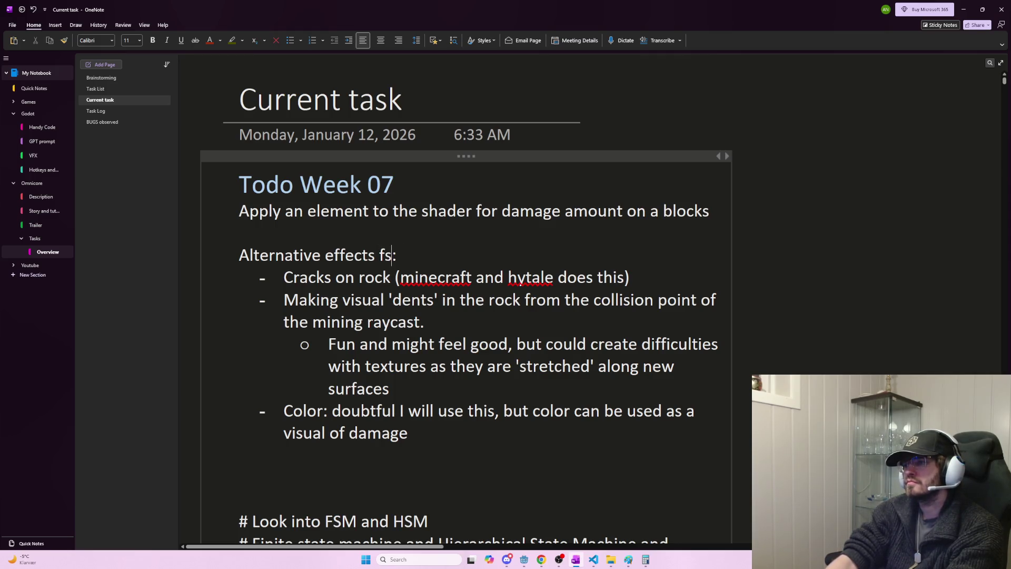
text(age )
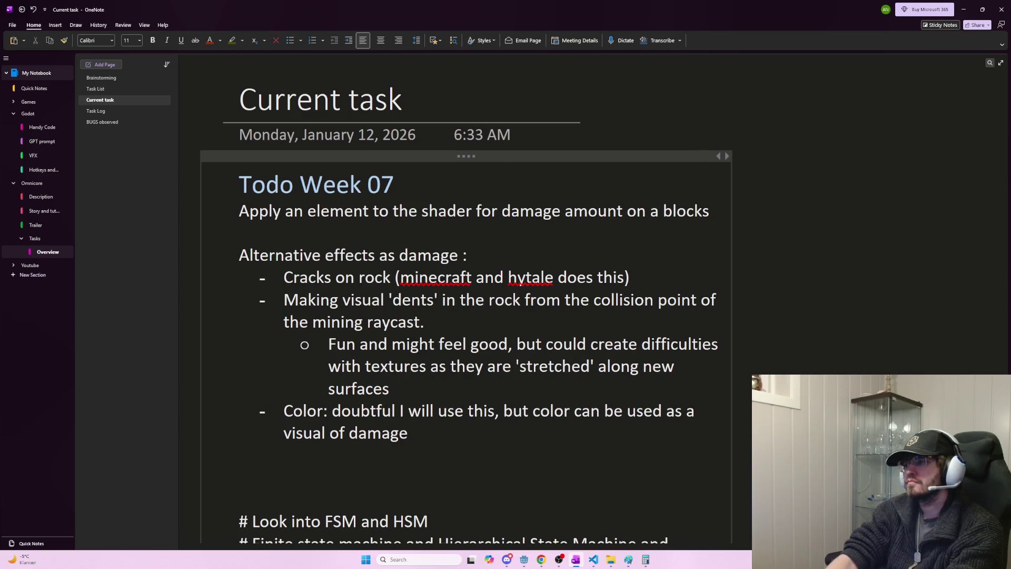
text(value)
text( on rock)
key(BackSpace)
key(BackSpace)
key(BackSpace)
key(BackSpace)
key(BackSpace)
key(BackSpace)
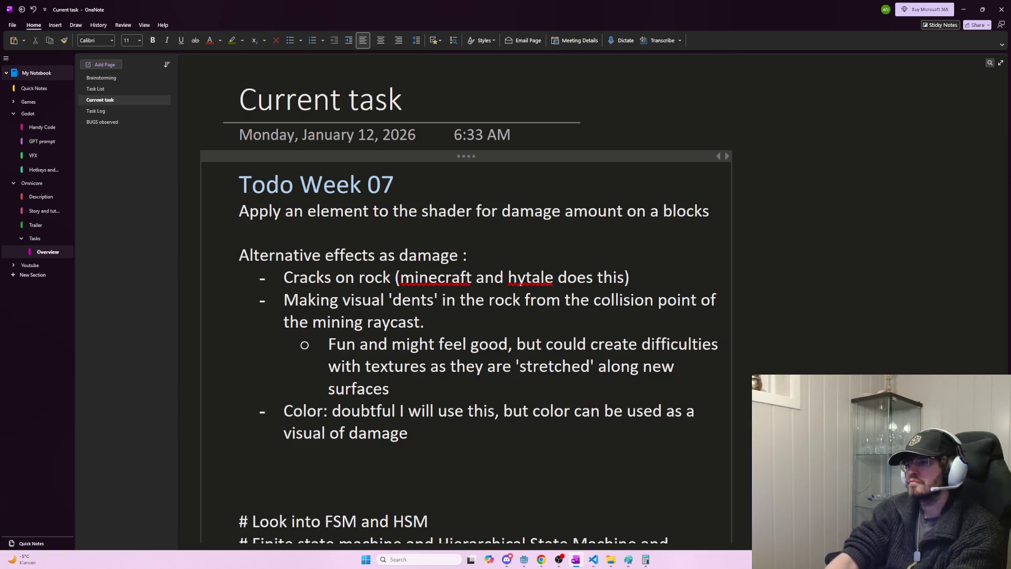
text(block has takewn in)
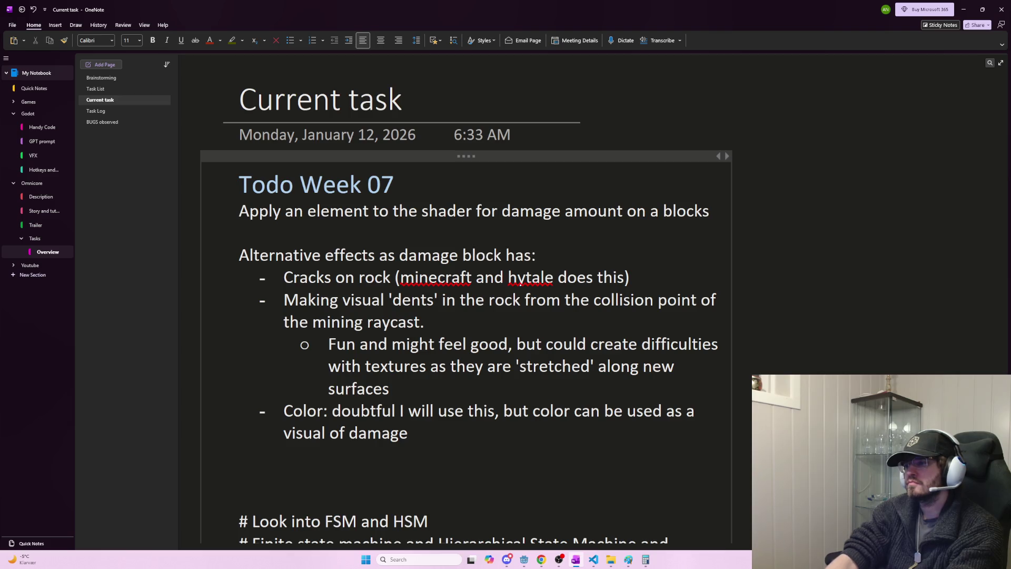
key(BackSpace)
key(BackSpace)
key(BackSpace)
text(n increases)
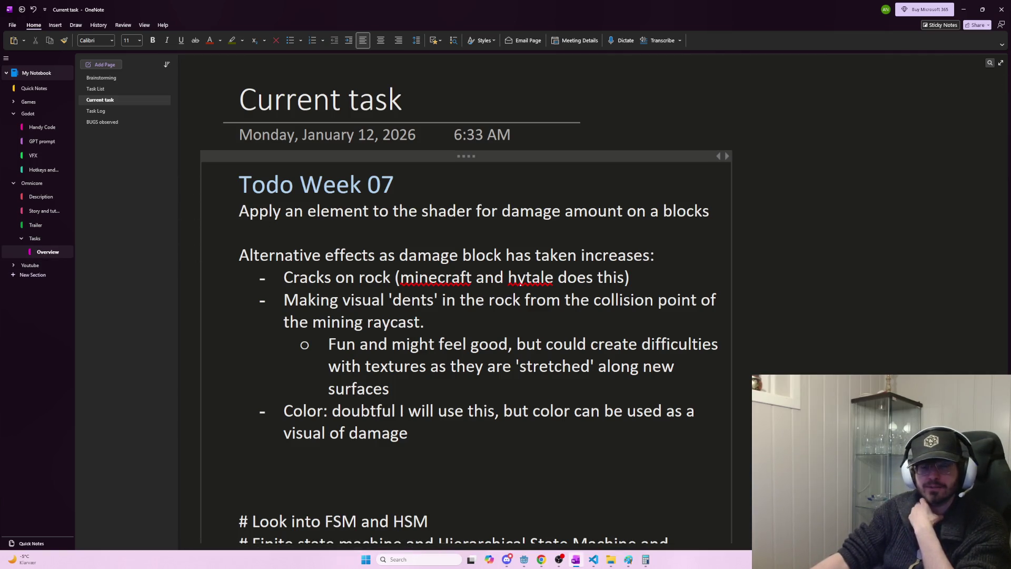
- Switch away from OneNote with Alt+Tab, leaving the Week 07 damage-effect notes complete
key(alt+Tab)
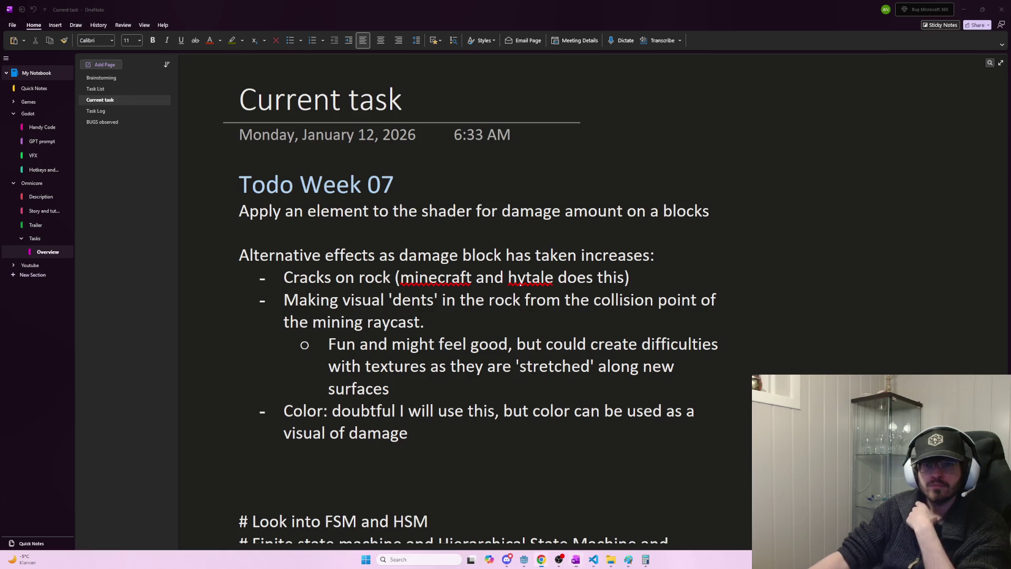